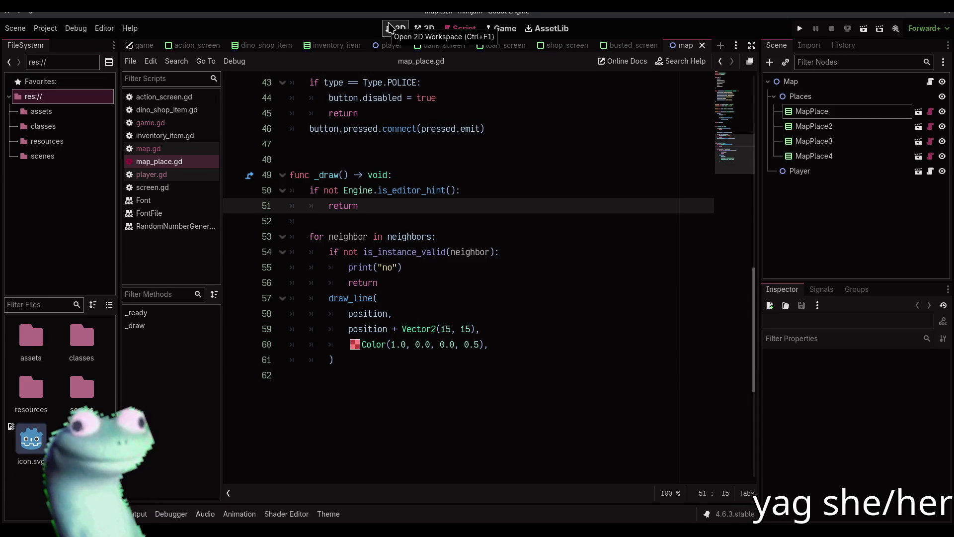
Replace the draw_line start point 'position' on line 58 with Vector2() via autocomplete.
{"action": "mouse_move", "coordinate": [349, 296]}
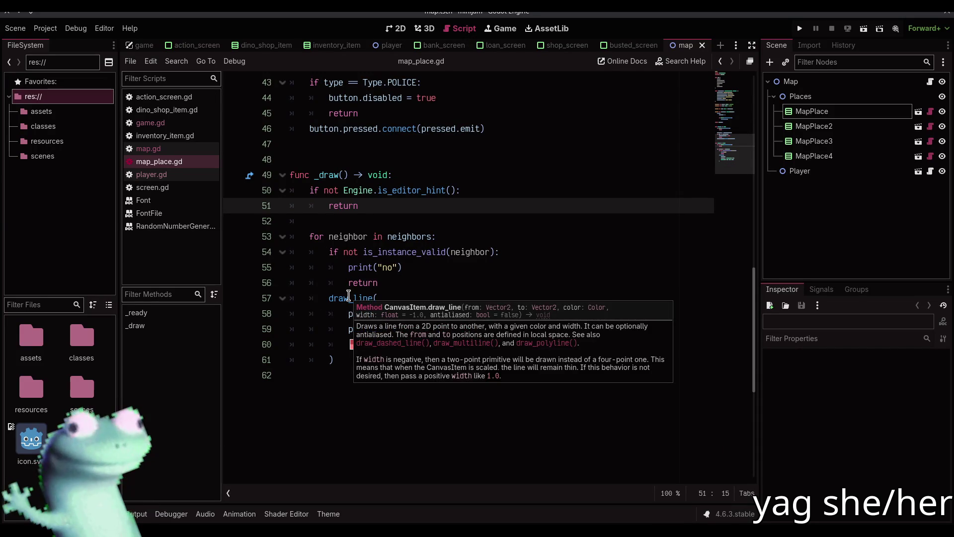
{"action": "left_click", "coordinate": [359, 314]}
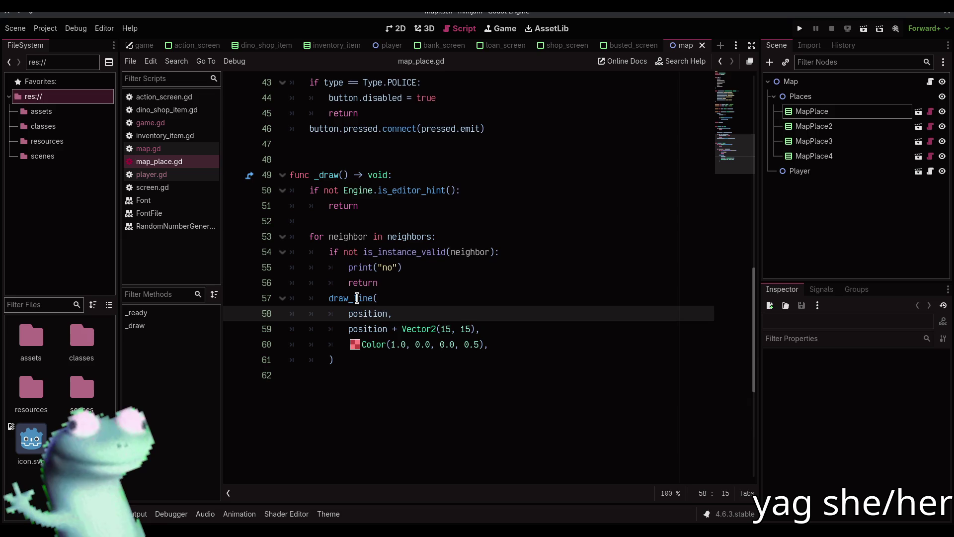
{"action": "key", "text": "ctrl+d"}
{"action": "type", "text": "Vecto"}
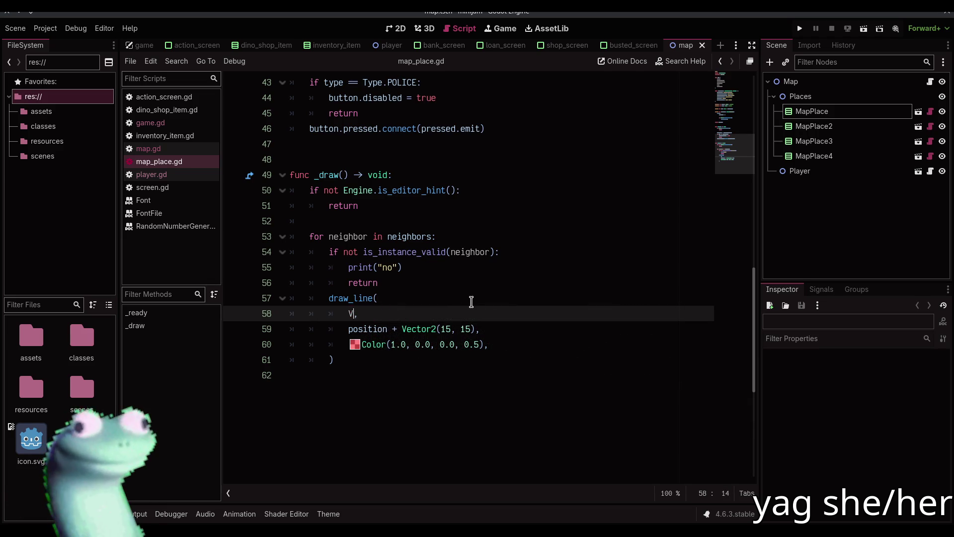
{"action": "type", "text": "r2"}
{"action": "key", "text": "Return"}
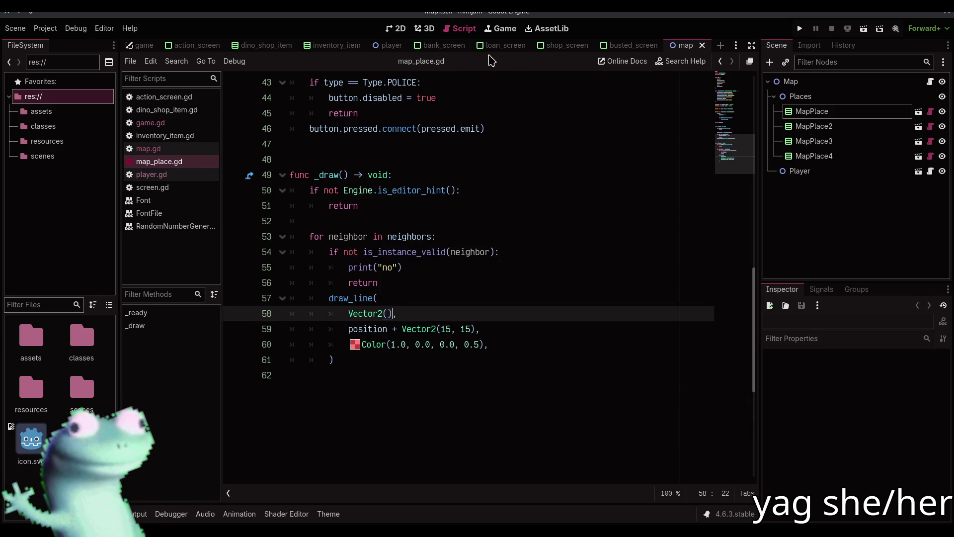
Compare the map canvas with the map_place.gd code by switching between 2D and Script.
{"action": "left_click", "coordinate": [410, 30]}
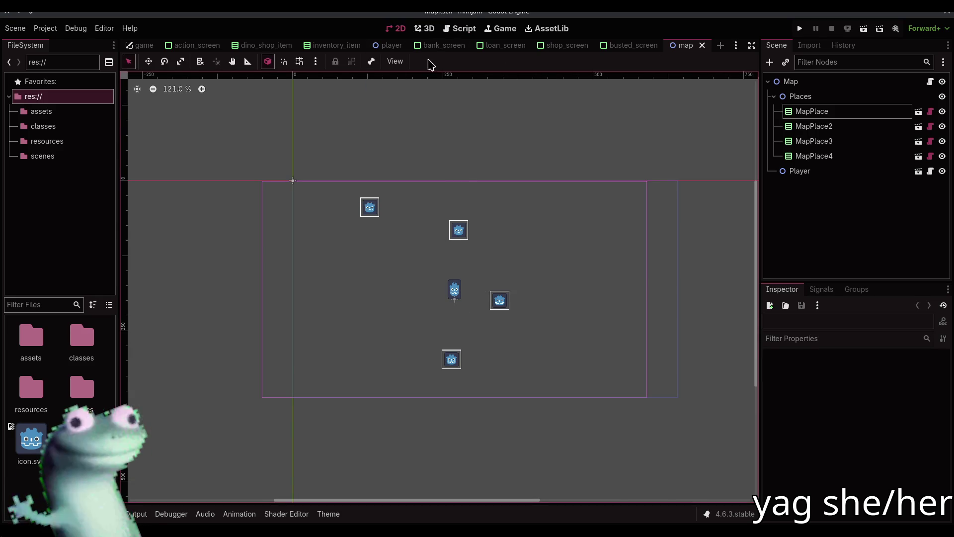
{"action": "left_click", "coordinate": [460, 29]}
{"action": "left_click", "coordinate": [397, 29]}
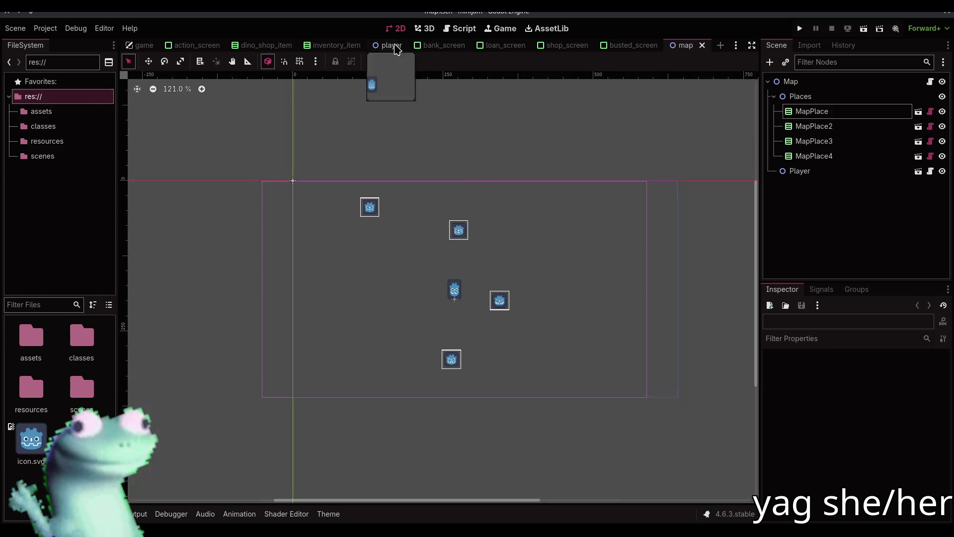
{"action": "left_click", "coordinate": [460, 28]}
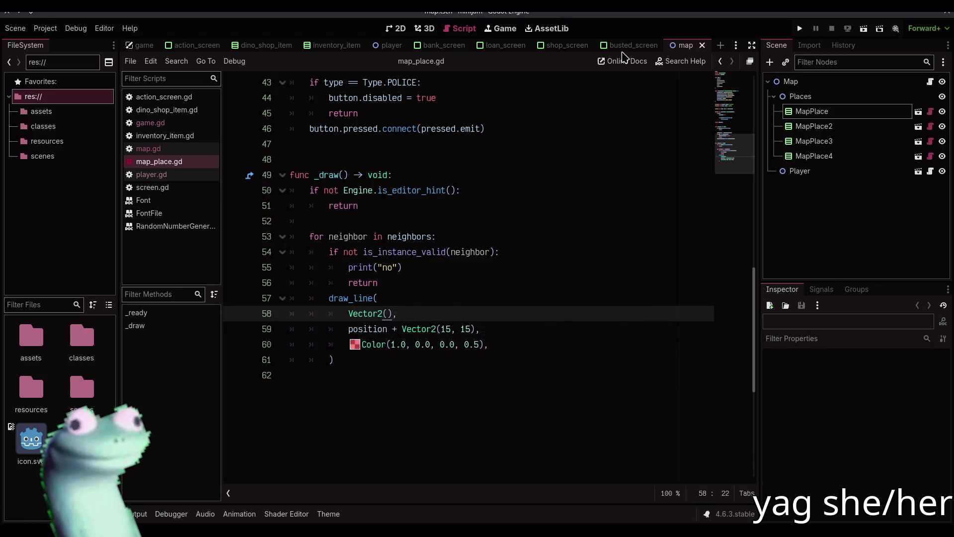
Close and reopen map.tscn via Quick Open, with the linked map places in view.
{"action": "middle_click", "coordinate": [677, 46]}
{"action": "key", "text": "ctrl+shift+o"}
{"action": "type", "text": "map"}
{"action": "key", "text": "Return"}
{"action": "left_click", "coordinate": [408, 30]}
{"action": "scroll", "coordinate": [460, 341], "scroll_direction": "up", "scroll_amount": 2}
{"action": "scroll", "coordinate": [420, 243], "scroll_direction": "down", "scroll_amount": 5}
{"action": "left_click_drag", "start_coordinate": [423, 308], "coordinate": [428, 321]}
{"action": "scroll", "coordinate": [388, 273], "scroll_direction": "up", "scroll_amount": 2}
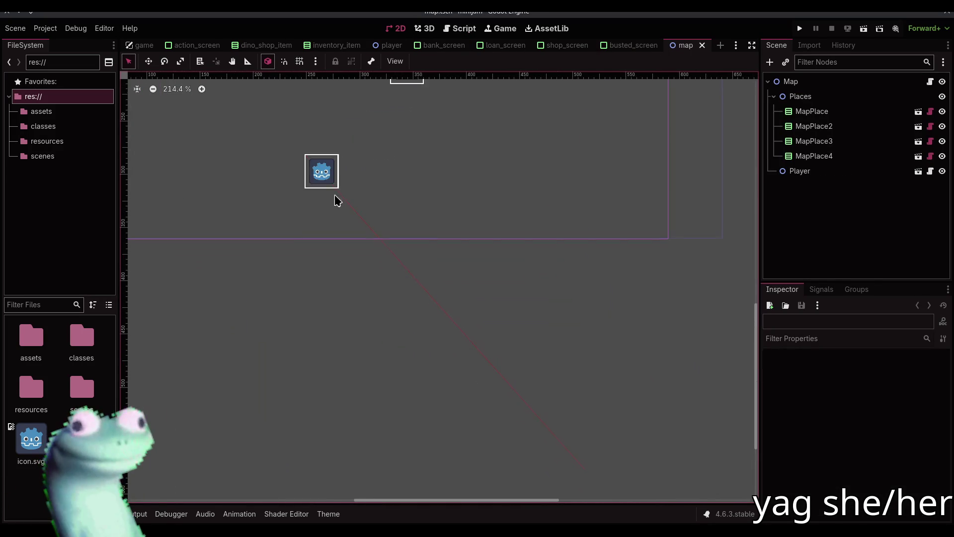
{"action": "left_click_drag", "start_coordinate": [338, 204], "coordinate": [380, 284]}
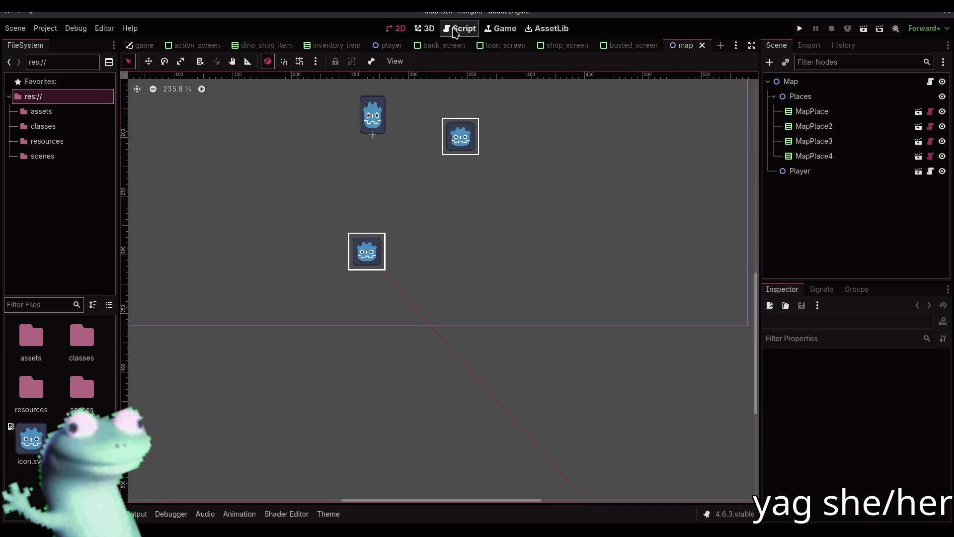
Replace 'position + Vector2(15, 15)' on line 59 with neighbor.position.
{"action": "left_click", "coordinate": [458, 28]}
{"action": "left_click_drag", "start_coordinate": [349, 329], "coordinate": [476, 330]}
{"action": "type", "text": "neighbor.position,"}
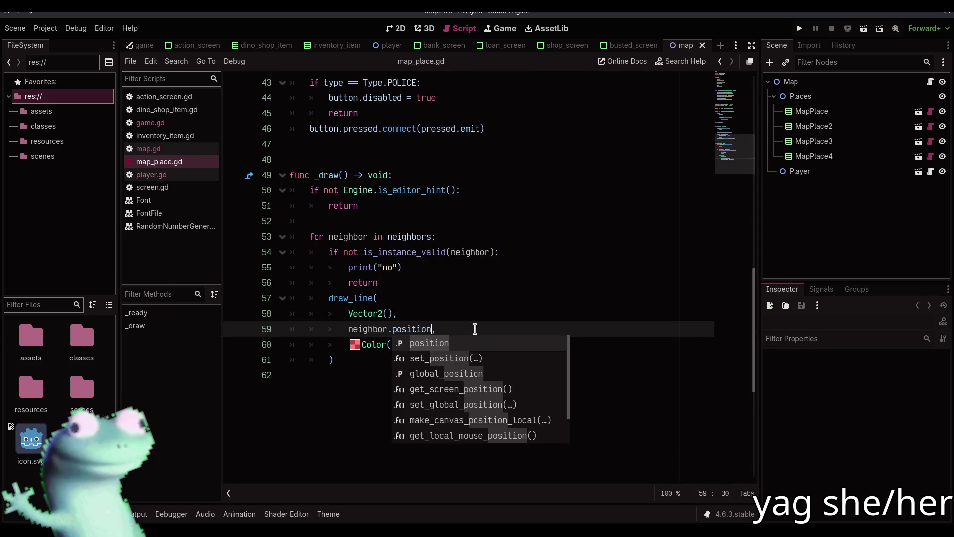
Reload map.tscn and compare the canvas's red neighbour line with line 59's code.
{"action": "left_click", "coordinate": [395, 29]}
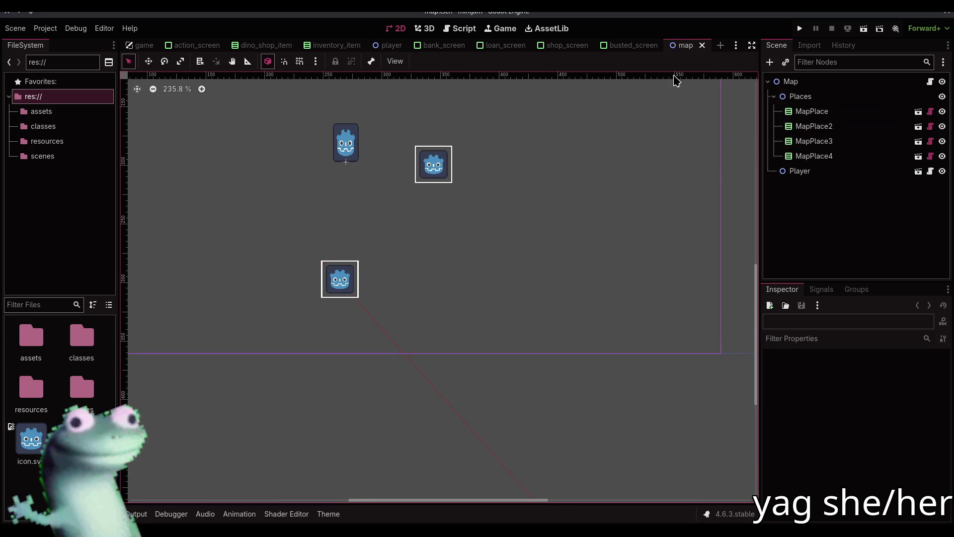
{"action": "left_click", "coordinate": [702, 45]}
{"action": "key", "text": "ctrl+shift+o"}
{"action": "key", "text": "Return"}
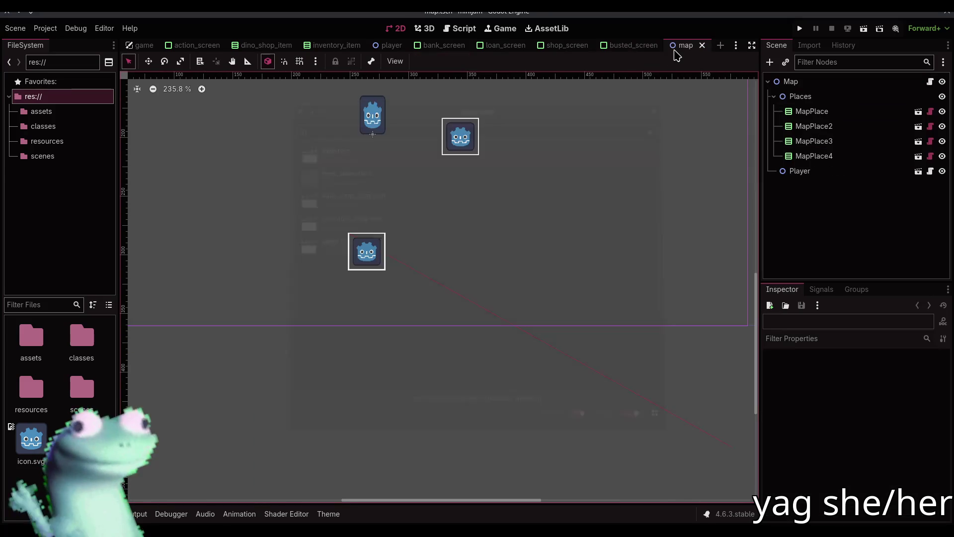
{"action": "mouse_move", "coordinate": [417, 194]}
{"action": "left_mouse_down"}
{"action": "mouse_move", "coordinate": [373, 224]}
{"action": "mouse_move", "coordinate": [298, 190]}
{"action": "left_mouse_up"}
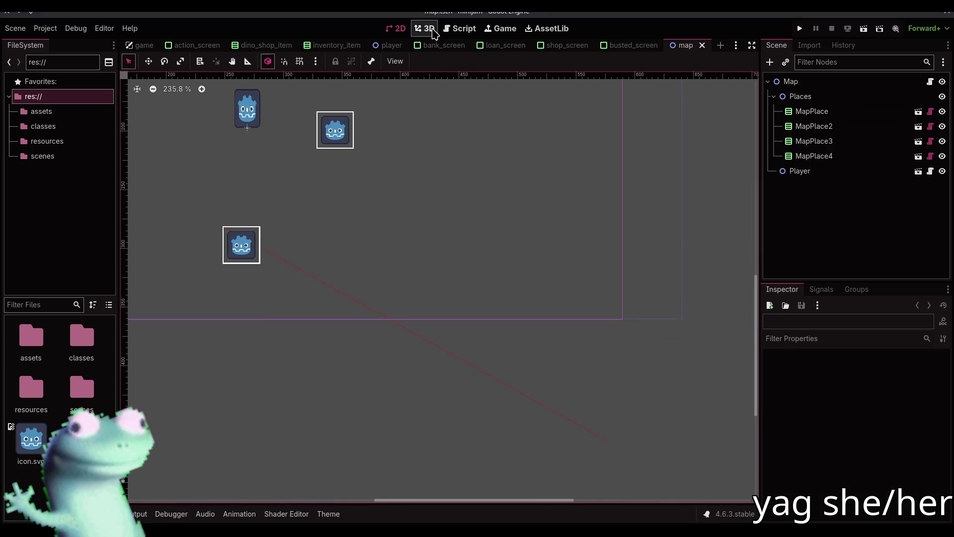
{"action": "left_click", "coordinate": [447, 28]}
{"action": "left_click", "coordinate": [447, 310]}
{"action": "left_click", "coordinate": [439, 324]}
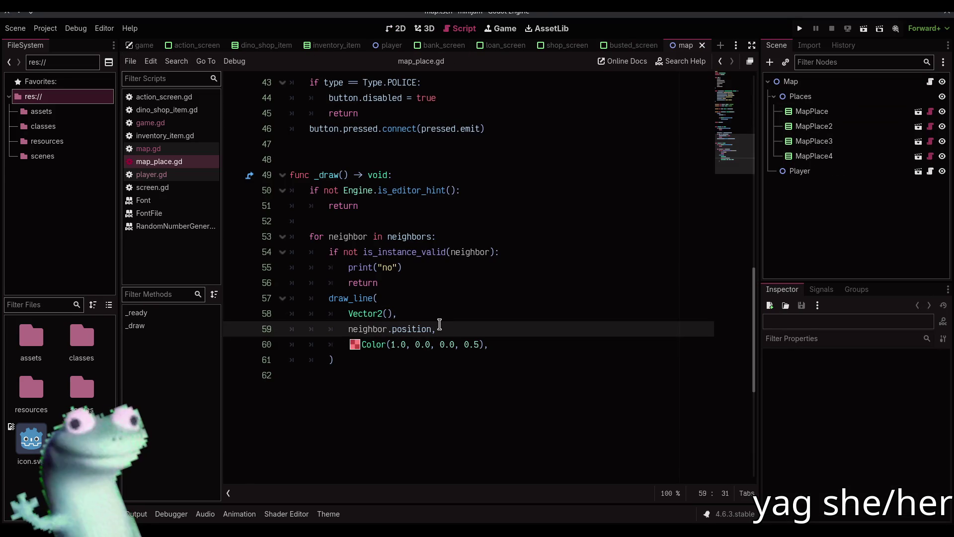
{"action": "left_click", "coordinate": [395, 28]}
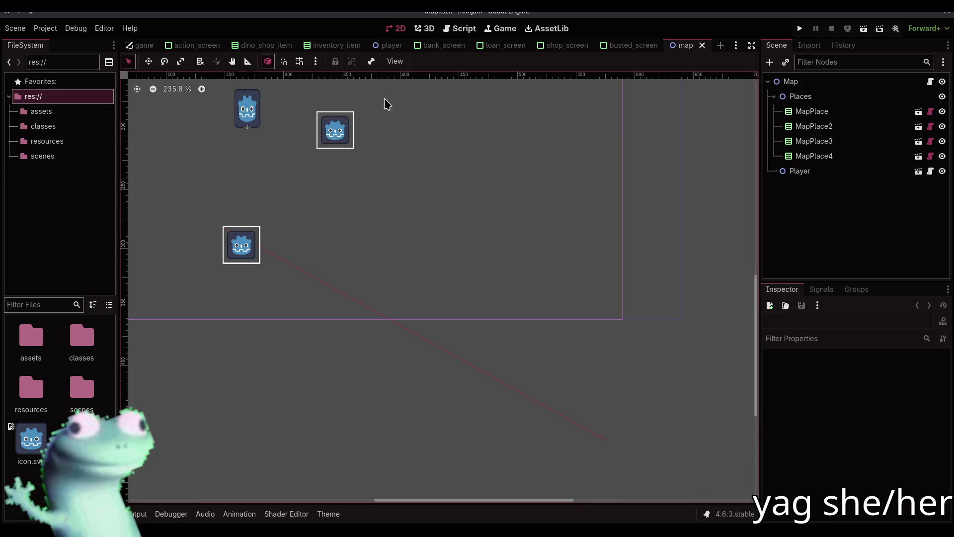
Remove and re-add MapPlace's Neighbors element 0, assigning MapPlace2.
{"action": "left_click_drag", "start_coordinate": [375, 323], "coordinate": [433, 394]}
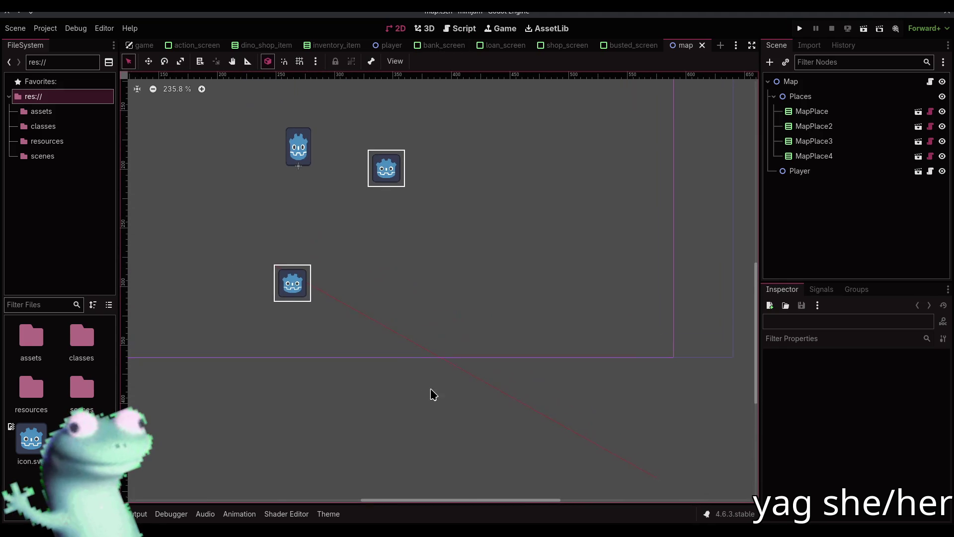
{"action": "left_click", "coordinate": [809, 112]}
{"action": "left_click", "coordinate": [815, 126]}
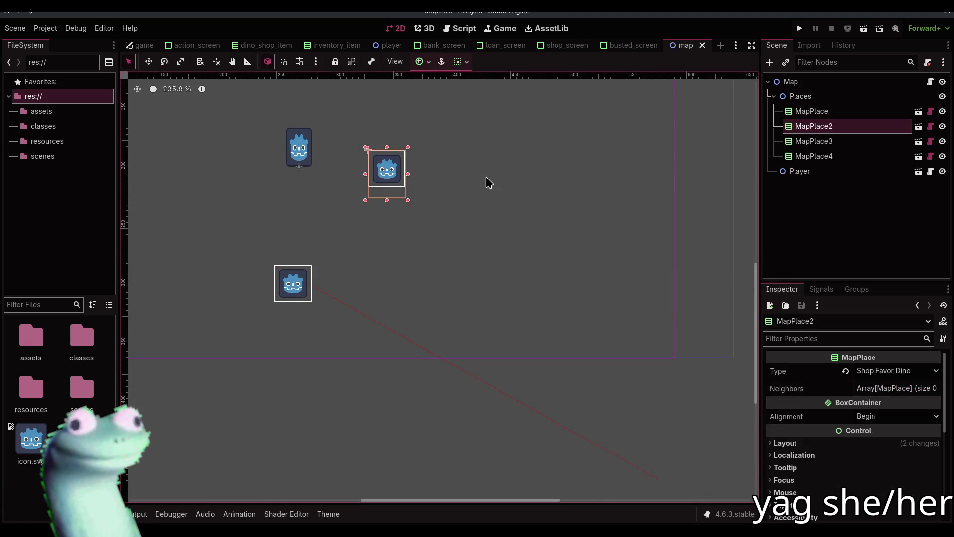
{"action": "left_click", "coordinate": [815, 112]}
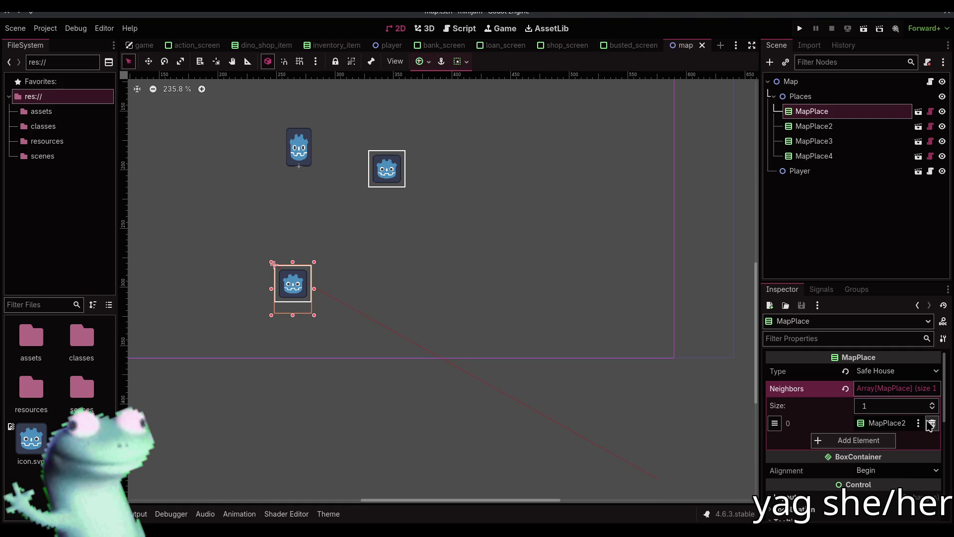
{"action": "left_click", "coordinate": [932, 423]}
{"action": "left_click", "coordinate": [887, 425]}
{"action": "left_click", "coordinate": [882, 423]}
{"action": "double_click", "coordinate": [469, 190]}
Deselect MapPlace, save the map scene, and return to map_place.gd.
{"action": "left_click_drag", "start_coordinate": [424, 239], "coordinate": [420, 253]}
{"action": "left_click", "coordinate": [268, 422]}
{"action": "key", "text": "ctrl+s"}
{"action": "scroll", "coordinate": [366, 396], "scroll_direction": "down", "scroll_amount": 4}
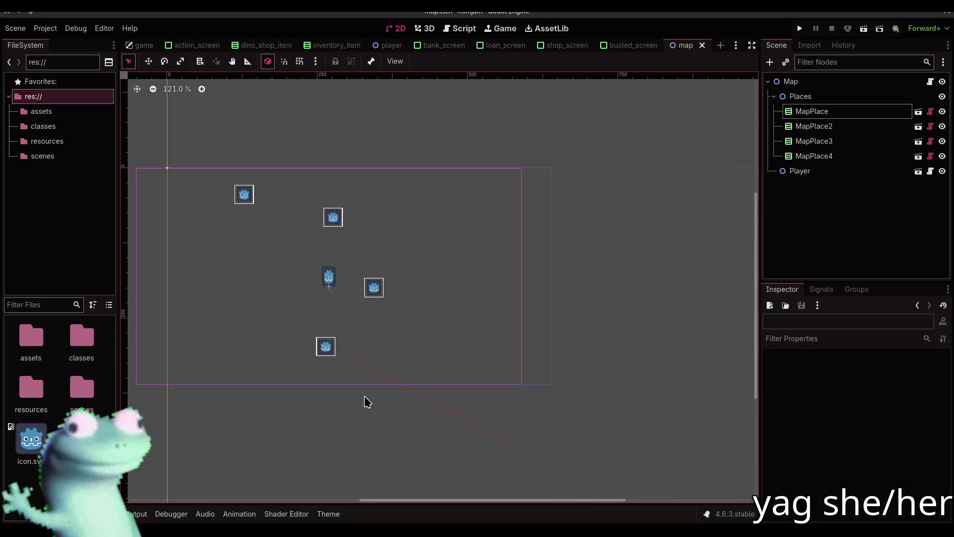
{"action": "left_click", "coordinate": [457, 29]}
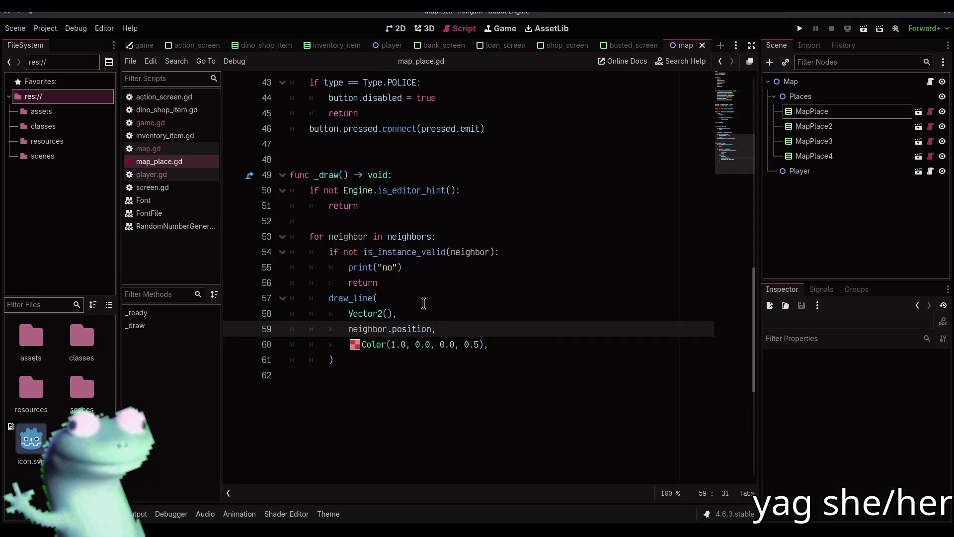
{"action": "left_click", "coordinate": [131, 60]}
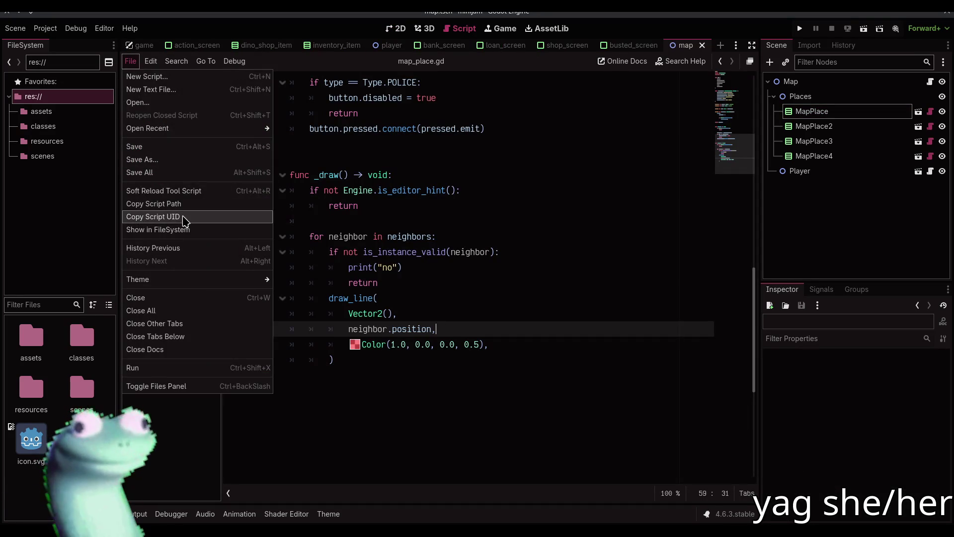
{"action": "left_click", "coordinate": [199, 190]}
{"action": "left_click", "coordinate": [396, 28]}
{"action": "mouse_move", "coordinate": [427, 183]}
{"action": "left_mouse_down"}
{"action": "mouse_move", "coordinate": [472, 237]}
{"action": "mouse_move", "coordinate": [456, 181]}
{"action": "mouse_move", "coordinate": [452, 210]}
{"action": "left_mouse_up"}
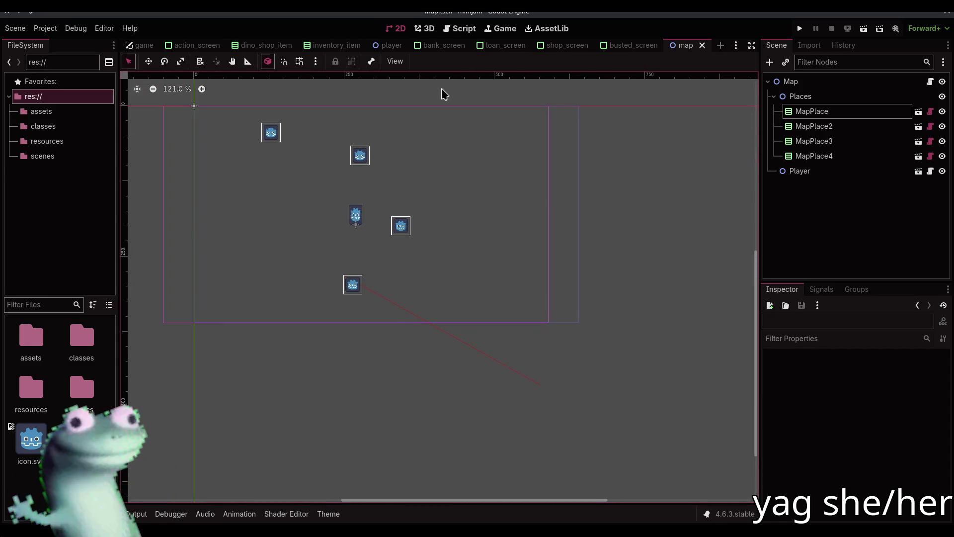
{"action": "left_click", "coordinate": [458, 29]}
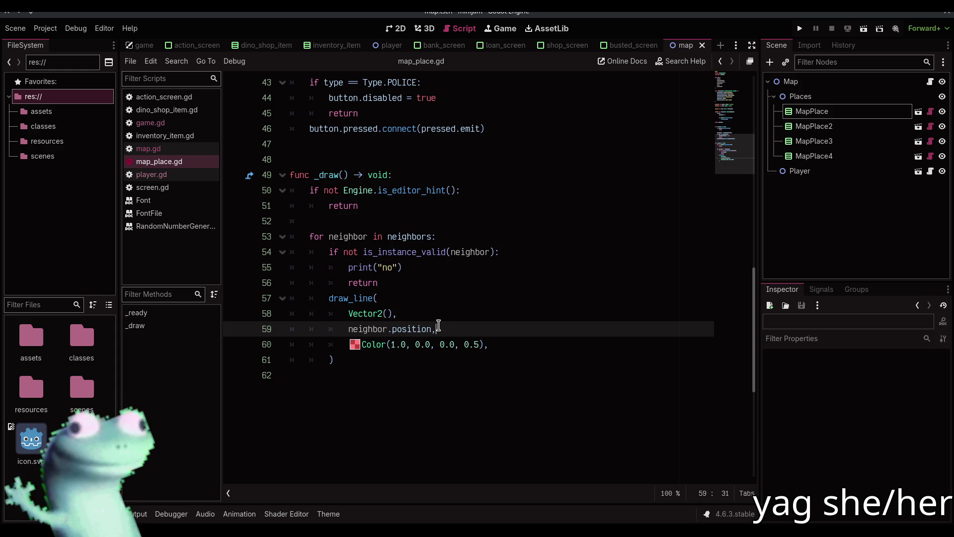
{"action": "mouse_move", "coordinate": [432, 326]}
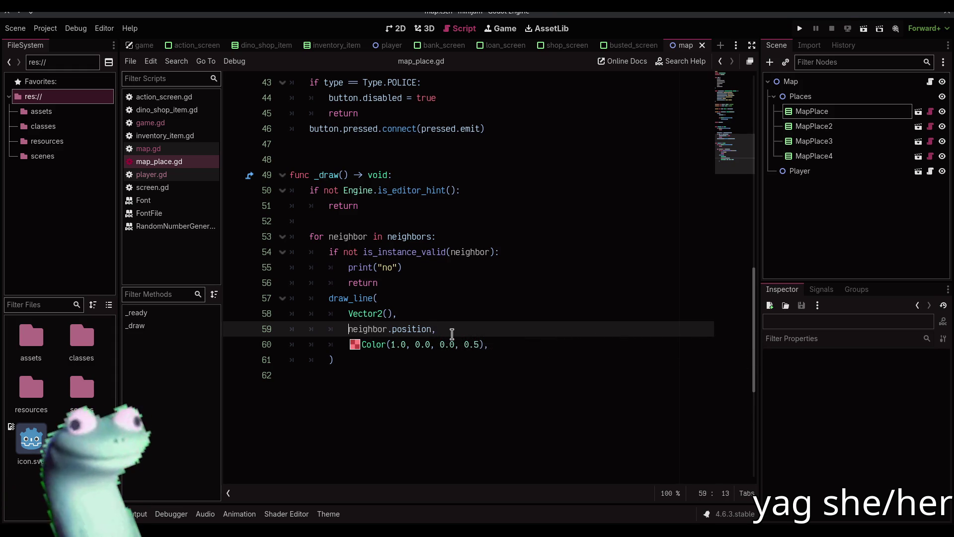
{"action": "type", "text": "g"}
{"action": "type", "text": "et_parent"}
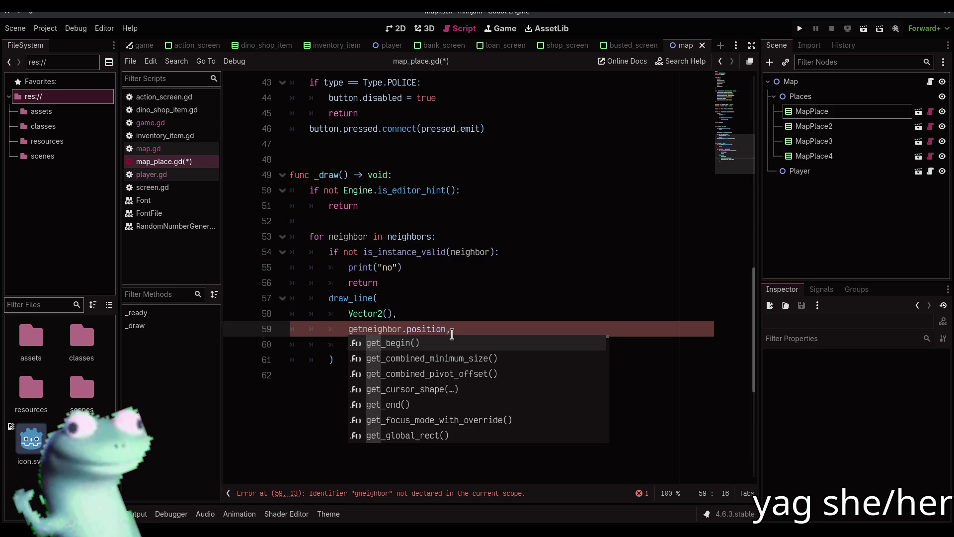
Make line 59's end point get_parent().to_local(neighbor.global_position).
{"action": "key", "text": "Return"}
{"action": "type", "text": ".to_local("}
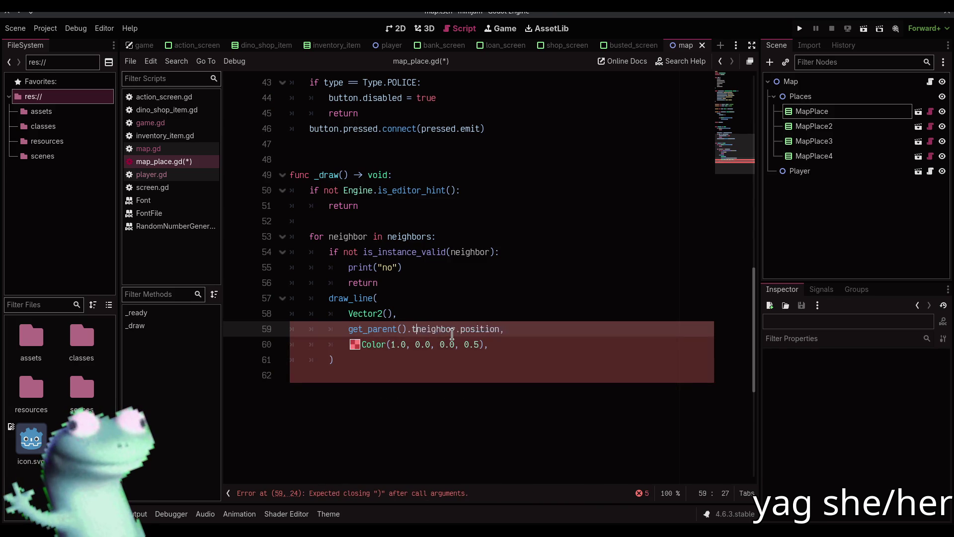
{"action": "key", "text": "End"}
{"action": "key", "text": "Left"}
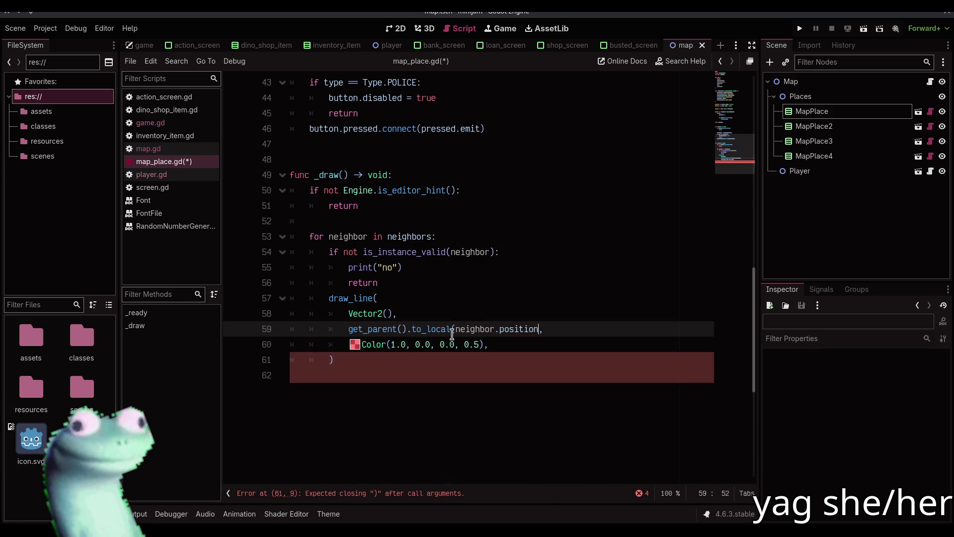
{"action": "type", "text": "global_"}
{"action": "key", "text": "End"}
{"action": "key", "text": "Left"}
{"action": "type", "text": ")"}
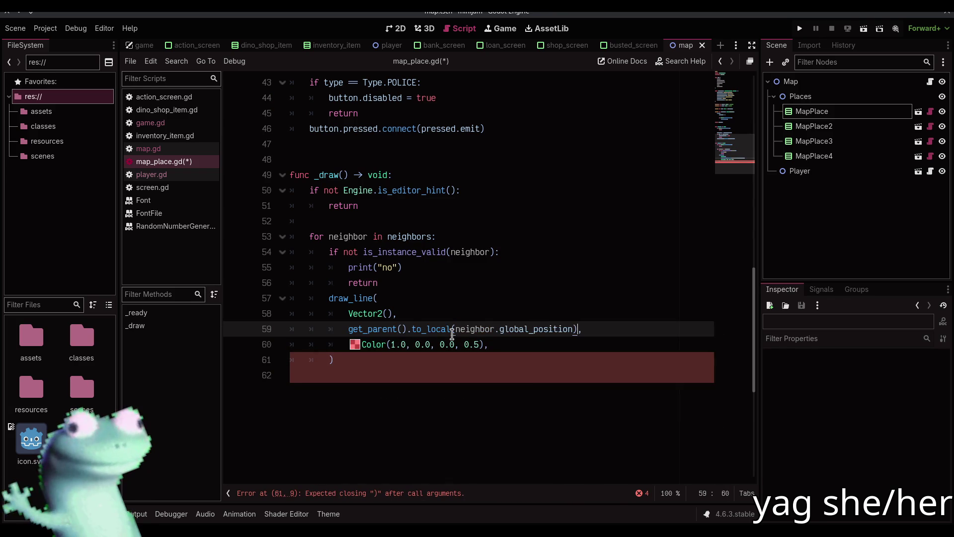
Save map_place.gd and reload map.tscn to see the updated line.
{"action": "key", "text": "ctrl+s"}
{"action": "left_click", "coordinate": [396, 29]}
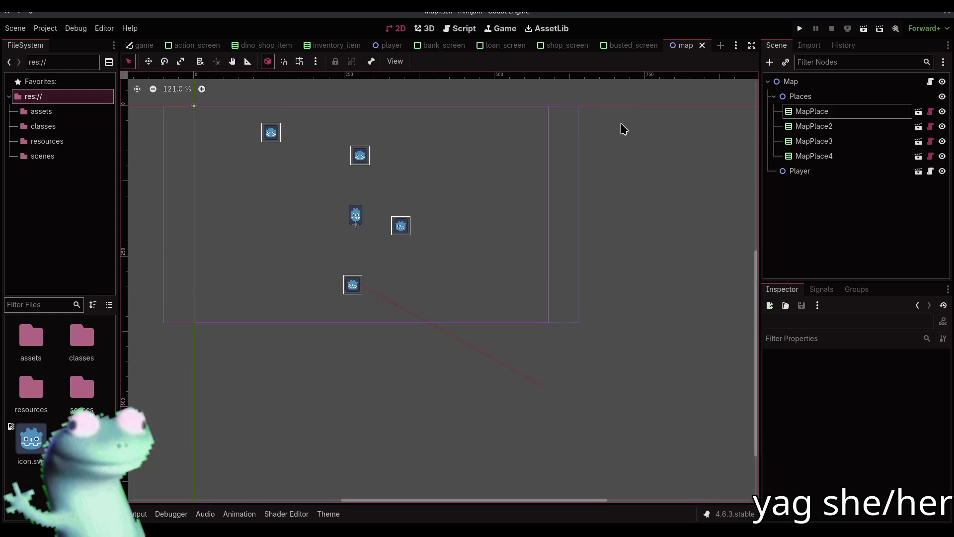
{"action": "left_click", "coordinate": [664, 46]}
{"action": "key", "text": "ctrl+shift+o"}
{"action": "type", "text": "map"}
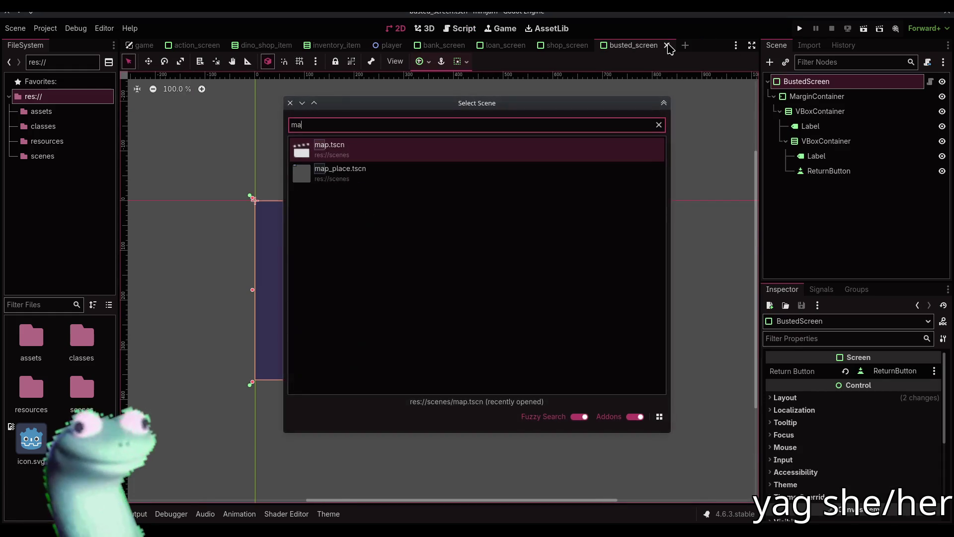
{"action": "key", "text": "Return"}
Strip the get_parent().to_local() wrapper so line 59 ends at neighbor.global_position.
{"action": "left_click", "coordinate": [459, 28]}
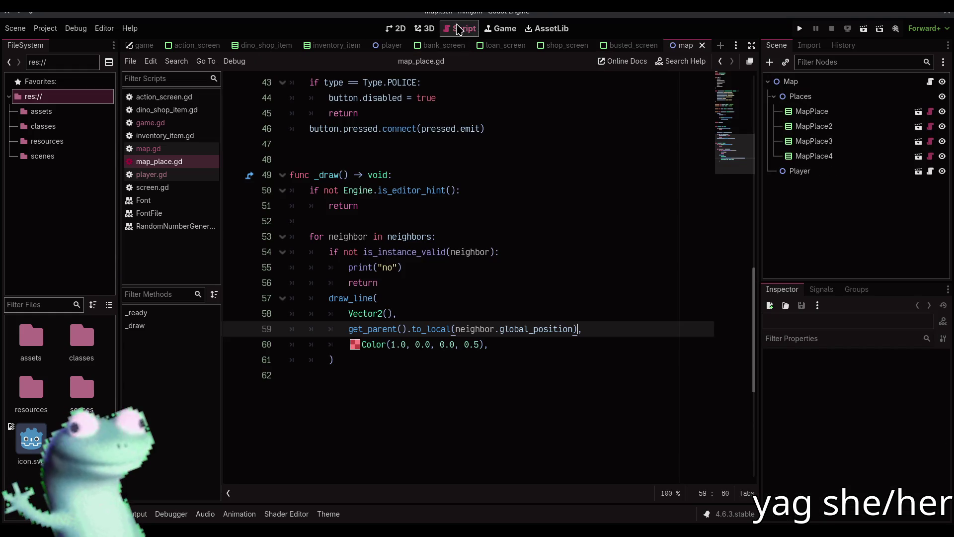
{"action": "left_click_drag", "start_coordinate": [577, 328], "coordinate": [349, 328]}
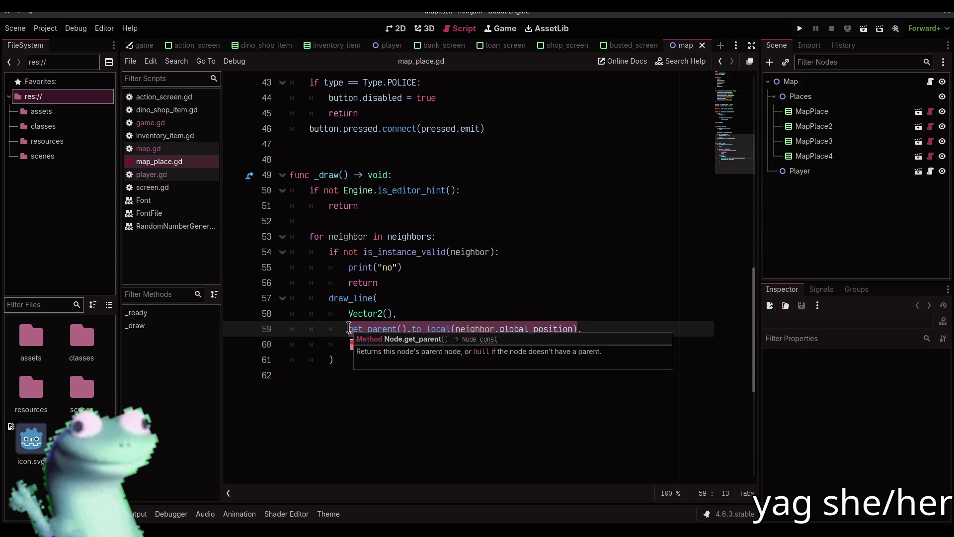
{"action": "key", "text": "Right"}
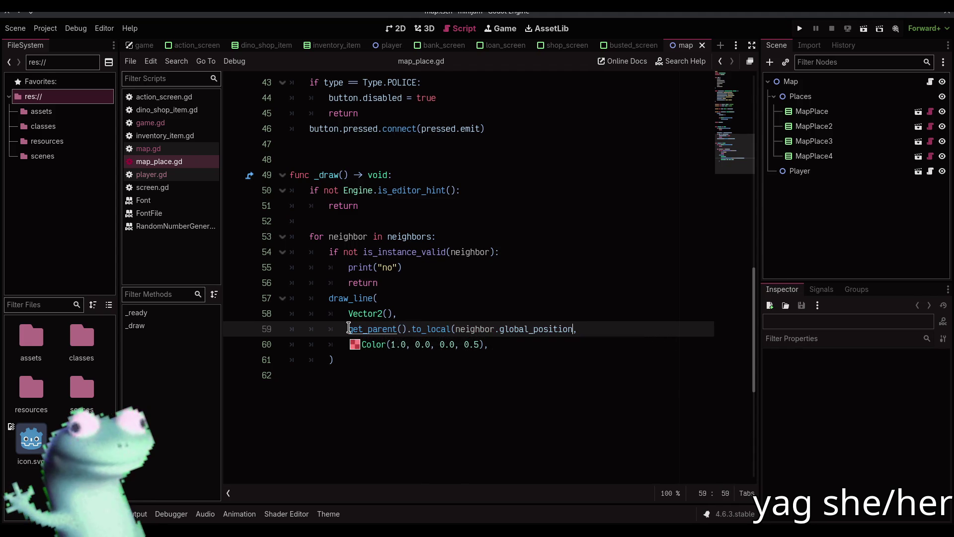
{"action": "key", "text": "ctrl+Left"}
{"action": "key", "text": "ctrl+Left"}
{"action": "key", "text": "ctrl+Left"}
{"action": "key", "text": "ctrl+BackSpace"}
{"action": "key", "text": "ctrl+BackSpace"}
{"action": "key", "text": "ctrl+BackSpace"}
{"action": "key", "text": "Tab"}
{"action": "key", "text": "Tab"}
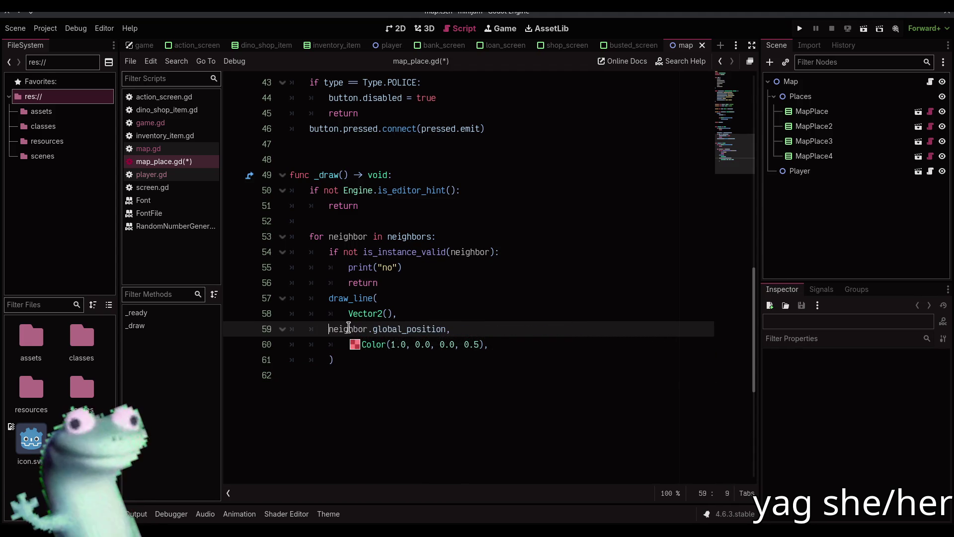
Save the script, then reload map.tscn and view it in 2D.
{"action": "key", "text": "ctrl+s"}
{"action": "left_click", "coordinate": [396, 28]}
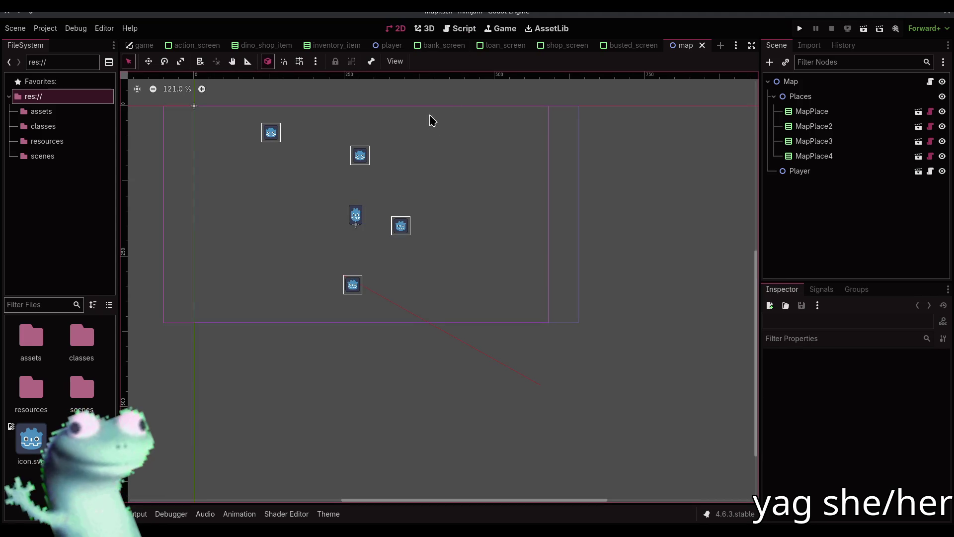
{"action": "key", "text": "ctrl+shift+Tab"}
{"action": "key", "text": "ctrl+shift+o"}
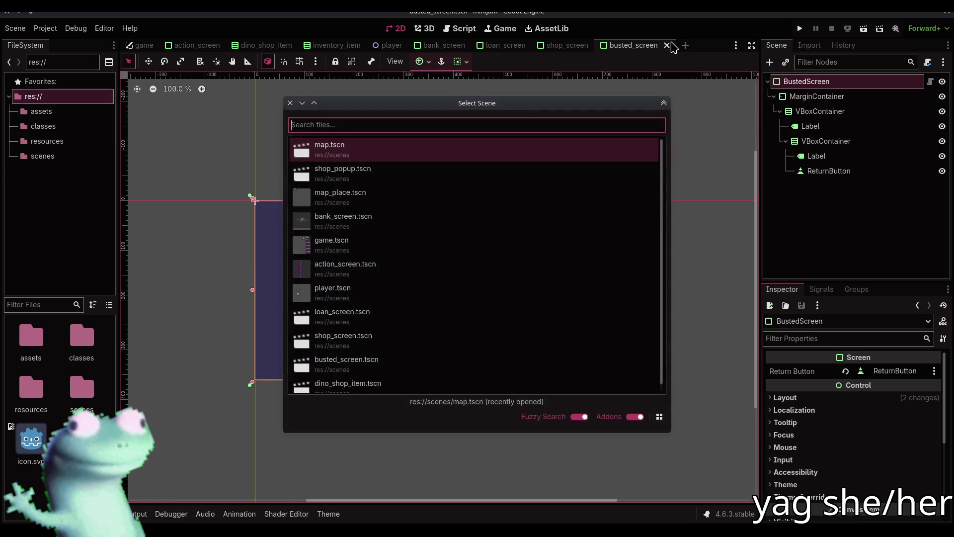
{"action": "key", "text": "Return"}
{"action": "scroll", "coordinate": [395, 237], "scroll_direction": "up", "scroll_amount": 6}
{"action": "scroll", "coordinate": [387, 234], "scroll_direction": "down", "scroll_amount": 6}
{"action": "scroll", "coordinate": [387, 233], "scroll_direction": "up", "scroll_amount": 4}
{"action": "left_click", "coordinate": [457, 28]}
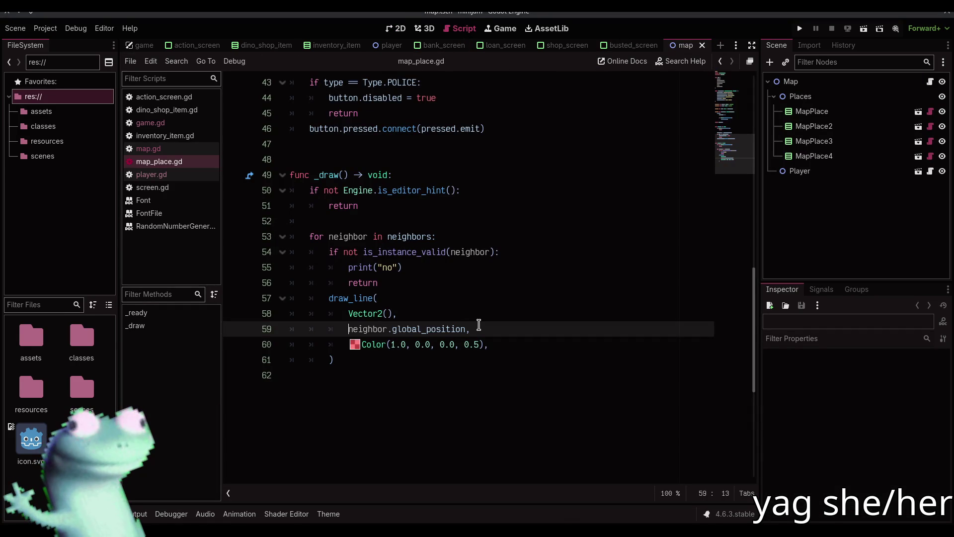
Try 'position -' before neighbor on line 59, save, and reload map.tscn to compare.
{"action": "type", "text": "position -"}
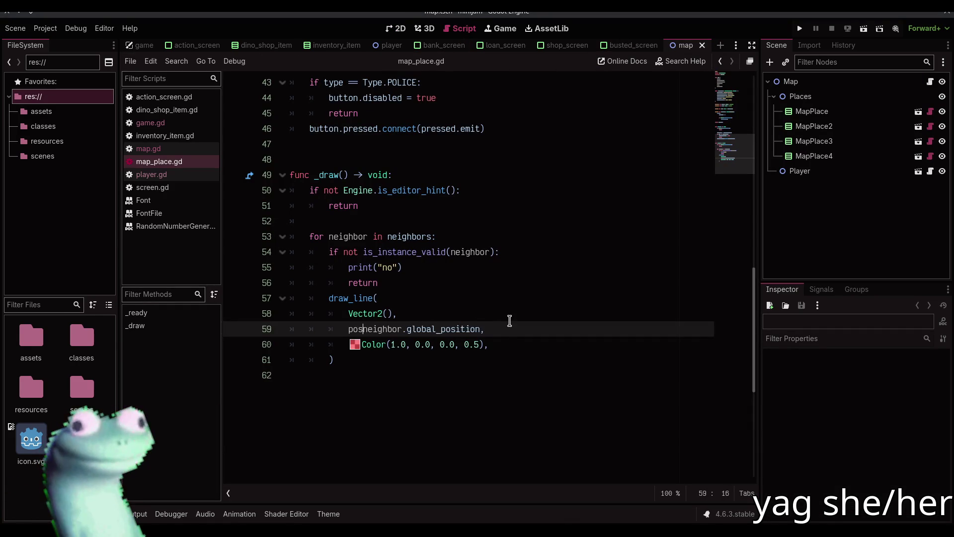
{"action": "key", "text": "ctrl+s"}
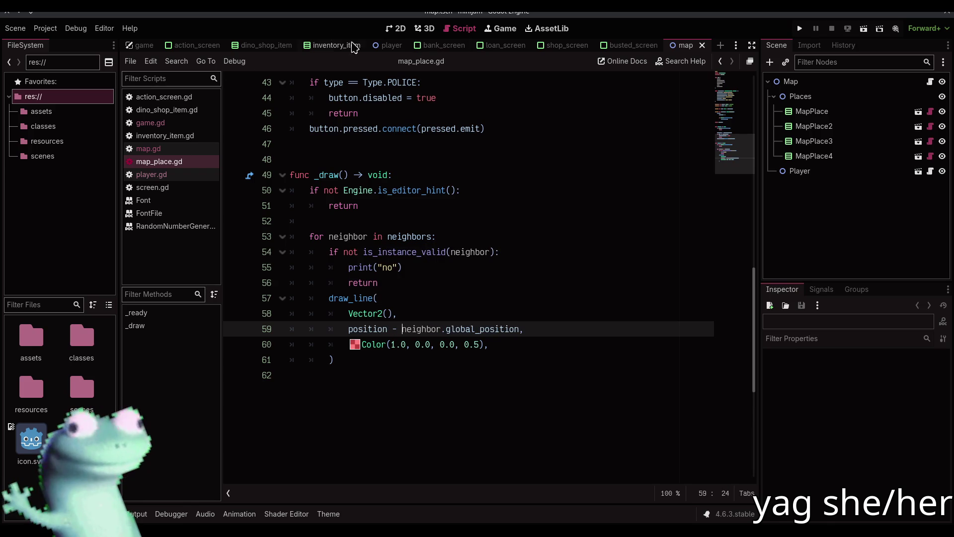
{"action": "left_click", "coordinate": [396, 29]}
{"action": "left_click", "coordinate": [703, 45]}
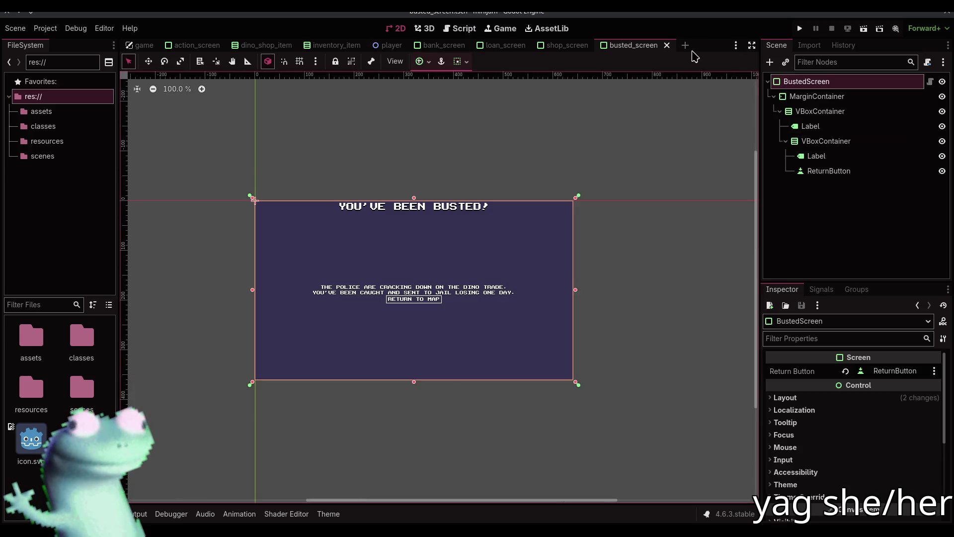
{"action": "key", "text": "ctrl+shift+o"}
{"action": "key", "text": "Return"}
{"action": "mouse_move", "coordinate": [366, 244]}
{"action": "left_mouse_down"}
{"action": "mouse_move", "coordinate": [440, 199]}
{"action": "mouse_move", "coordinate": [470, 160]}
{"action": "left_mouse_up"}
Try 'position +' instead, save, and reload map.tscn in the 2D view.
{"action": "left_click", "coordinate": [455, 28]}
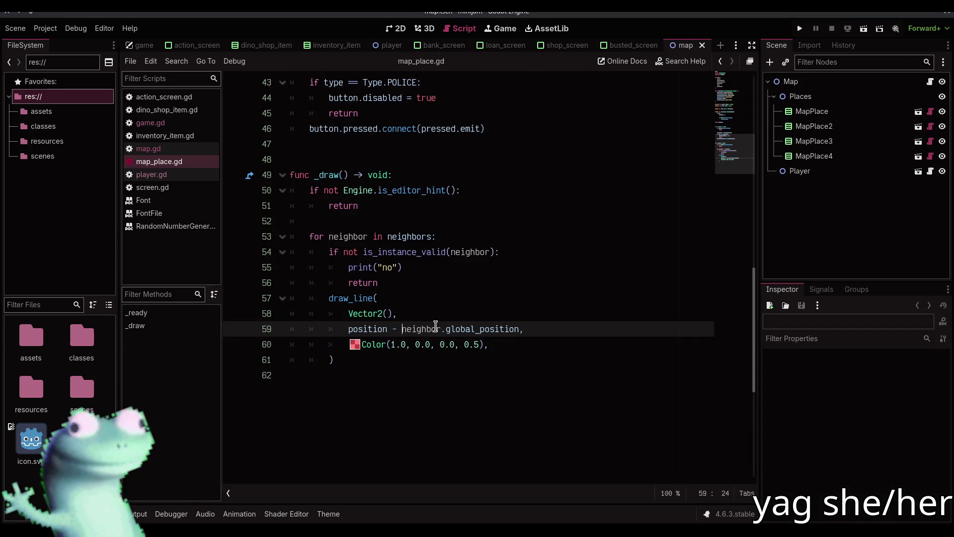
{"action": "type", "text": "+"}
{"action": "key", "text": "ctrl+s"}
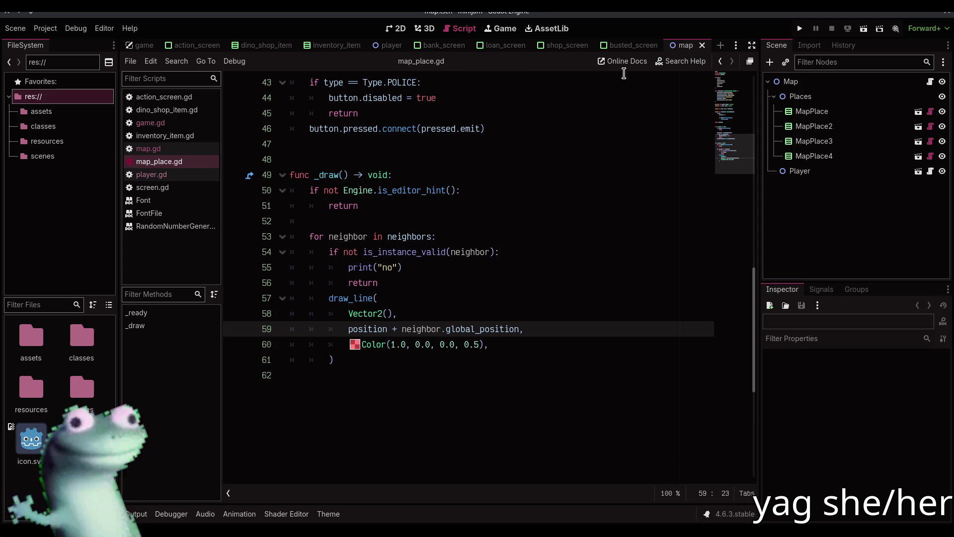
{"action": "key", "text": "ctrl+shift+w"}
{"action": "key", "text": "ctrl+shift+o"}
{"action": "key", "text": "Return"}
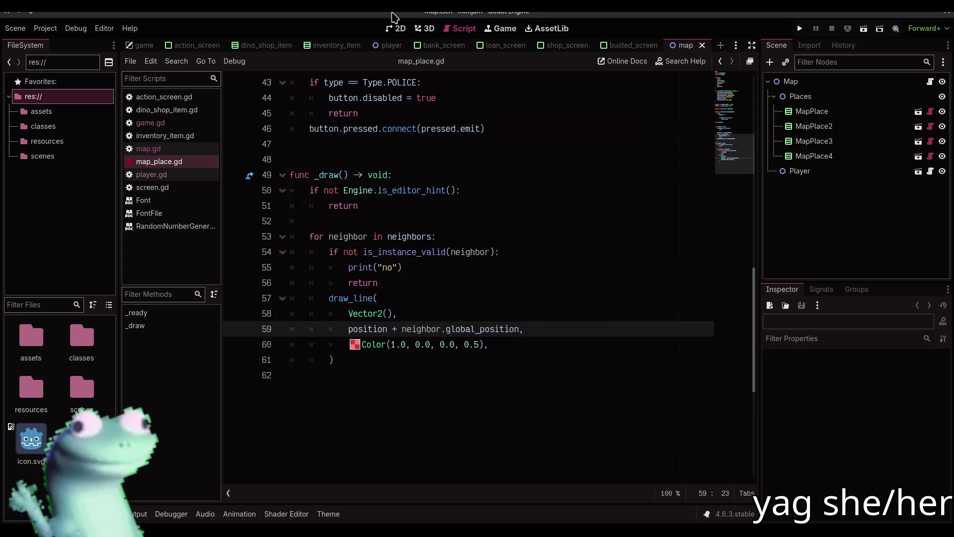
{"action": "left_click", "coordinate": [397, 28]}
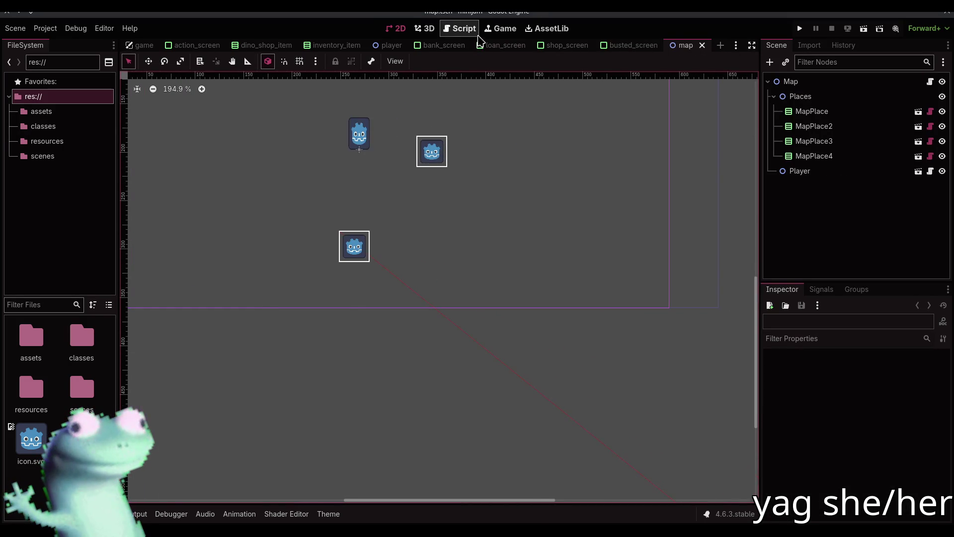
Delete the 'position +' offset so line 59 ends at neighbor.global_position again.
{"action": "left_click", "coordinate": [462, 28]}
{"action": "left_click_drag", "start_coordinate": [402, 329], "coordinate": [348, 329]}
{"action": "key", "text": "BackSpace"}
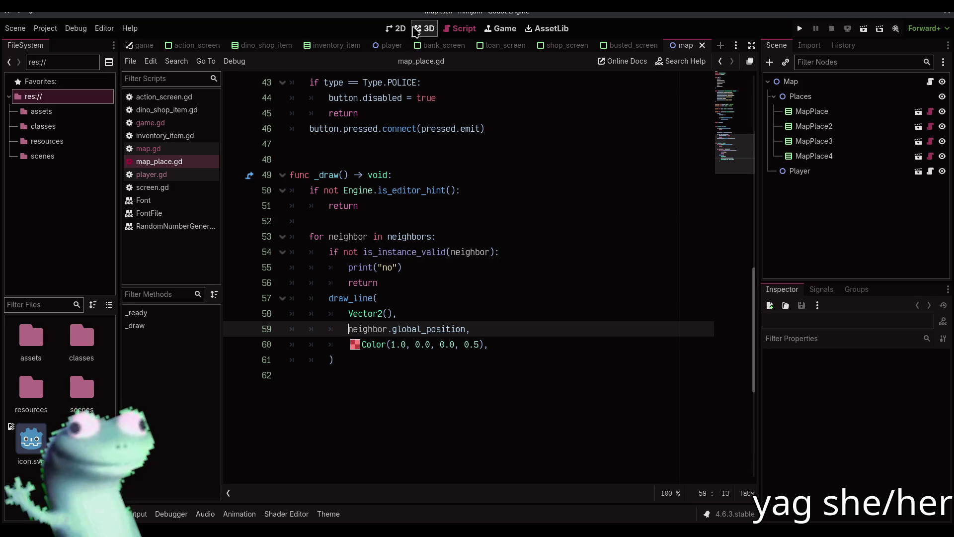
{"action": "left_click", "coordinate": [397, 29]}
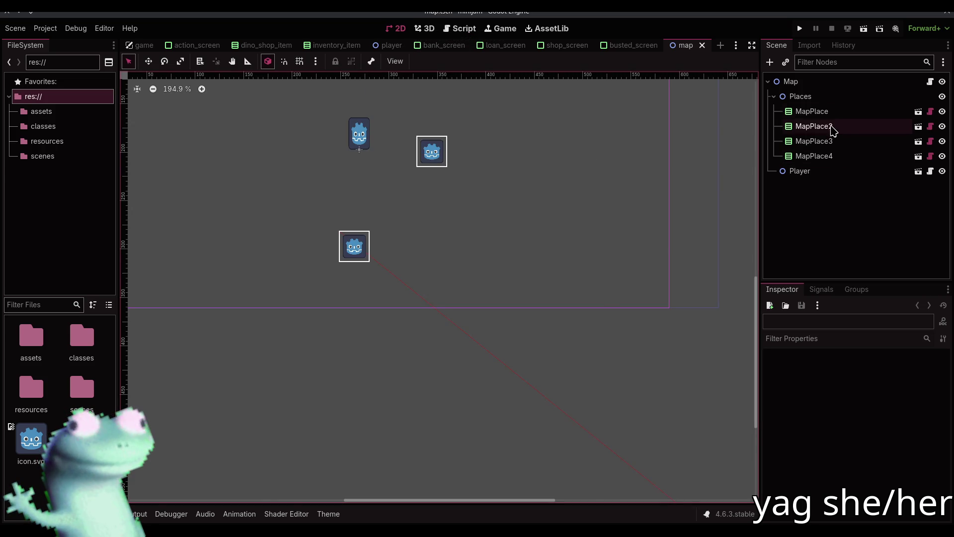
{"action": "left_click", "coordinate": [815, 111]}
{"action": "left_click", "coordinate": [892, 439]}
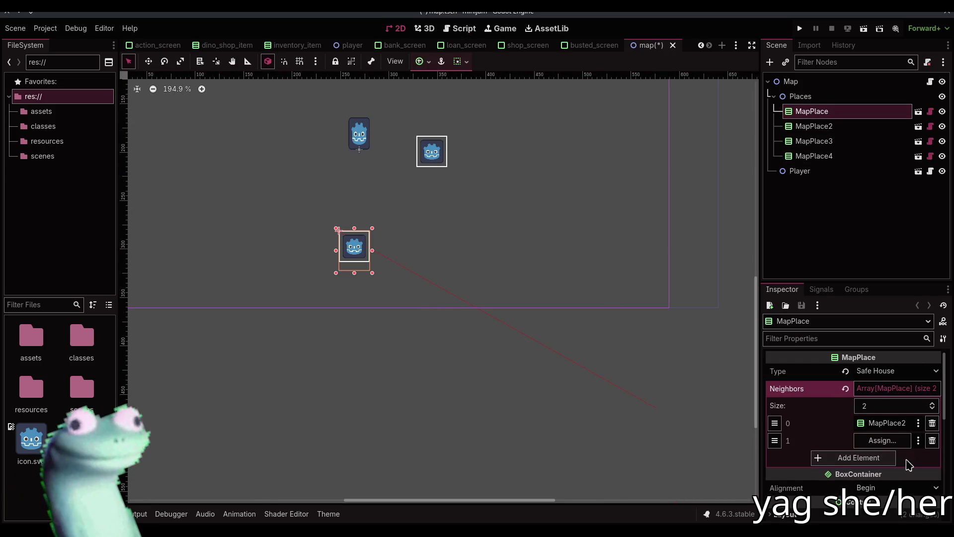
{"action": "left_click", "coordinate": [932, 441]}
{"action": "left_click", "coordinate": [458, 390]}
{"action": "key", "text": "ctrl+s"}
{"action": "scroll", "coordinate": [444, 343], "scroll_direction": "up", "scroll_amount": 2}
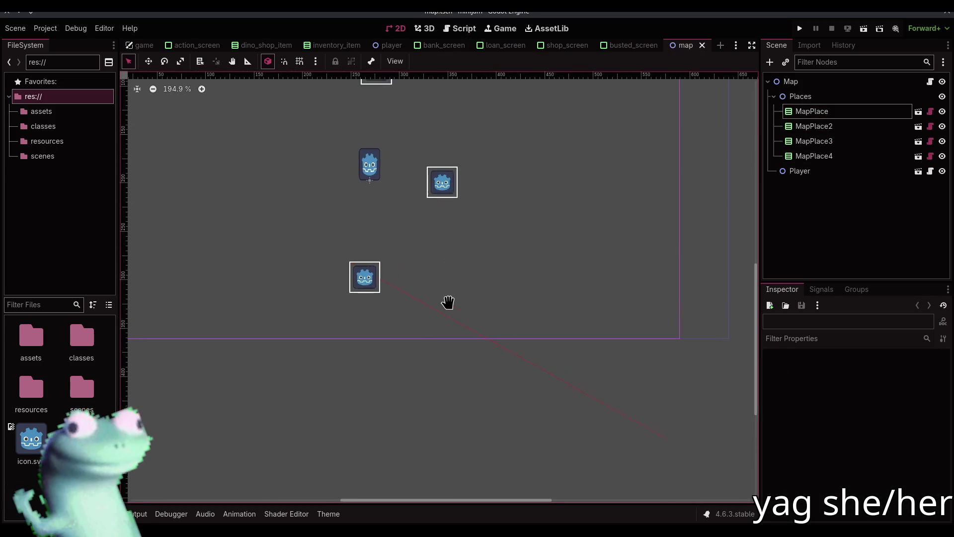
{"action": "scroll", "coordinate": [449, 303], "scroll_direction": "up", "scroll_amount": 2}
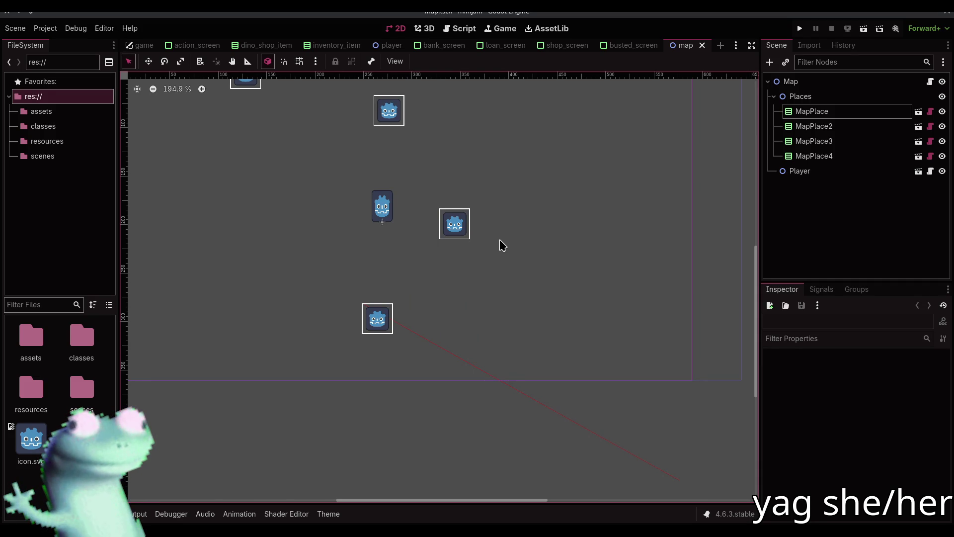
{"action": "scroll", "coordinate": [499, 240], "scroll_direction": "right", "scroll_amount": 3}
{"action": "left_click", "coordinate": [790, 111]}
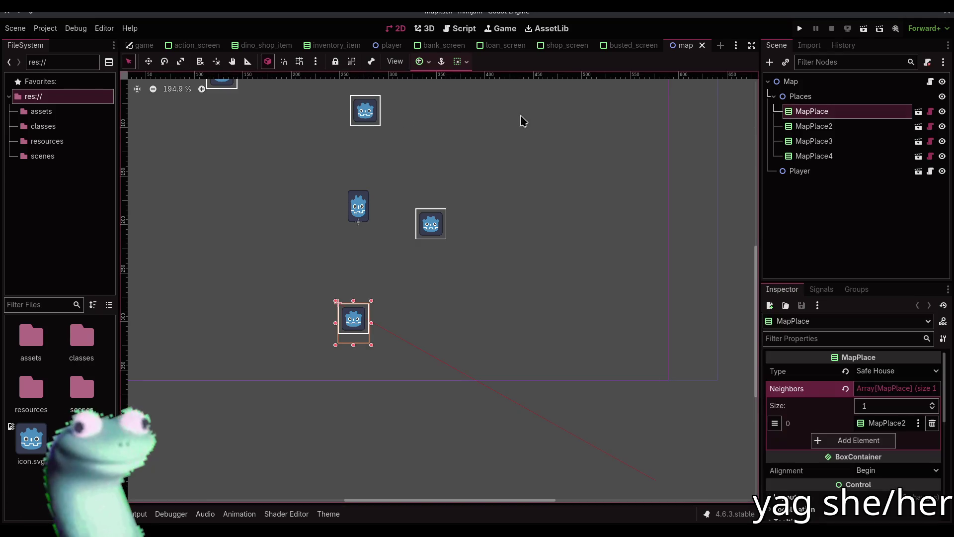
{"action": "scroll", "coordinate": [569, 122], "scroll_direction": "left", "scroll_amount": 5}
{"action": "scroll", "coordinate": [570, 122], "scroll_direction": "up", "scroll_amount": 3}
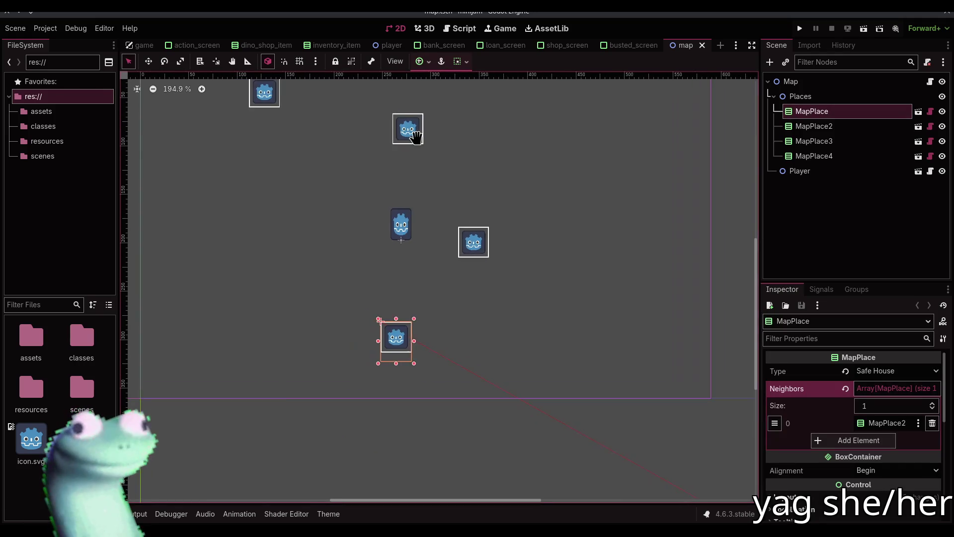
{"action": "left_click", "coordinate": [890, 389]}
{"action": "scroll", "coordinate": [646, 189], "scroll_direction": "right", "scroll_amount": 2}
{"action": "scroll", "coordinate": [608, 181], "scroll_direction": "right", "scroll_amount": 2}
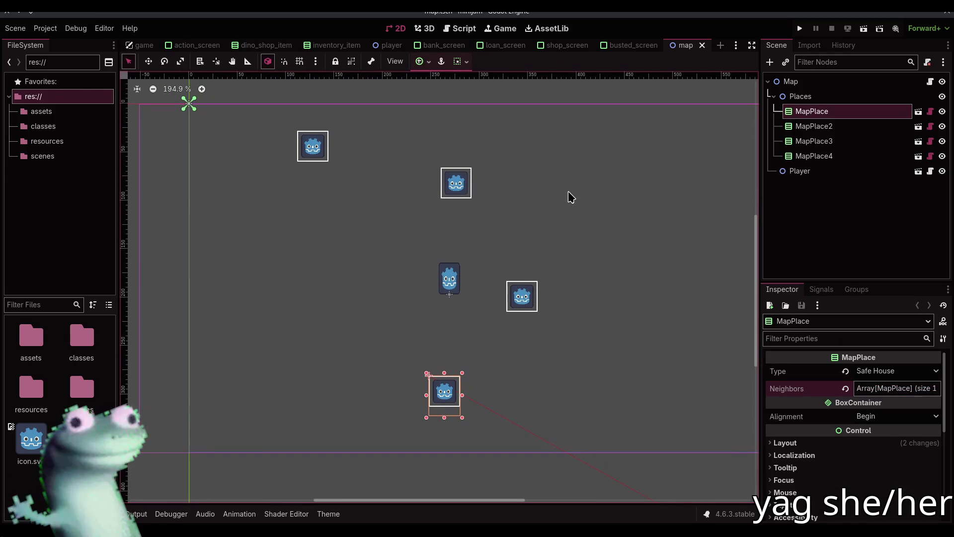
{"action": "key", "text": "w"}
{"action": "mouse_move", "coordinate": [518, 370]}
{"action": "left_mouse_down"}
{"action": "mouse_move", "coordinate": [381, 255]}
{"action": "mouse_move", "coordinate": [291, 100]}
{"action": "left_mouse_up"}
{"action": "key", "text": "Escape"}
{"action": "key", "text": "q"}
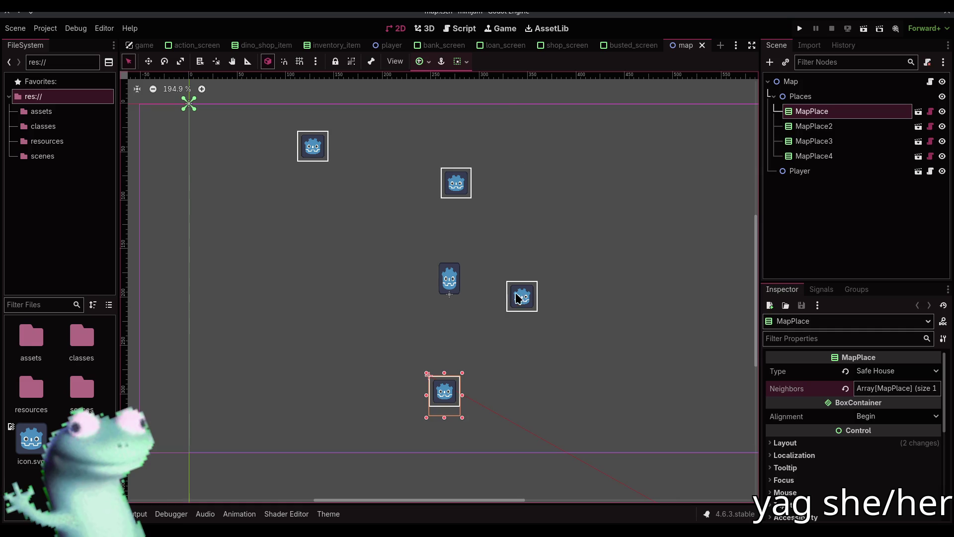
{"action": "left_click", "coordinate": [520, 96]}
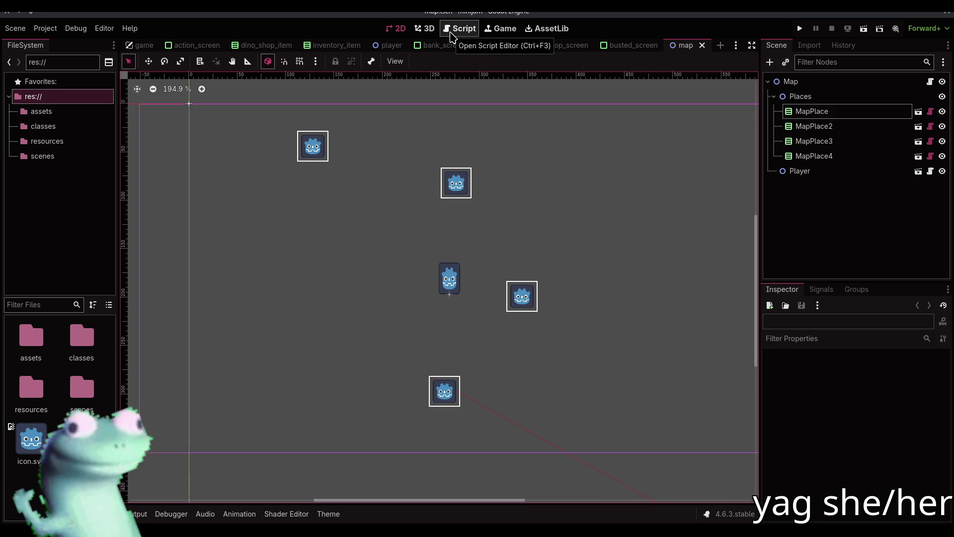
Inspect MapPlace's Layout and Transform: position 248, 281 and size 32 × 41.
{"action": "left_click", "coordinate": [852, 111]}
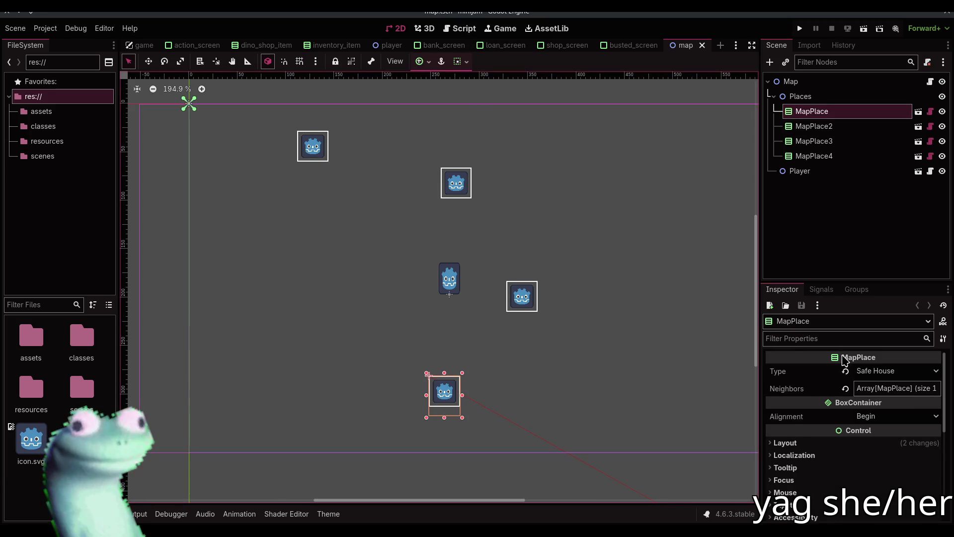
{"action": "left_click", "coordinate": [785, 443]}
{"action": "scroll", "coordinate": [815, 478], "scroll_direction": "down", "scroll_amount": 3}
{"action": "scroll", "coordinate": [815, 478], "scroll_direction": "down", "scroll_amount": 1}
{"action": "left_click", "coordinate": [798, 434]}
{"action": "left_click", "coordinate": [804, 434]}
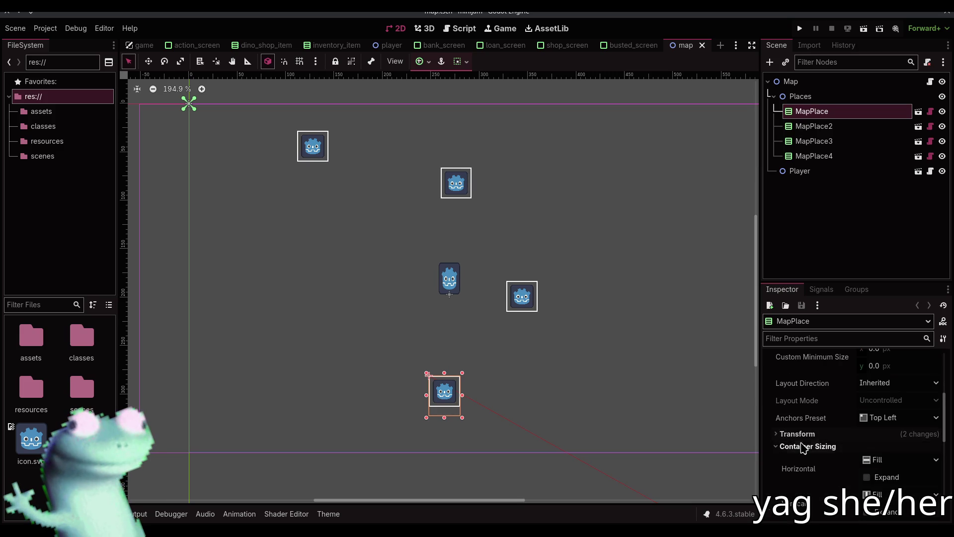
{"action": "left_click", "coordinate": [797, 434]}
{"action": "scroll", "coordinate": [783, 490], "scroll_direction": "down", "scroll_amount": 2}
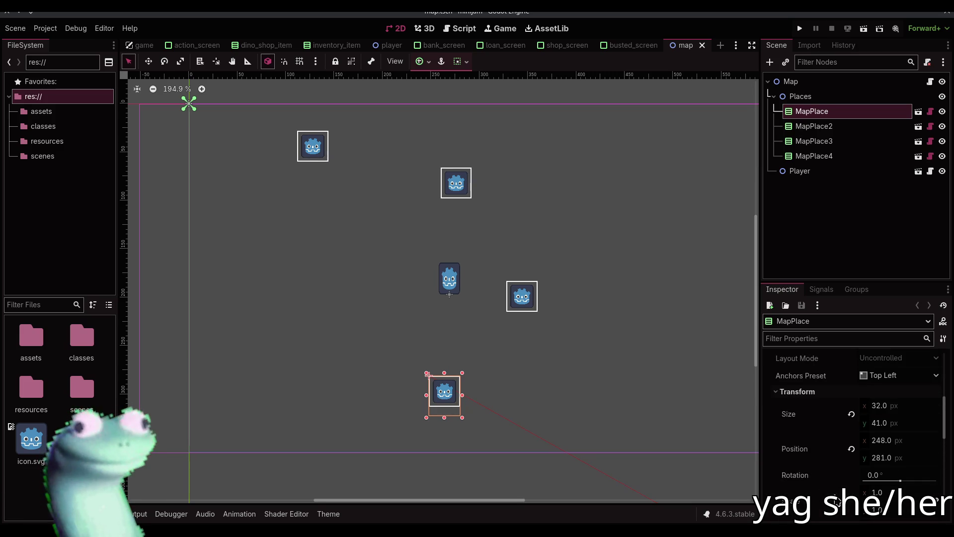
{"action": "scroll", "coordinate": [800, 467], "scroll_direction": "up", "scroll_amount": 3}
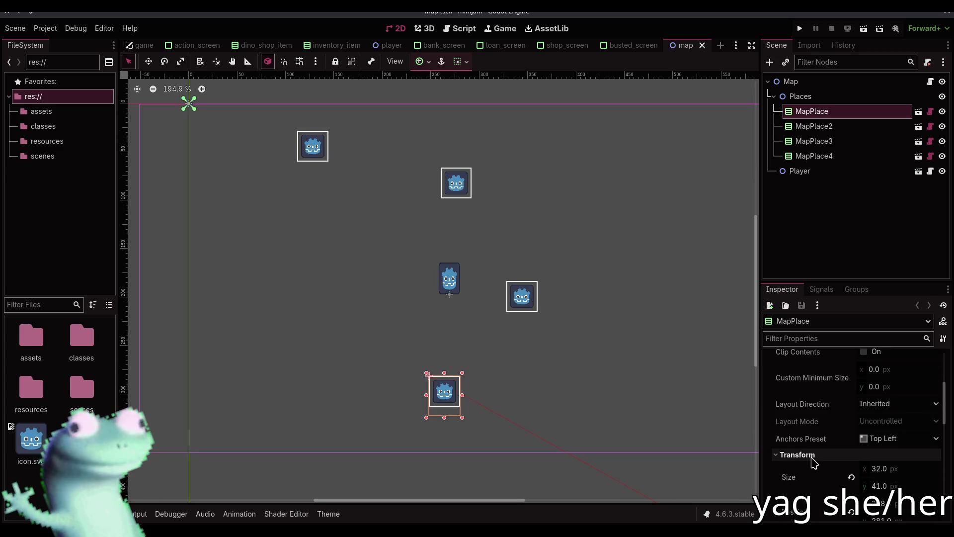
{"action": "scroll", "coordinate": [813, 457], "scroll_direction": "up", "scroll_amount": 5}
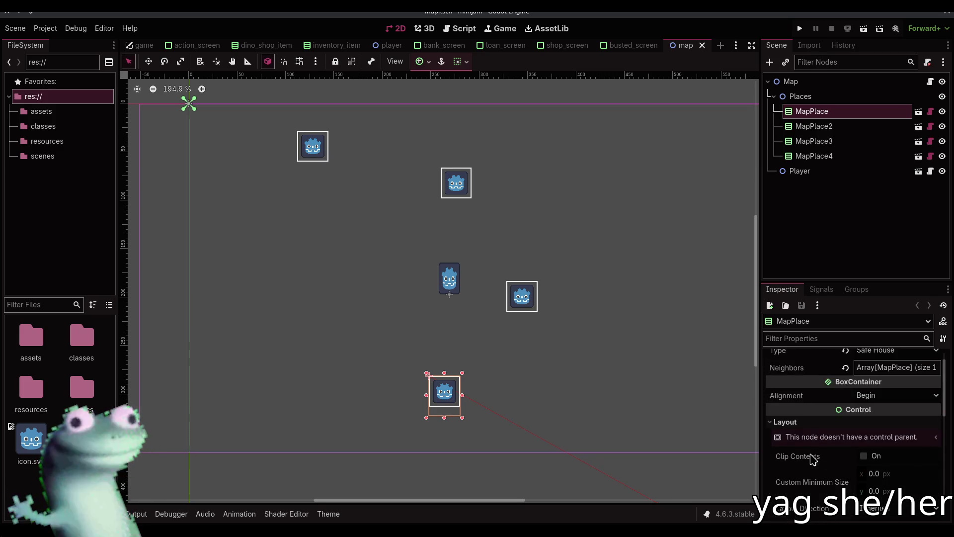
{"action": "left_click", "coordinate": [931, 111]}
{"action": "scroll", "coordinate": [430, 141], "scroll_direction": "up", "scroll_amount": 12}
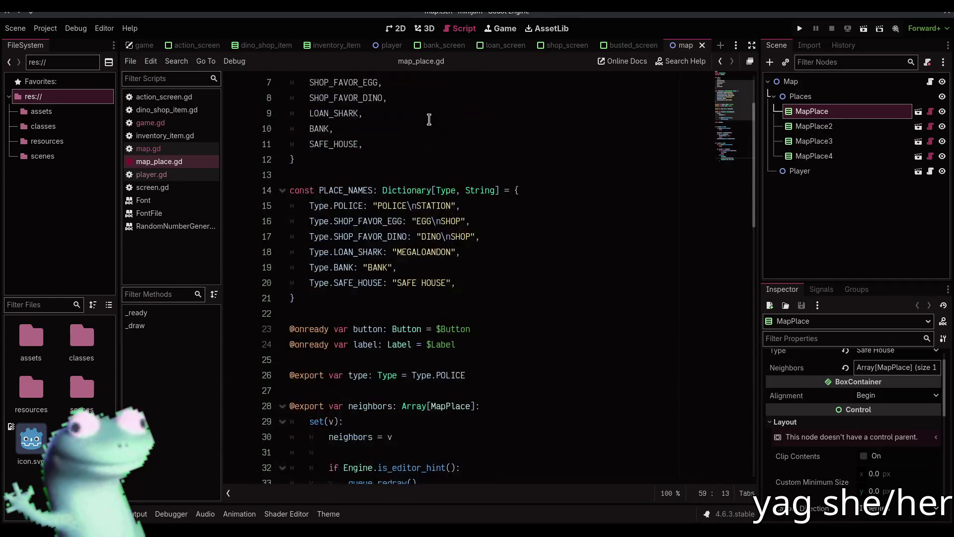
{"action": "left_click", "coordinate": [425, 87]}
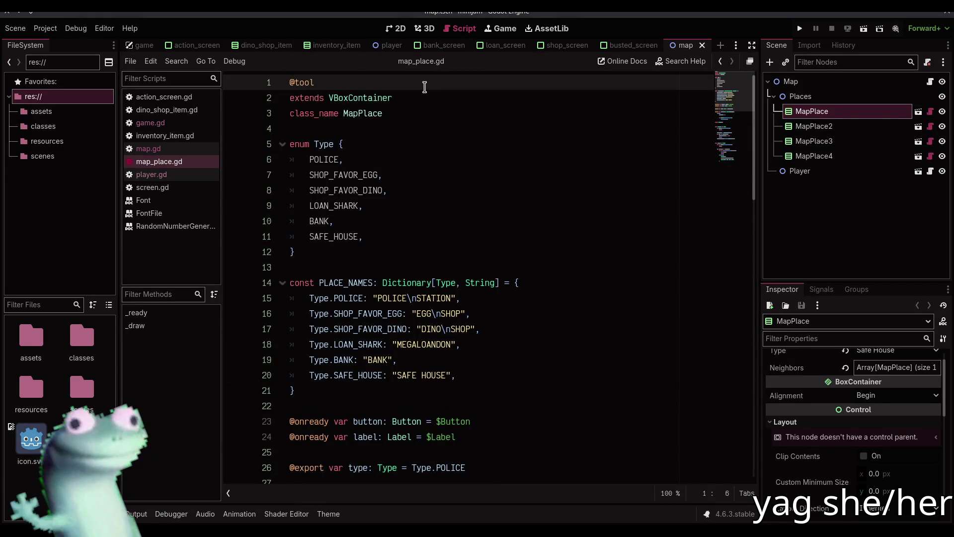
{"action": "left_click", "coordinate": [397, 28]}
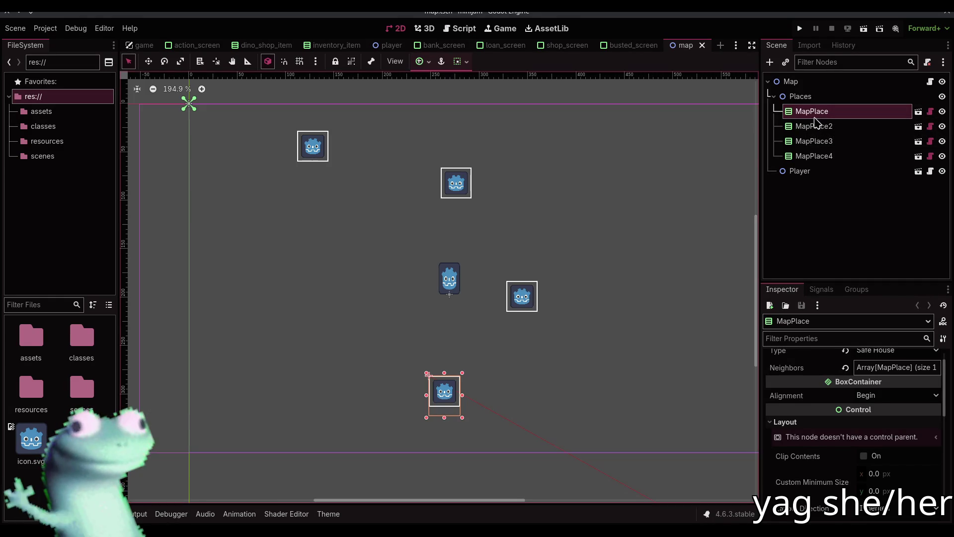
In the map_place scene, add a Node2D and make it the scene root.
{"action": "left_click", "coordinate": [919, 111]}
{"action": "left_click", "coordinate": [769, 61]}
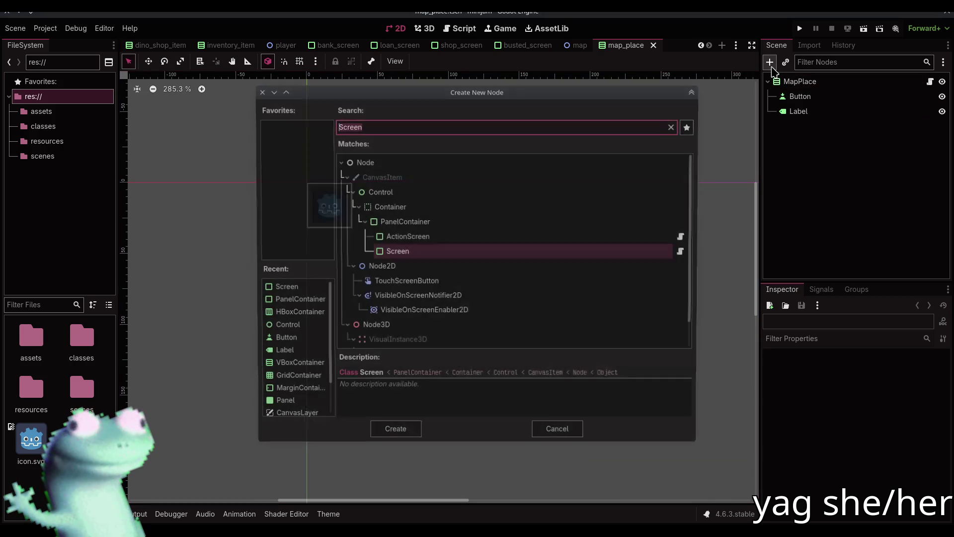
{"action": "type", "text": "node2d"}
{"action": "key", "text": "Return"}
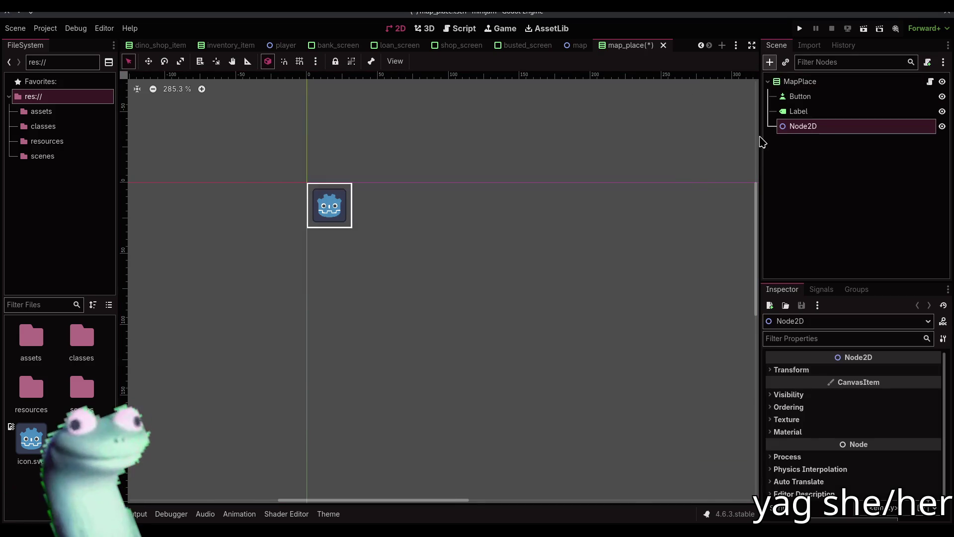
{"action": "right_click", "coordinate": [791, 128]}
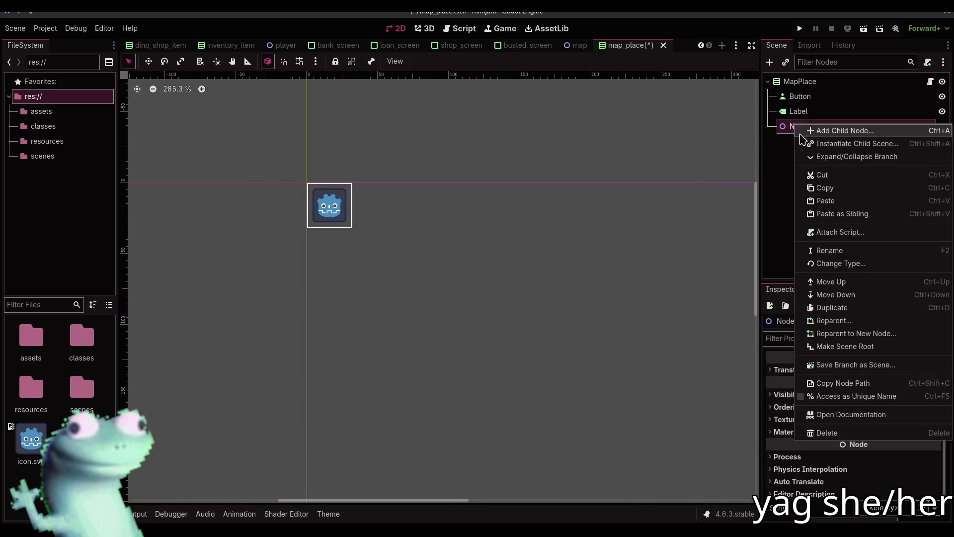
{"action": "left_click", "coordinate": [845, 346]}
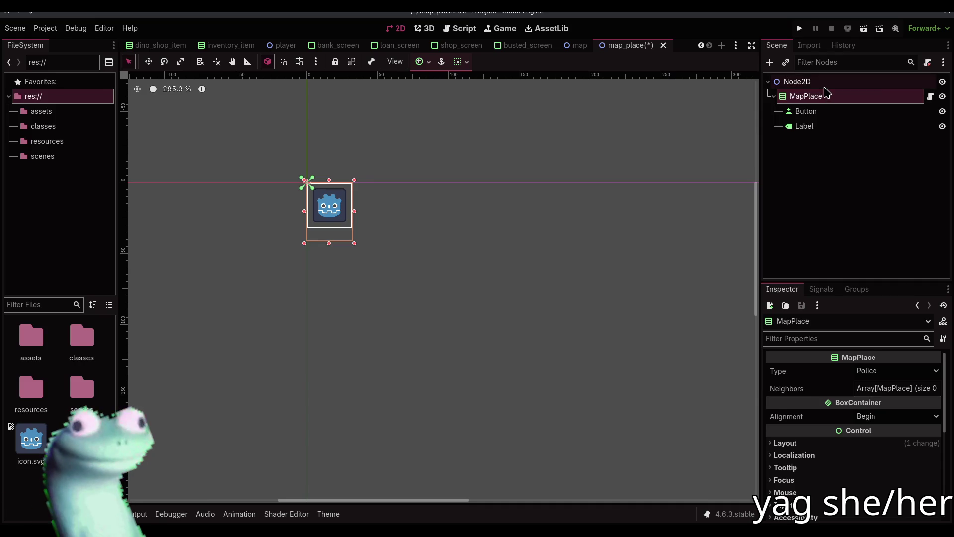
Rename the new Node2D root to MapPlace, taking the name off the old child.
{"action": "left_click", "coordinate": [823, 82]}
{"action": "double_click", "coordinate": [823, 96]}
{"action": "key", "text": "ctrl+c"}
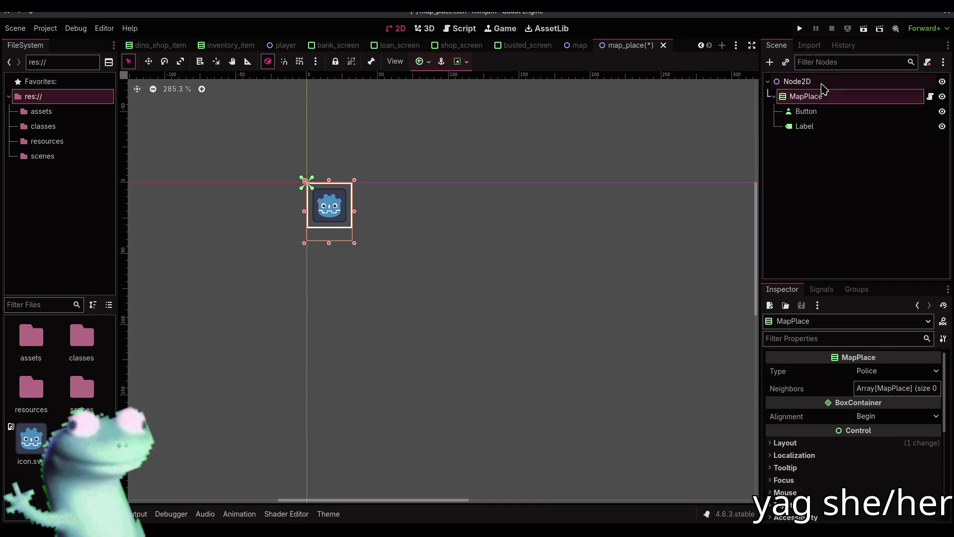
{"action": "key", "text": "Return"}
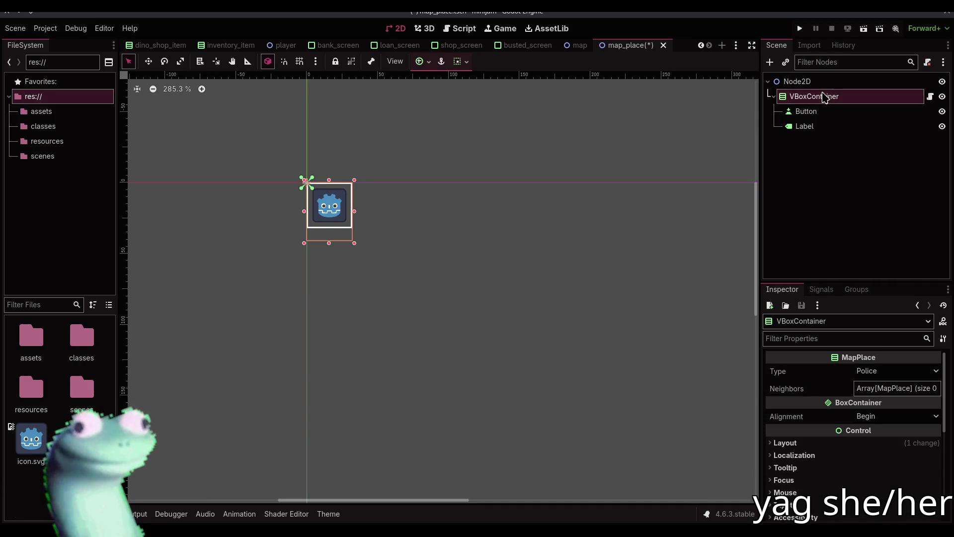
{"action": "left_click", "coordinate": [820, 82]}
{"action": "double_click", "coordinate": [818, 82]}
{"action": "key", "text": "ctrl+v"}
{"action": "key", "text": "Return"}
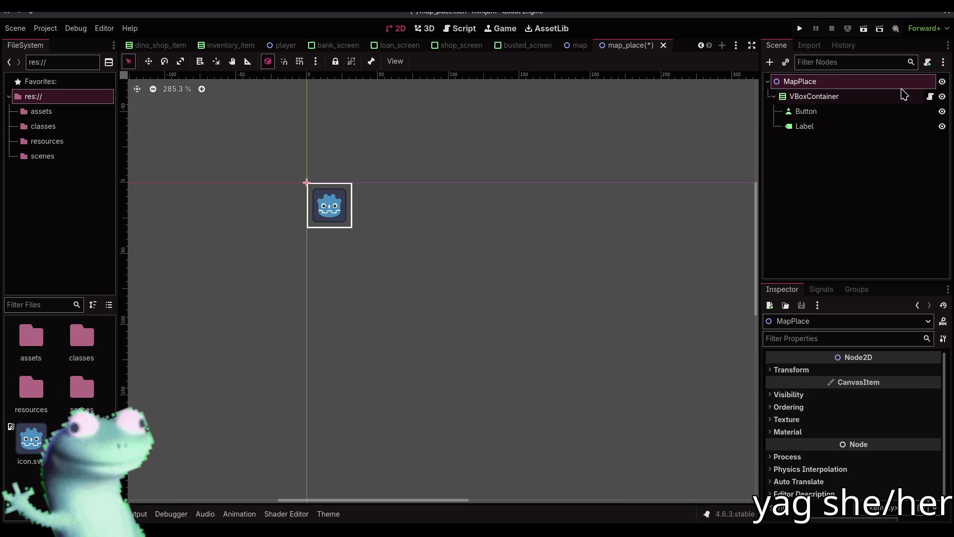
{"action": "left_click", "coordinate": [903, 96]}
{"action": "left_click", "coordinate": [451, 31]}
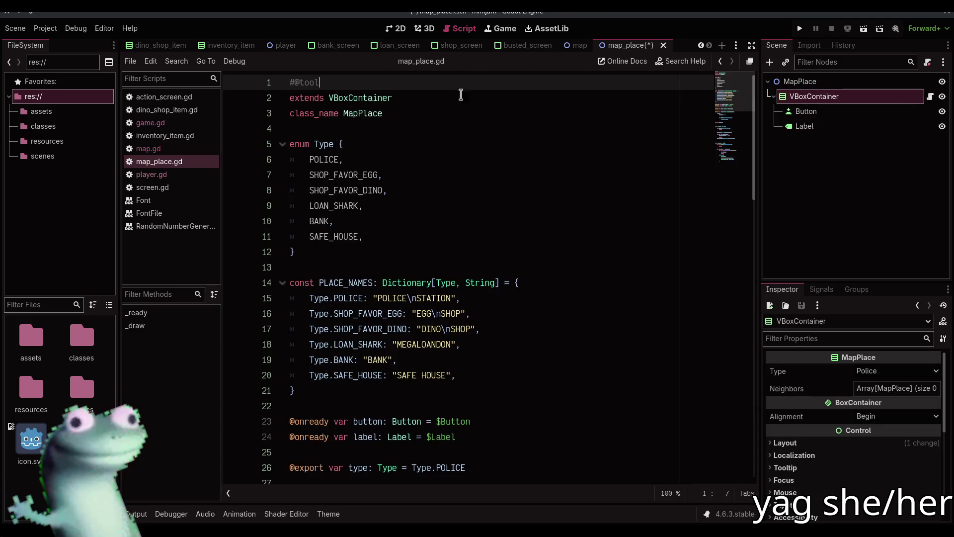
Change $Button and $Label to %Button and %Label, and make both nodes unique names.
{"action": "scroll", "coordinate": [472, 206], "scroll_direction": "down", "scroll_amount": 6}
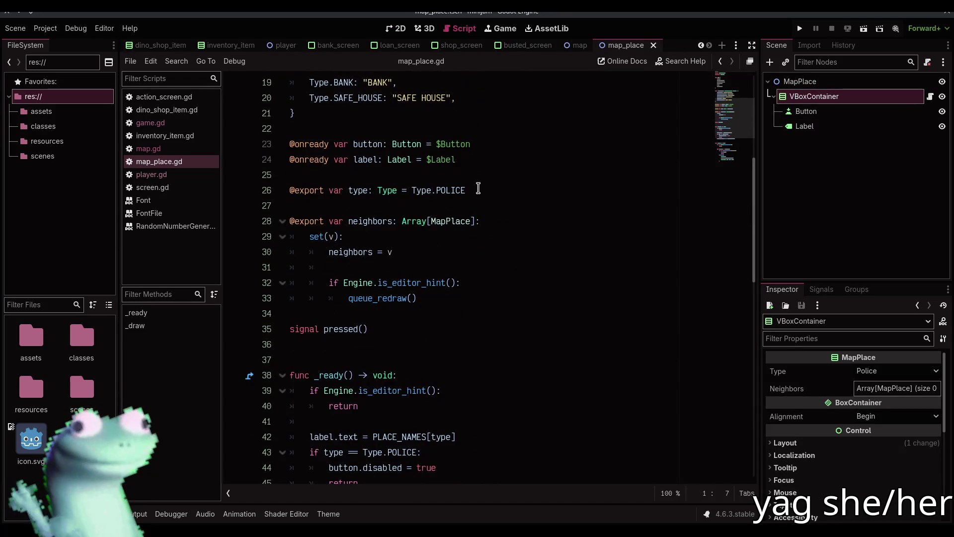
{"action": "left_click", "coordinate": [439, 144]}
{"action": "left_click", "coordinate": [431, 156], "text": "alt"}
{"action": "key", "text": "BackSpace"}
{"action": "type", "text": "%"}
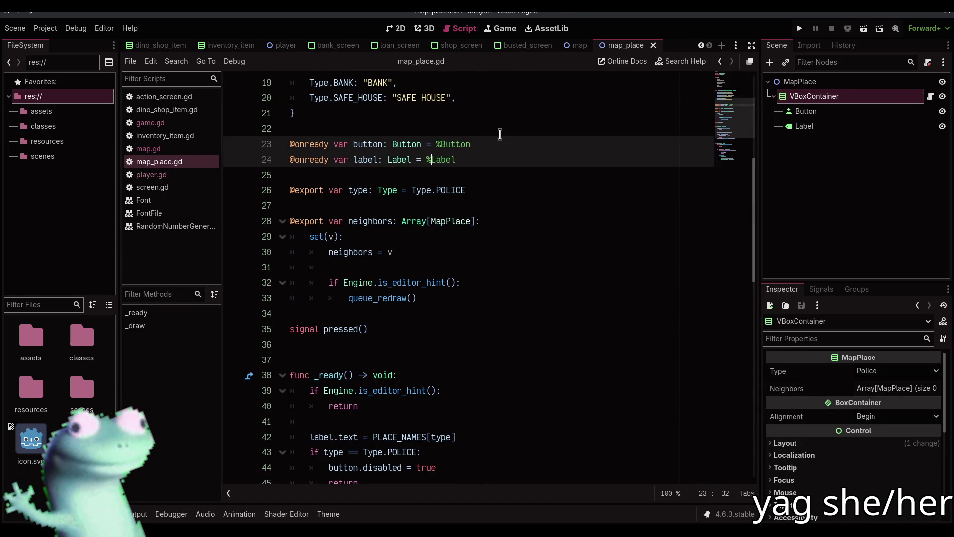
{"action": "left_click", "coordinate": [818, 110]}
{"action": "left_click", "coordinate": [815, 131], "text": "ctrl"}
{"action": "key", "text": "ctrl+s"}
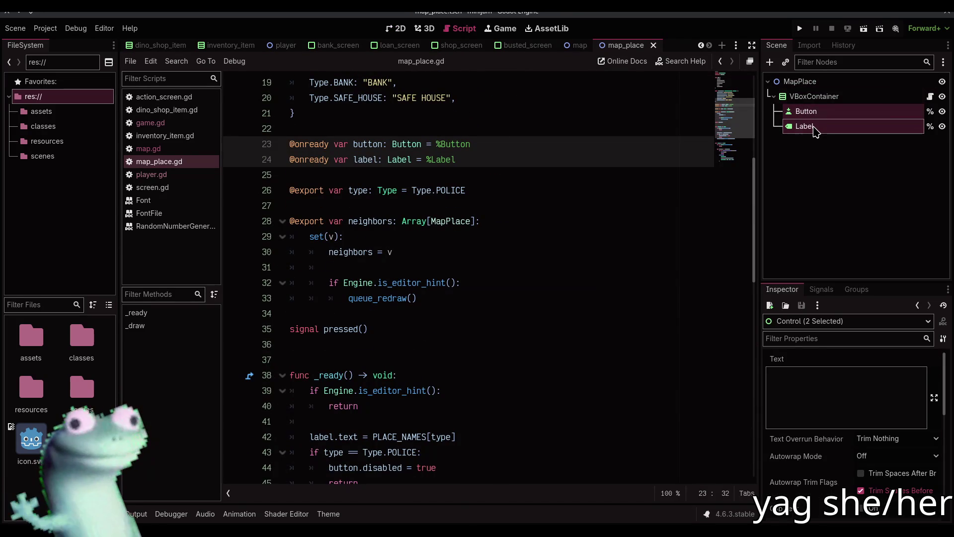
Detach the script from VBoxContainer and change its base class to Node2D.
{"action": "left_click", "coordinate": [927, 80]}
{"action": "key", "text": "Down"}
{"action": "left_click", "coordinate": [927, 61]}
{"action": "scroll", "coordinate": [497, 139], "scroll_direction": "up", "scroll_amount": 6}
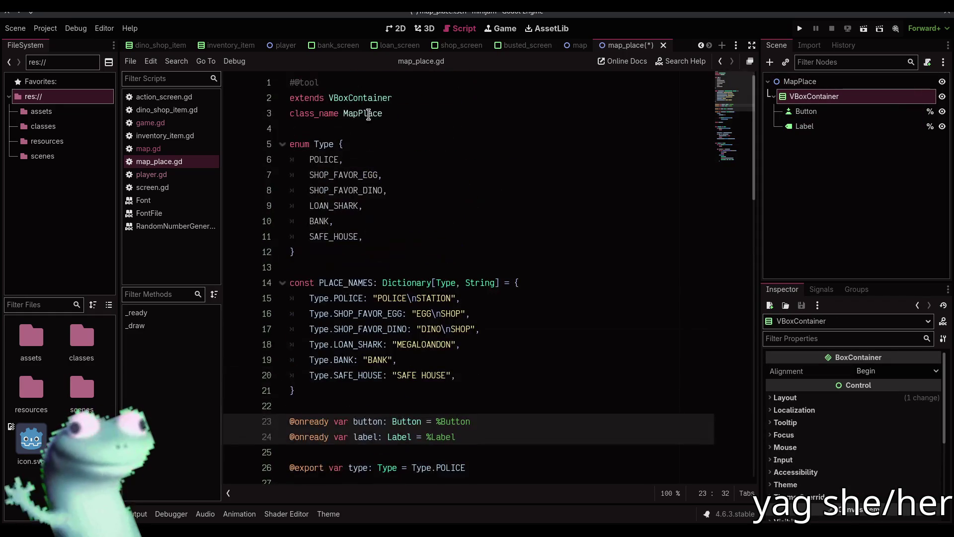
{"action": "double_click", "coordinate": [367, 98]}
{"action": "type", "text": "Node2D"}
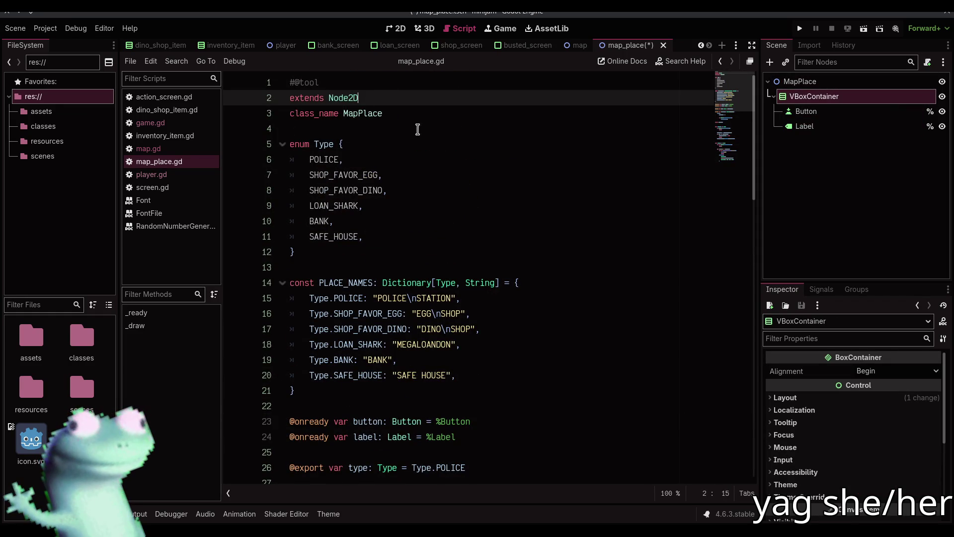
Attach the existing map_place.gd to the MapPlace root node and save.
{"action": "left_click", "coordinate": [800, 81]}
{"action": "left_click", "coordinate": [928, 62]}
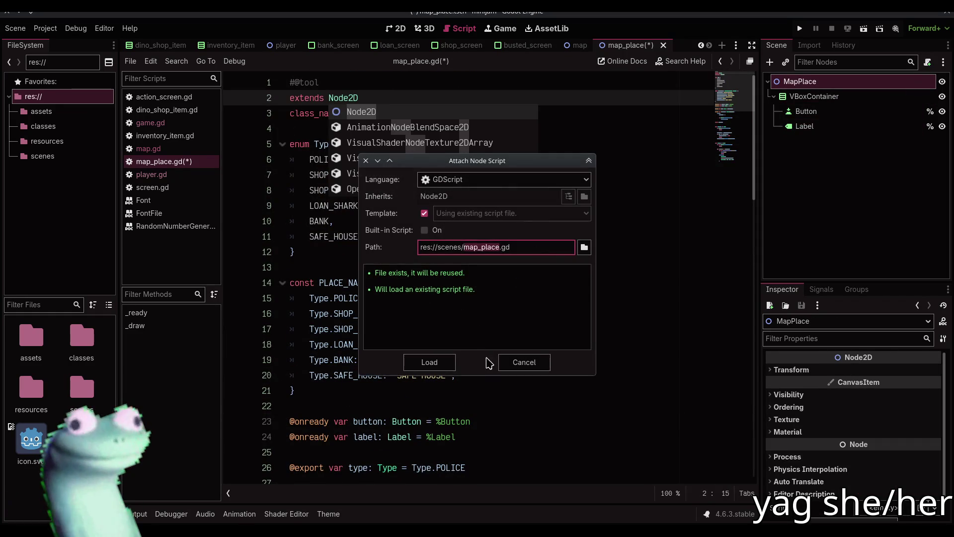
{"action": "left_click", "coordinate": [446, 363]}
{"action": "key", "text": "ctrl+s"}
{"action": "scroll", "coordinate": [646, 199], "scroll_direction": "down", "scroll_amount": 8}
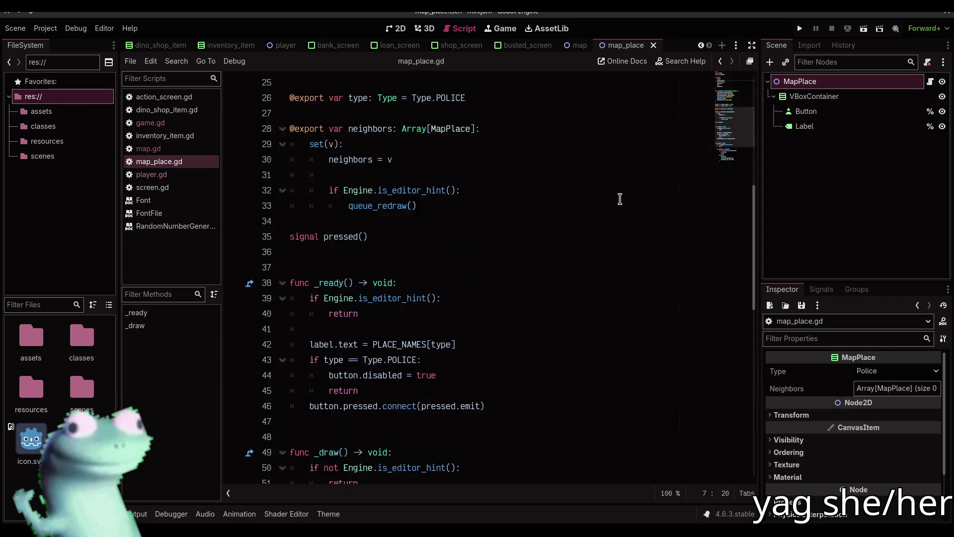
Return to the map scene and select MapPlace2, MapPlace3, MapPlace4 and the first MapPlace.
{"action": "left_click", "coordinate": [396, 28]}
{"action": "left_click", "coordinate": [577, 45]}
{"action": "left_click", "coordinate": [815, 126]}
{"action": "left_click", "coordinate": [815, 141]}
{"action": "left_click", "coordinate": [817, 156]}
{"action": "left_click", "coordinate": [813, 112]}
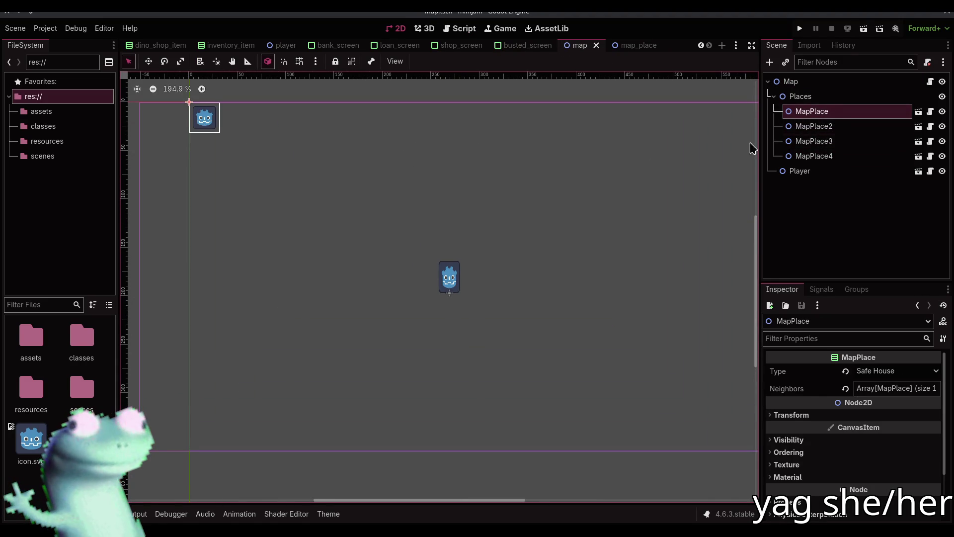
Move MapPlace, MapPlace2, MapPlace3 and MapPlace4 to separate spots on the map.
{"action": "key", "text": "w"}
{"action": "left_click_drag", "start_coordinate": [406, 211], "coordinate": [516, 322]}
{"action": "left_click_drag", "start_coordinate": [473, 278], "coordinate": [588, 386]}
{"action": "left_click", "coordinate": [852, 127]}
{"action": "mouse_move", "coordinate": [339, 157]}
{"action": "left_mouse_down"}
{"action": "mouse_move", "coordinate": [700, 304]}
{"action": "mouse_move", "coordinate": [714, 337]}
{"action": "mouse_move", "coordinate": [665, 311]}
{"action": "mouse_move", "coordinate": [633, 314]}
{"action": "left_mouse_up"}
{"action": "left_click", "coordinate": [825, 141]}
{"action": "mouse_move", "coordinate": [328, 124]}
{"action": "left_mouse_down"}
{"action": "mouse_move", "coordinate": [607, 213]}
{"action": "mouse_move", "coordinate": [571, 219]}
{"action": "mouse_move", "coordinate": [624, 196]}
{"action": "left_mouse_up"}
{"action": "left_click", "coordinate": [825, 156]}
{"action": "mouse_move", "coordinate": [245, 113]}
{"action": "left_mouse_down"}
{"action": "mouse_move", "coordinate": [439, 166]}
{"action": "mouse_move", "coordinate": [392, 157]}
{"action": "left_mouse_up"}
Review the placed nodes, save the map scene, and run the game.
{"action": "key", "text": "q"}
{"action": "left_click", "coordinate": [811, 141]}
{"action": "left_click", "coordinate": [811, 126]}
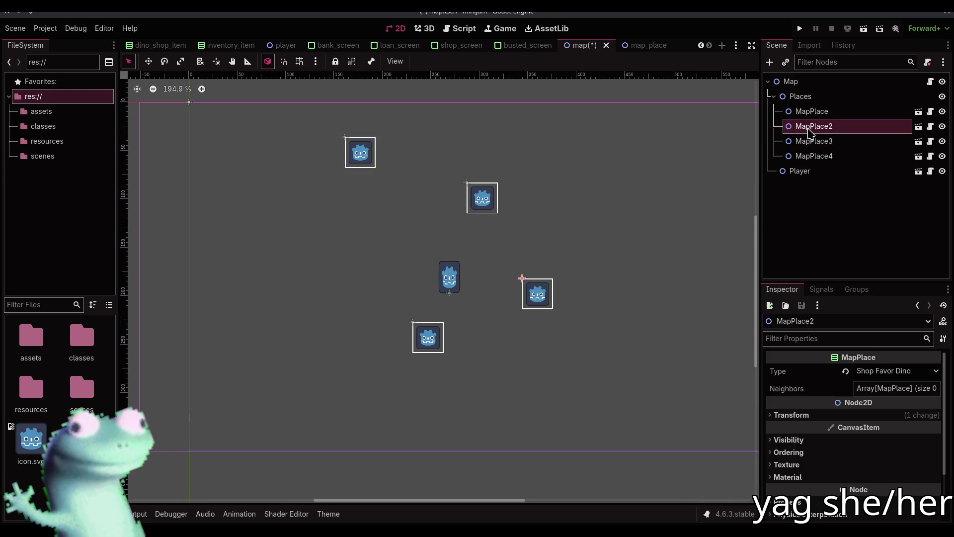
{"action": "left_click", "coordinate": [811, 111]}
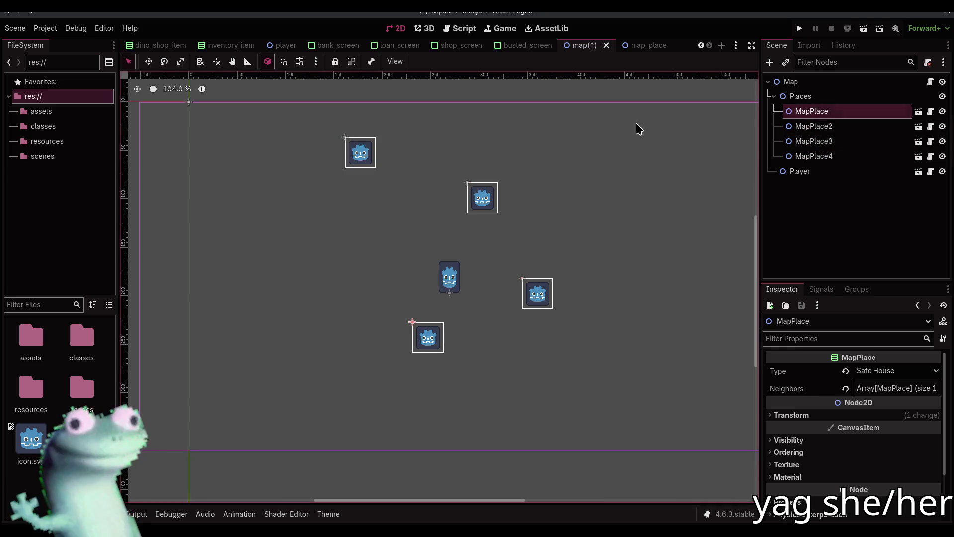
{"action": "key", "text": "ctrl+s"}
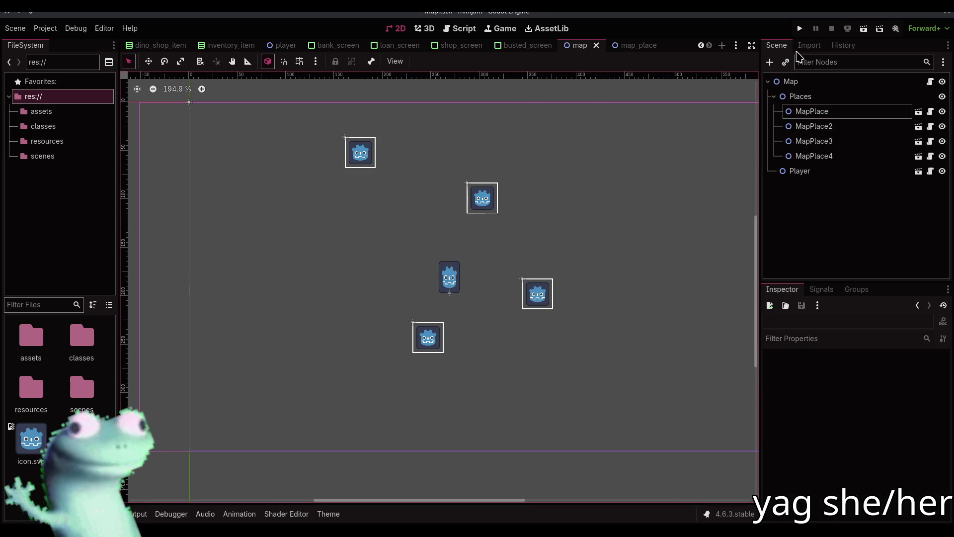
{"action": "left_click", "coordinate": [800, 29]}
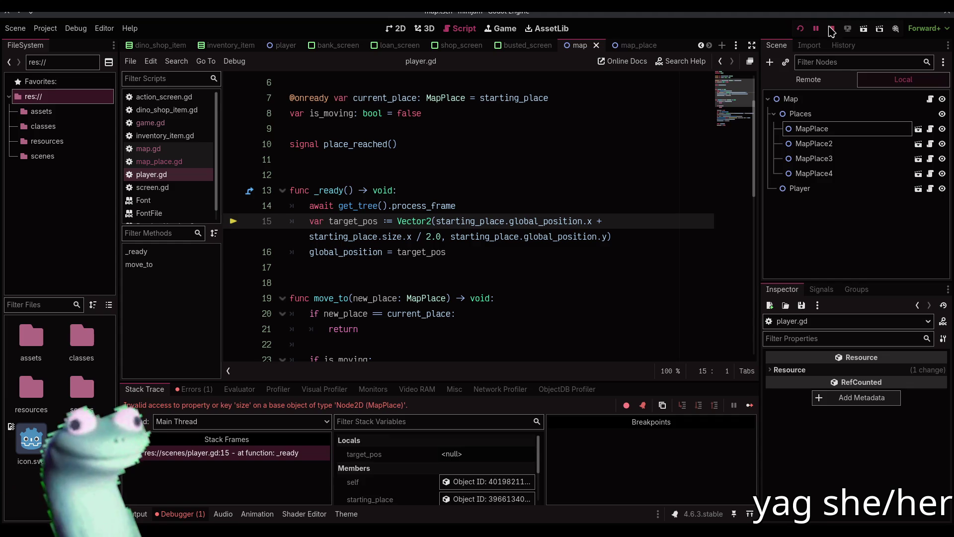
Stop the game, collapse the debugger, and enable distraction-free mode.
{"action": "left_click", "coordinate": [832, 30]}
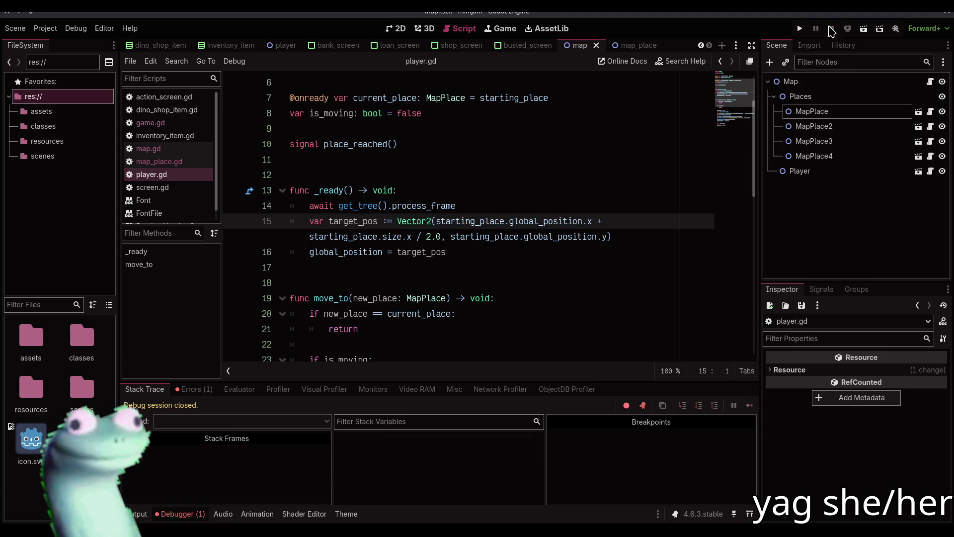
{"action": "left_click", "coordinate": [198, 514]}
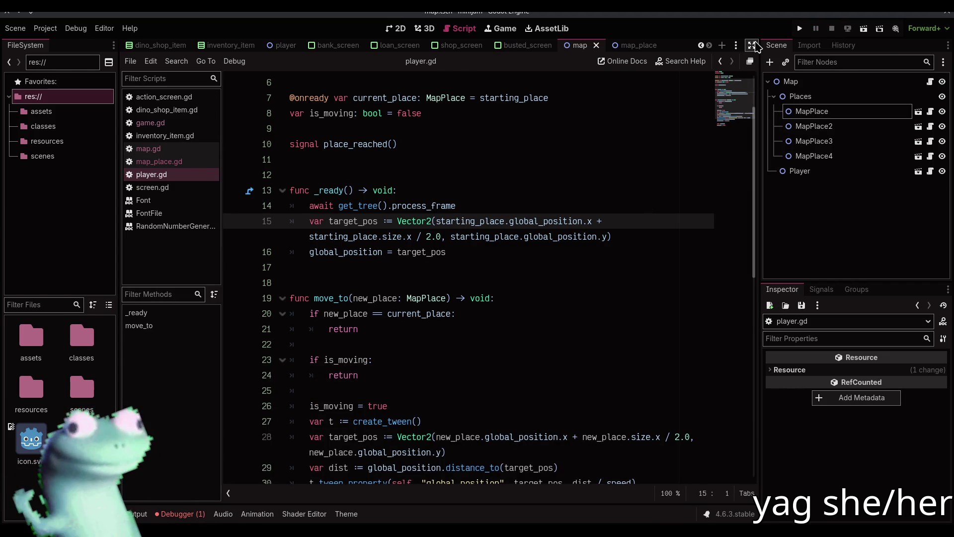
{"action": "left_click", "coordinate": [753, 46]}
{"action": "left_click", "coordinate": [593, 48]}
Add a get_halfpoint() -> Vector2 function stub at the end of map_place.gd.
{"action": "left_click", "coordinate": [49, 163]}
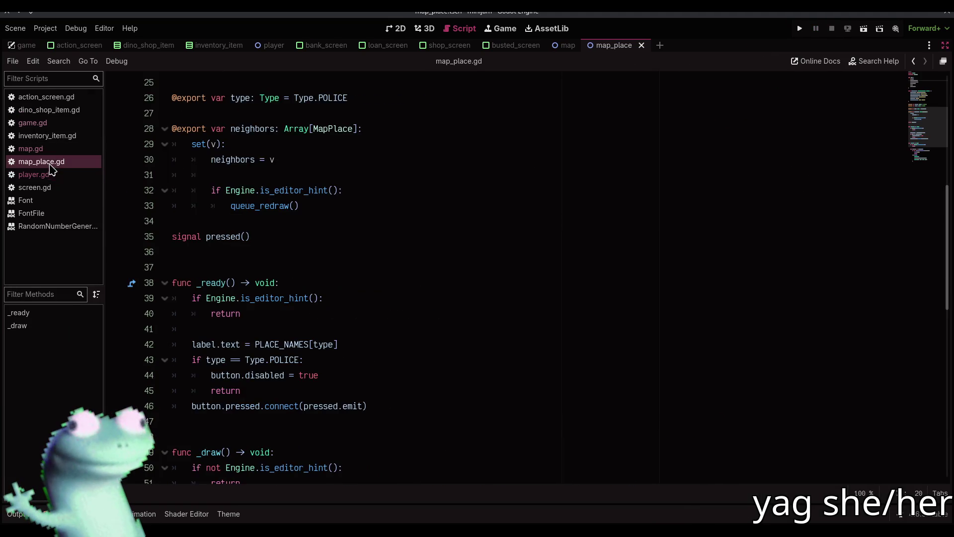
{"action": "scroll", "coordinate": [324, 266], "scroll_direction": "down", "scroll_amount": 10}
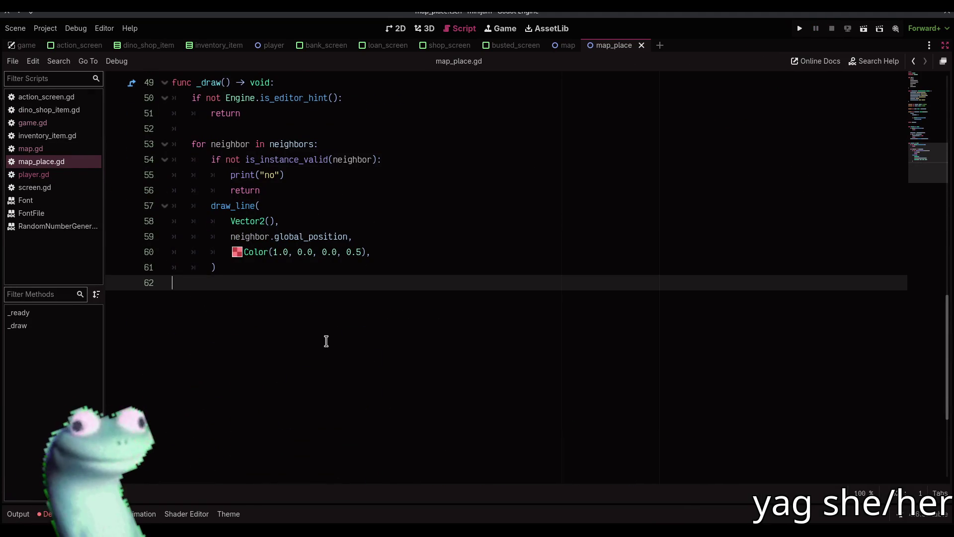
{"action": "key", "text": "Return"}
{"action": "key", "text": "Return"}
{"action": "type", "text": "func get_ha"}
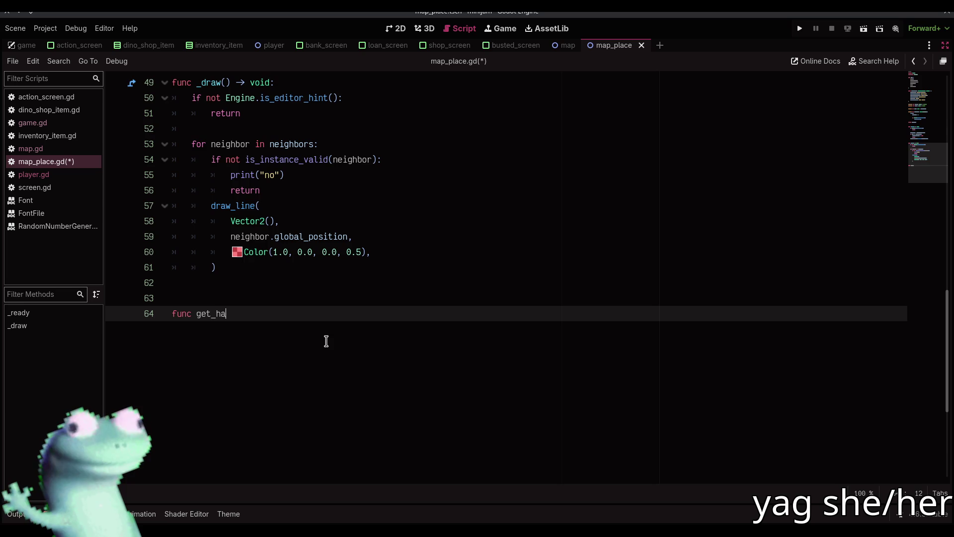
{"action": "type", "text": " -> Vector2("}
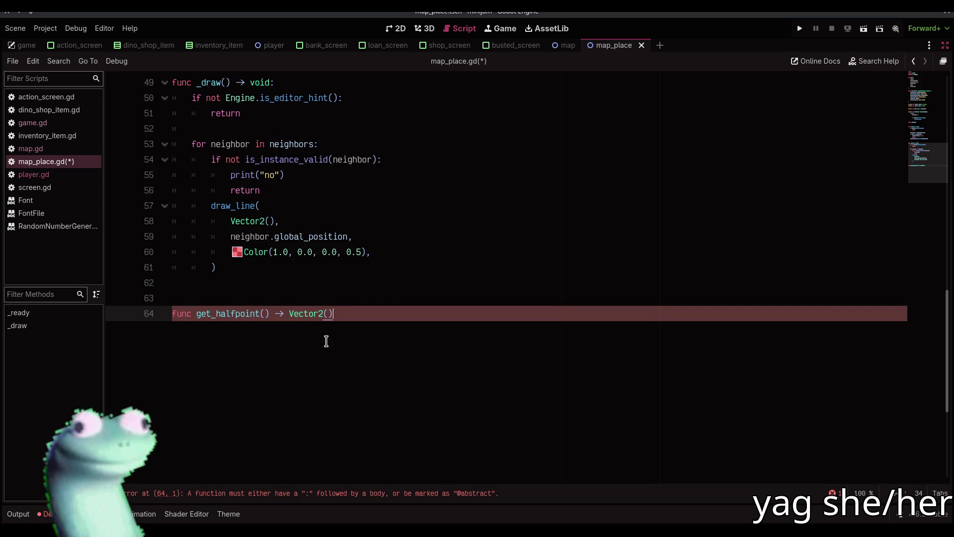
{"action": "type", "text": ":"}
{"action": "key", "text": "Return"}
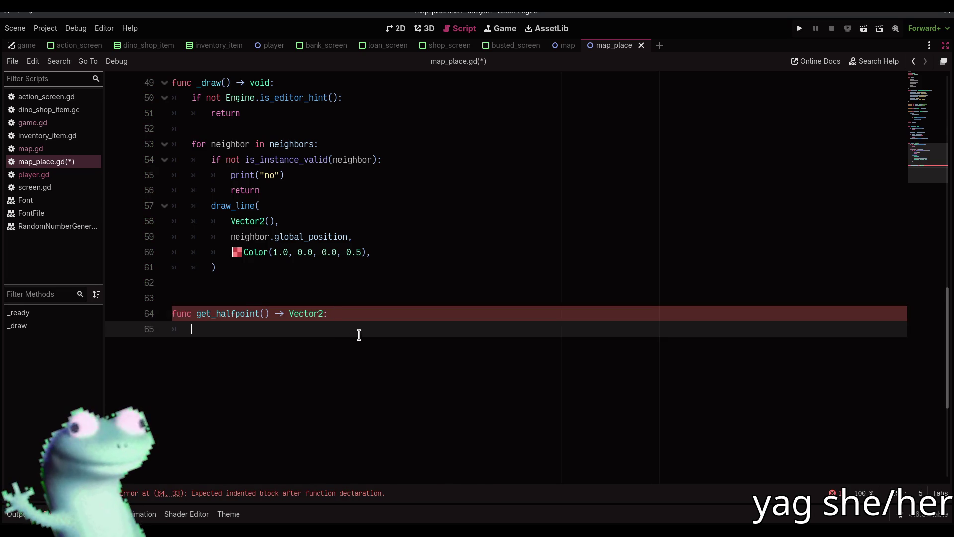
{"action": "scroll", "coordinate": [358, 336], "scroll_direction": "up", "scroll_amount": 15}
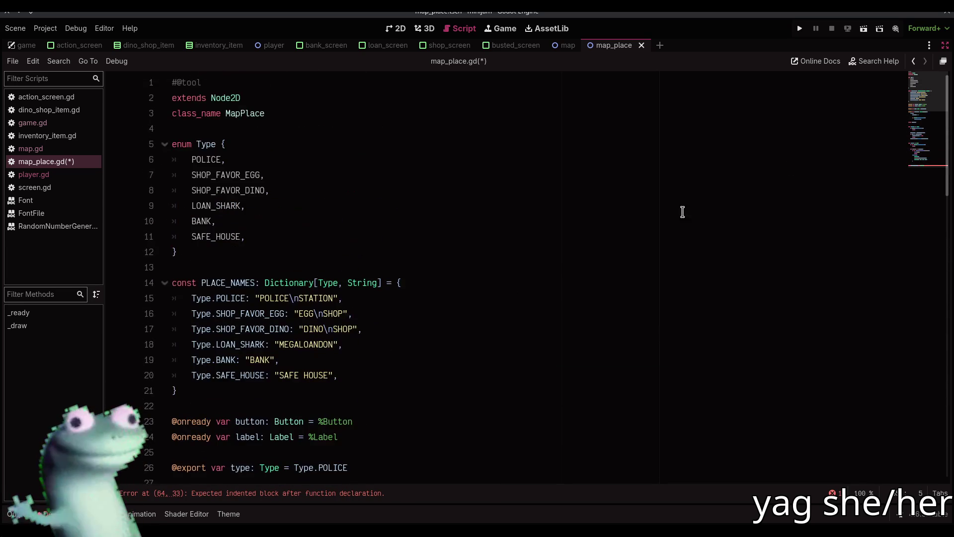
{"action": "scroll", "coordinate": [607, 289], "scroll_direction": "down", "scroll_amount": 4}
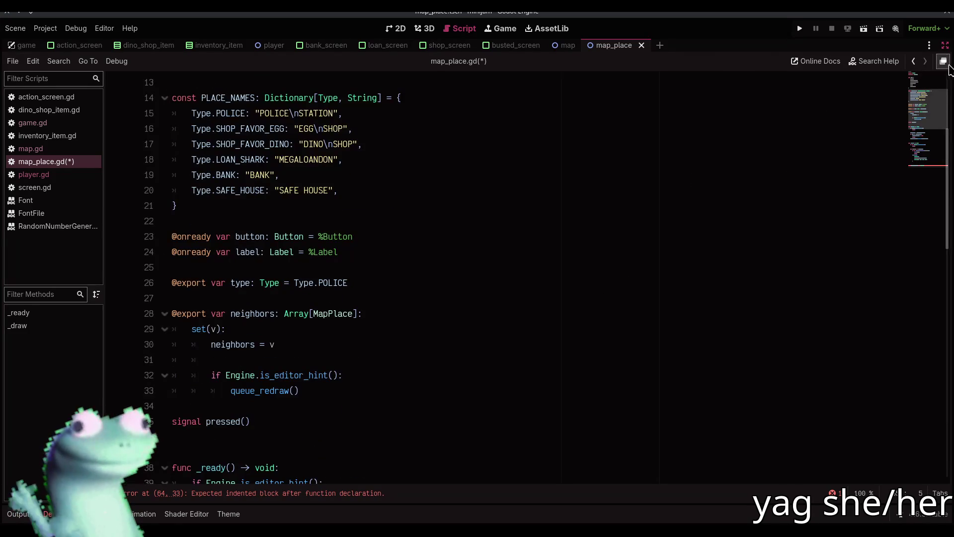
Turn off distraction-free mode and select VBoxContainer in the 2D map_place scene.
{"action": "left_click", "coordinate": [944, 61]}
{"action": "left_click", "coordinate": [402, 28]}
{"action": "left_click", "coordinate": [846, 98]}
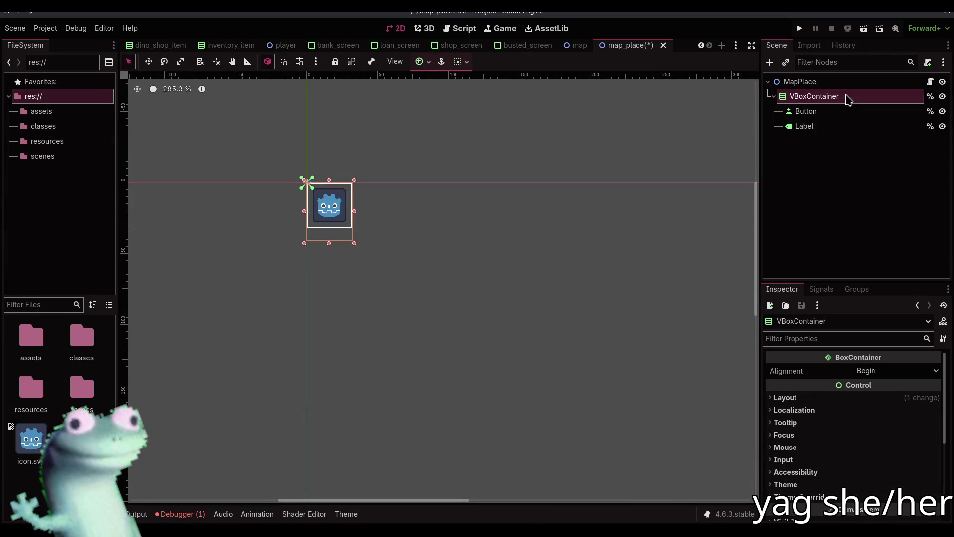
Add an onready reference to %VBoxContainer named container in map_place.gd.
{"action": "left_click", "coordinate": [460, 28]}
{"action": "mouse_move", "coordinate": [796, 101]}
{"action": "left_mouse_down"}
{"action": "mouse_move", "coordinate": [380, 269]}
{"action": "mouse_move", "coordinate": [392, 262]}
{"action": "left_mouse_up"}
{"action": "double_click", "coordinate": [402, 264]}
{"action": "key", "text": "Right"}
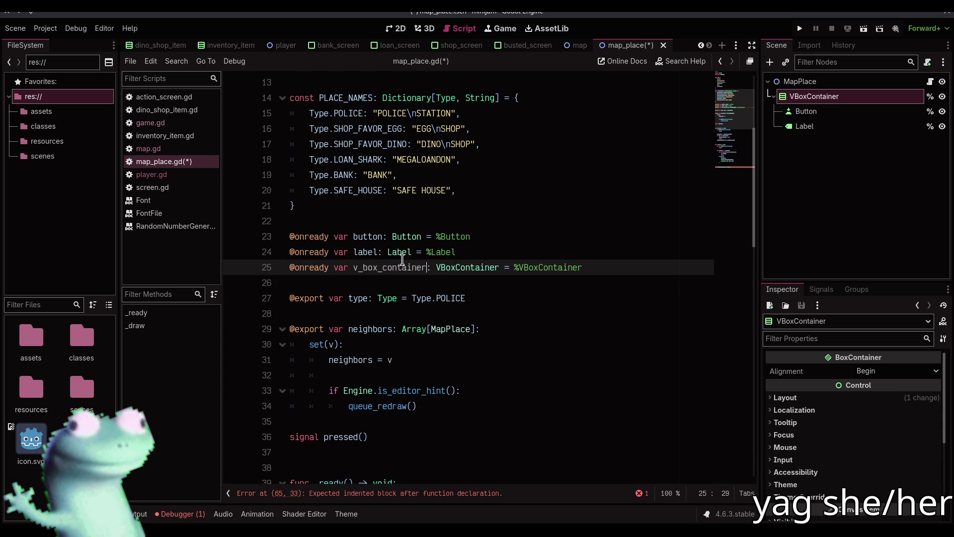
{"action": "key", "text": "BackSpace"}
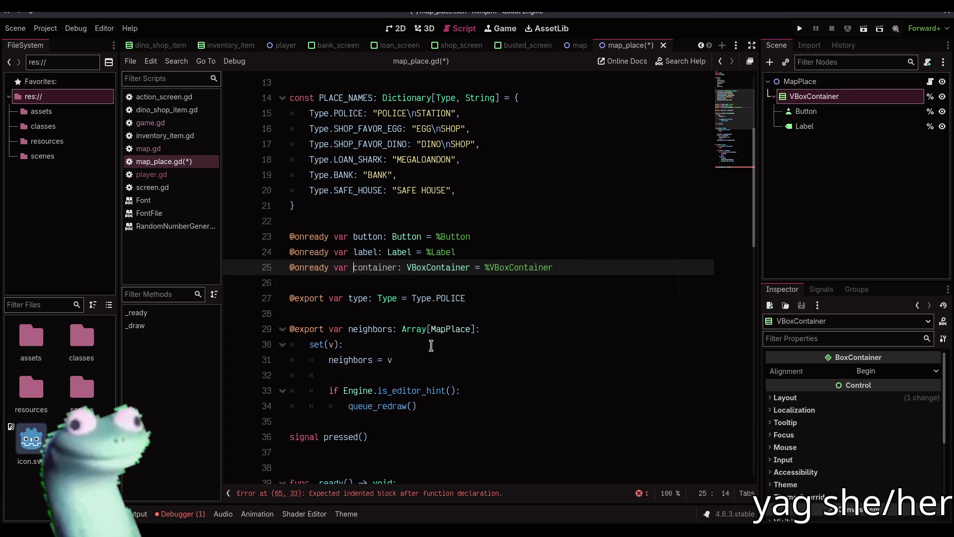
Make get_halfpoint() return container.size, then bring up player.gd.
{"action": "left_click", "coordinate": [432, 493]}
{"action": "left_click", "coordinate": [337, 294]}
{"action": "type", "text": "return"}
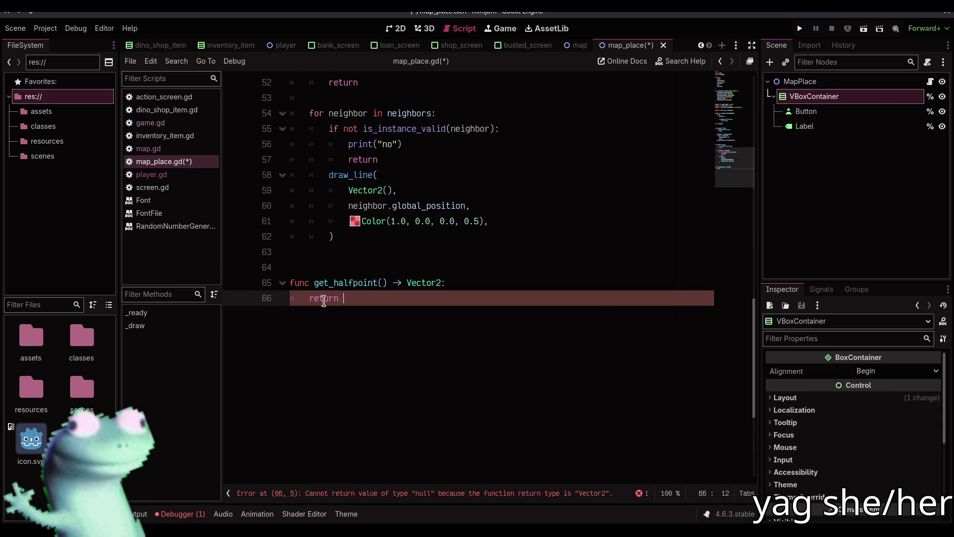
{"action": "type", "text": " t"}
{"action": "key", "text": "Return"}
{"action": "type", "text": ".size"}
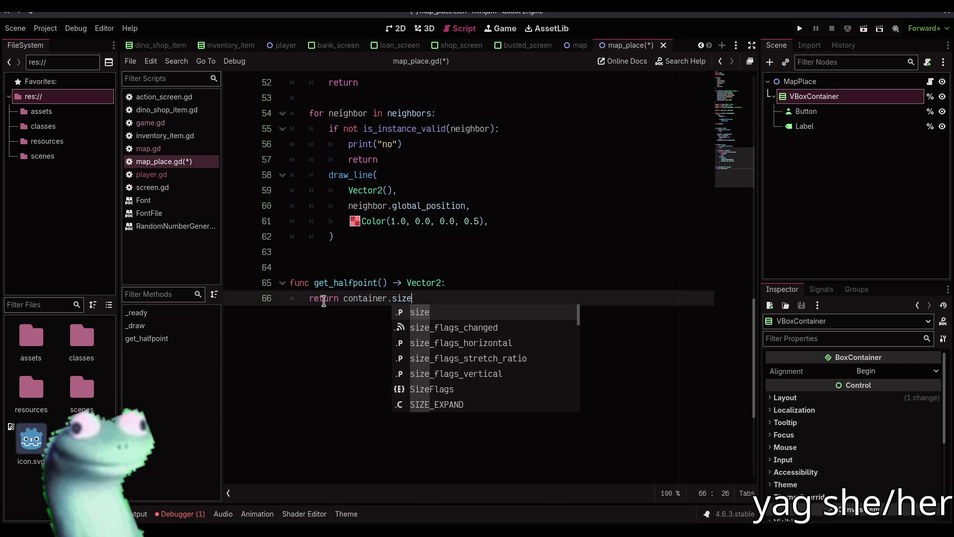
{"action": "key", "text": "Return"}
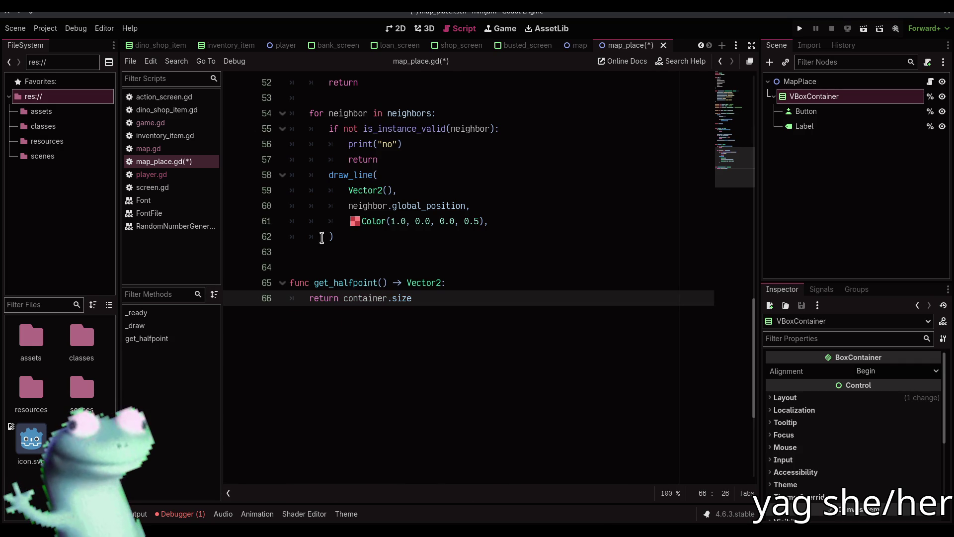
{"action": "left_click", "coordinate": [167, 149]}
{"action": "left_click", "coordinate": [167, 176]}
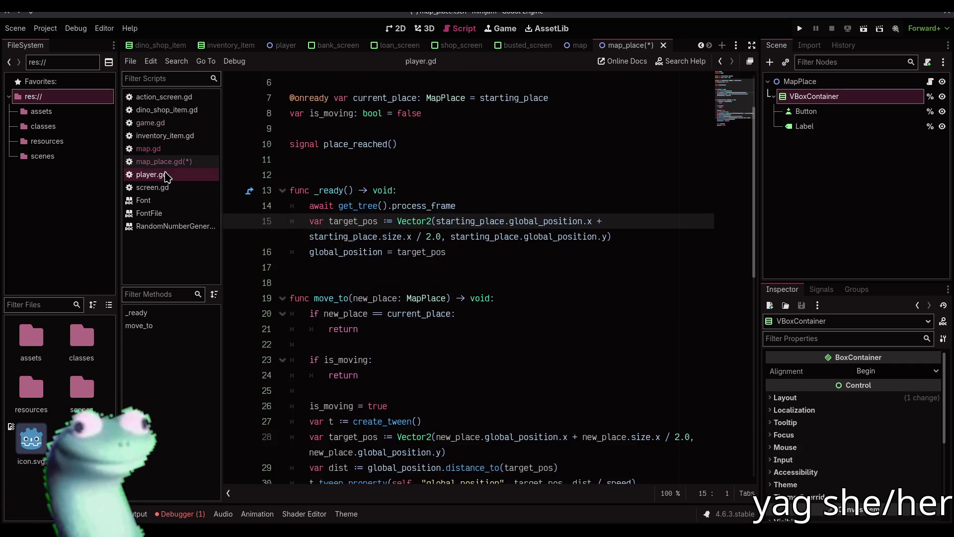
Save, widen the code editor, and select player.gd's line-15 Vector2 start-position arguments.
{"action": "key", "text": "ctrl+s"}
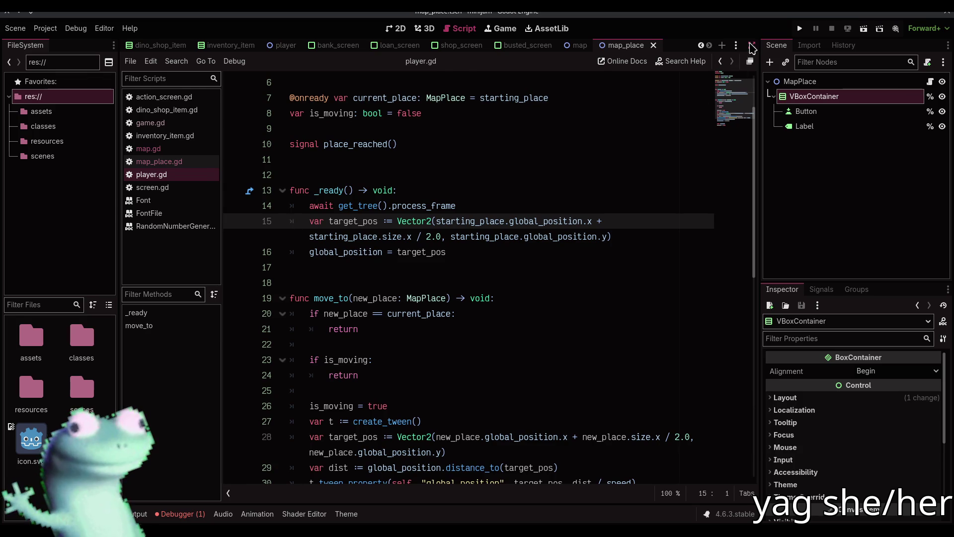
{"action": "left_click", "coordinate": [752, 46]}
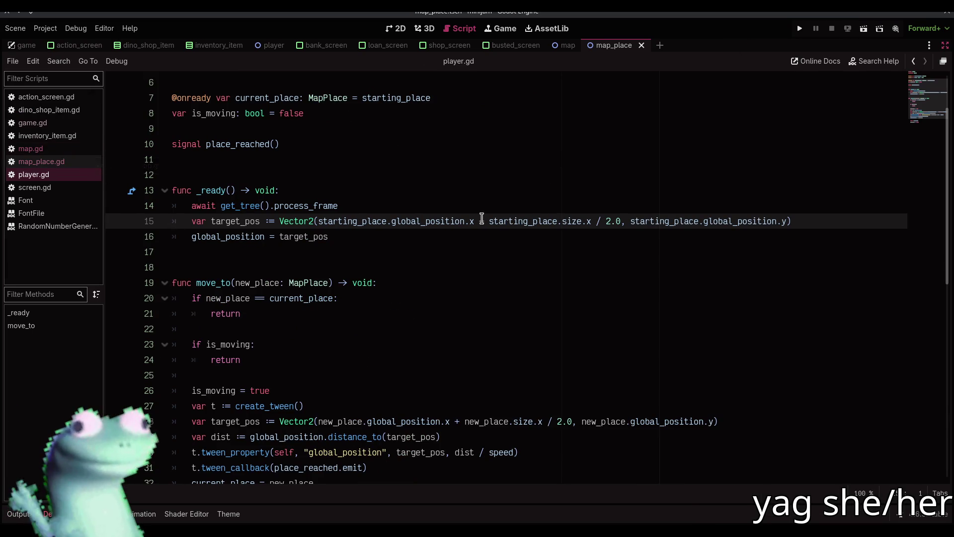
{"action": "left_click", "coordinate": [75, 149]}
{"action": "left_click", "coordinate": [35, 175]}
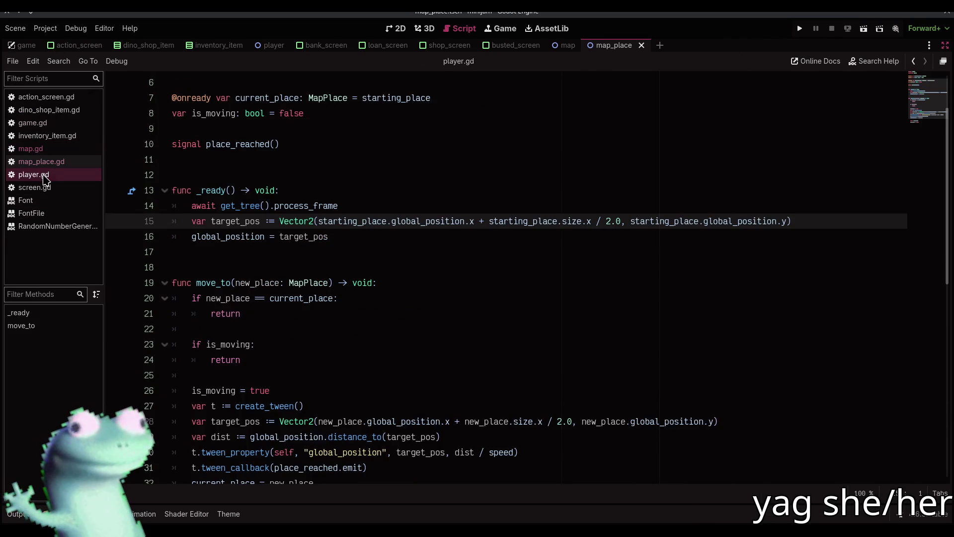
{"action": "left_click_drag", "start_coordinate": [363, 222], "coordinate": [786, 222]}
{"action": "key", "text": "ctrl+c"}
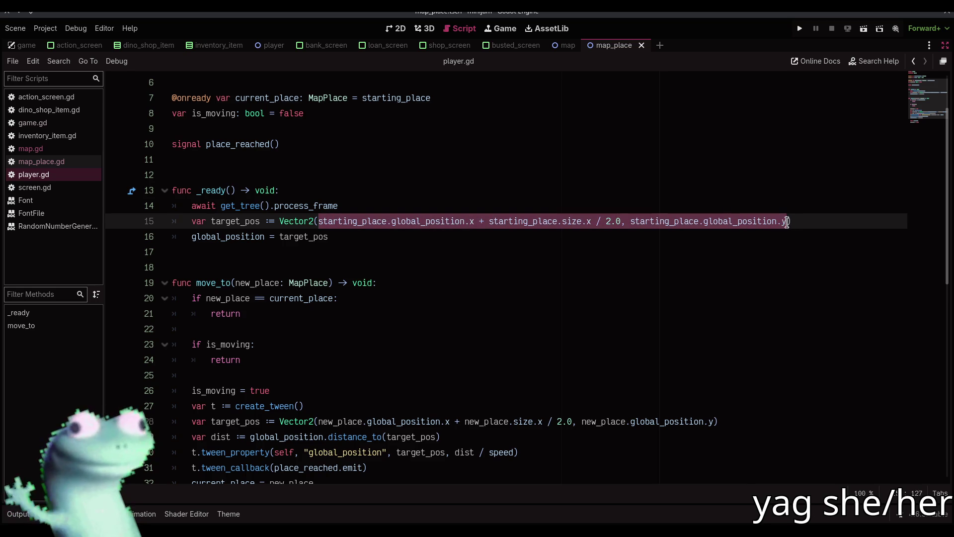
{"action": "left_click", "coordinate": [31, 149]}
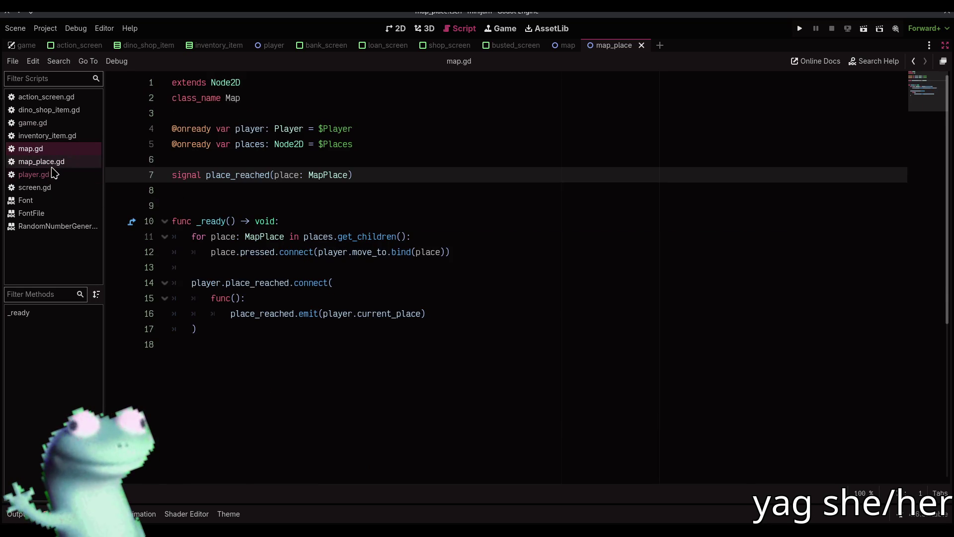
Paste the start-position expression into get_halfpoint()'s return and wrap it in Vector2().
{"action": "left_click", "coordinate": [54, 162]}
{"action": "left_click_drag", "start_coordinate": [317, 297], "coordinate": [226, 298]}
{"action": "key", "text": "ctrl+v"}
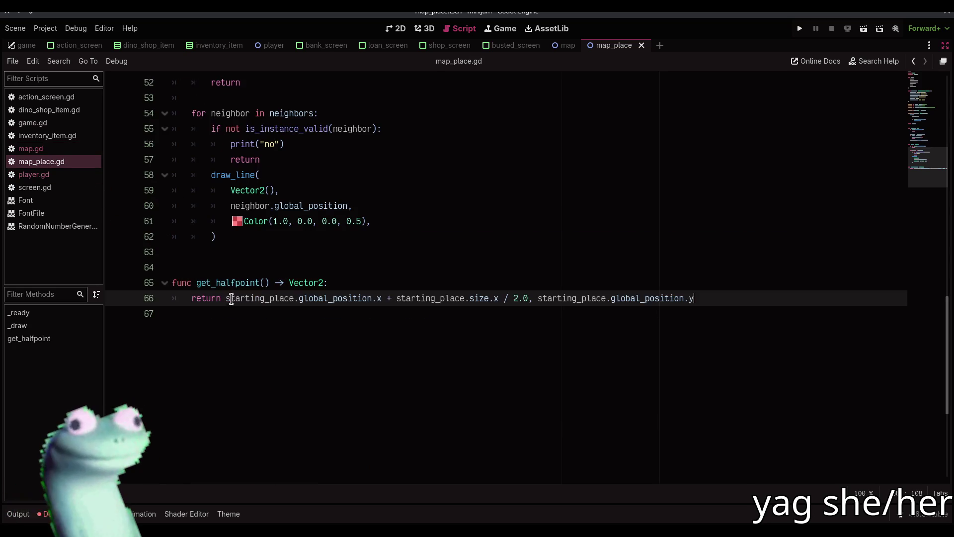
{"action": "left_click", "coordinate": [226, 298]}
{"action": "type", "text": "Vector2("}
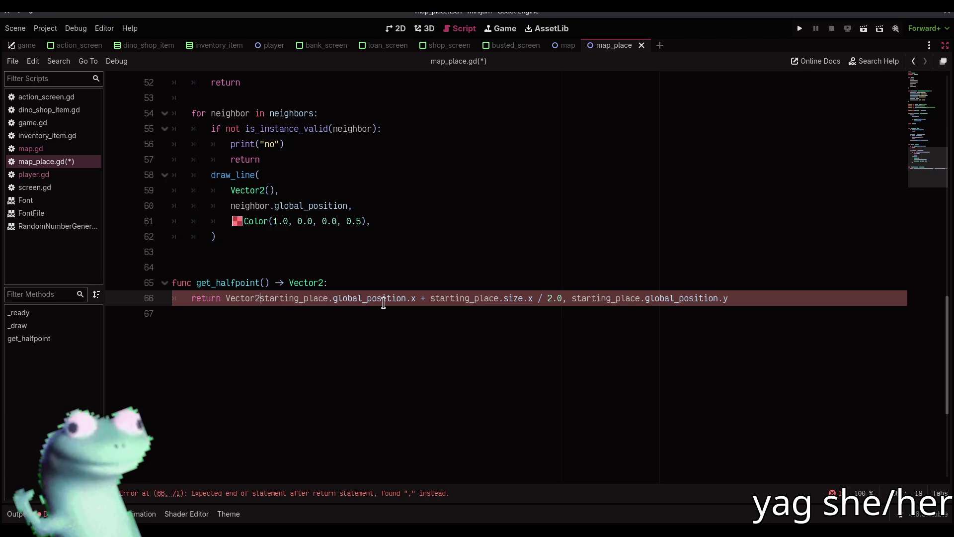
{"action": "key", "text": "End"}
{"action": "type", "text": ")"}
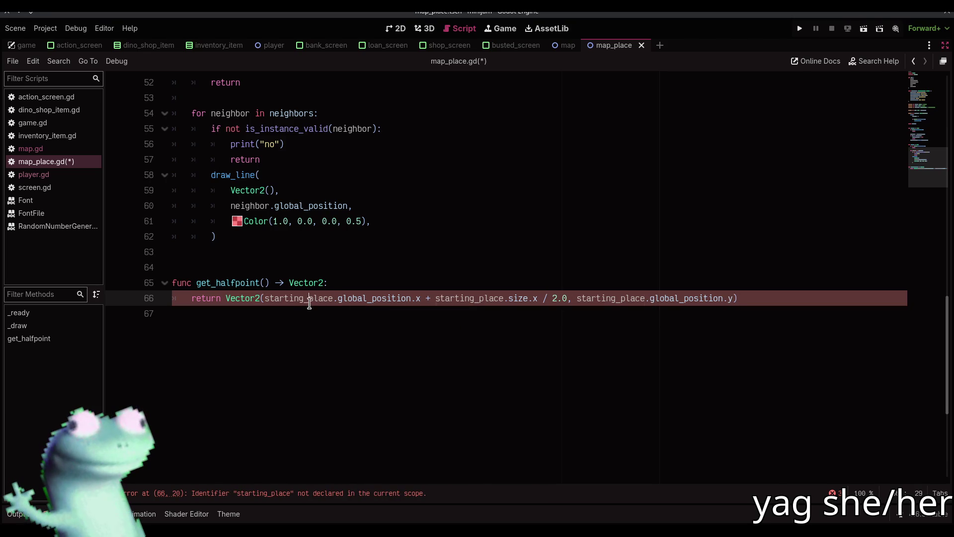
Remove the starting_place. prefixes and use container.size for the width term.
{"action": "double_click", "coordinate": [318, 298]}
{"action": "key", "text": "shift+Right"}
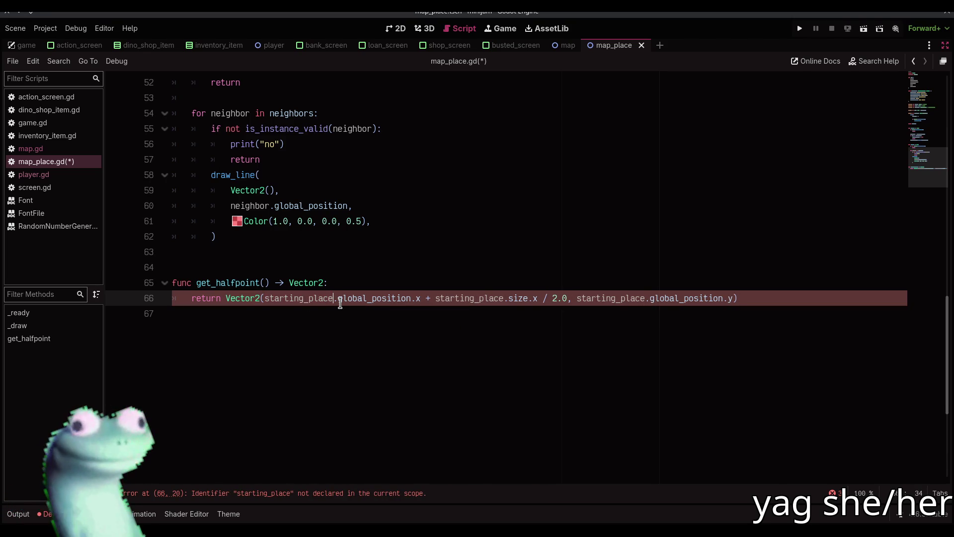
{"action": "key", "text": "BackSpace"}
{"action": "double_click", "coordinate": [382, 298]}
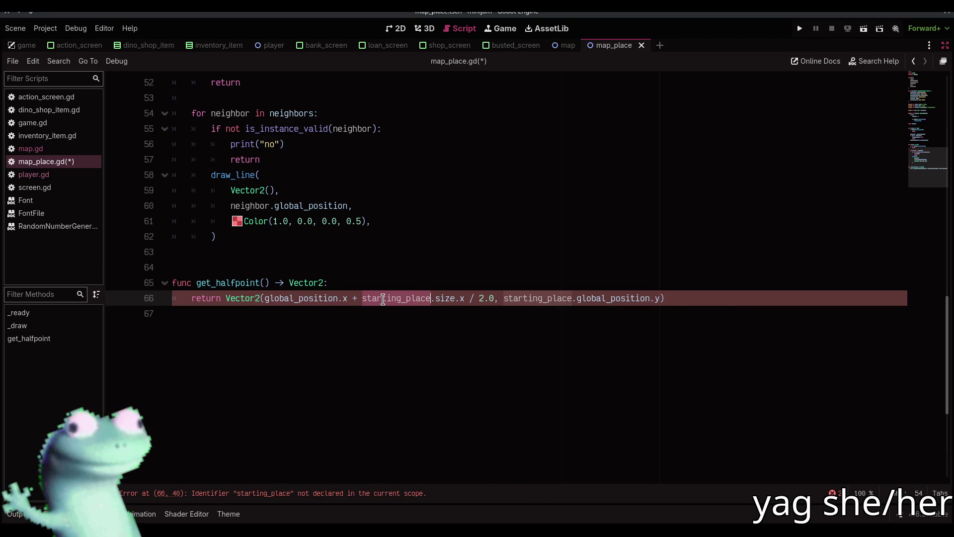
{"action": "key", "text": "ctrl+d"}
{"action": "key", "text": "BackSpace"}
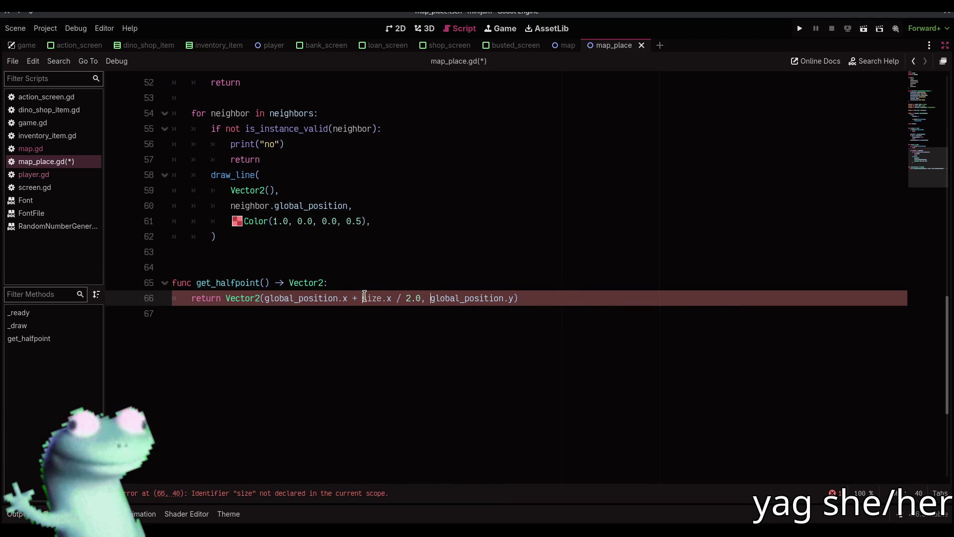
{"action": "type", "text": "contian"}
{"action": "key", "text": "BackSpace"}
{"action": "key", "text": "BackSpace"}
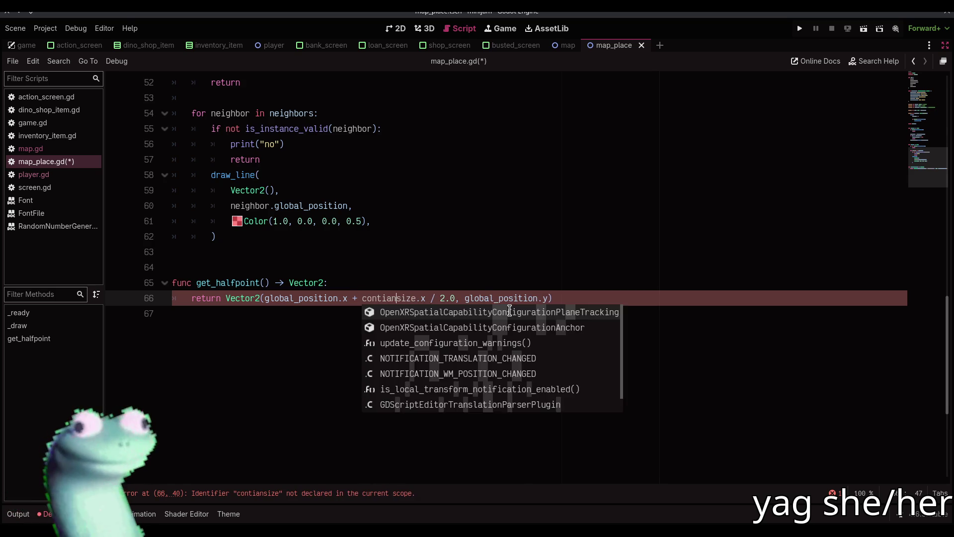
{"action": "type", "text": "a"}
{"action": "key", "text": "Return"}
{"action": "type", "text": "."}
{"action": "key", "text": "Escape"}
Save map_place.gd and return to the script editor with side panels hidden.
{"action": "key", "text": "ctrl+s"}
{"action": "left_click", "coordinate": [398, 29]}
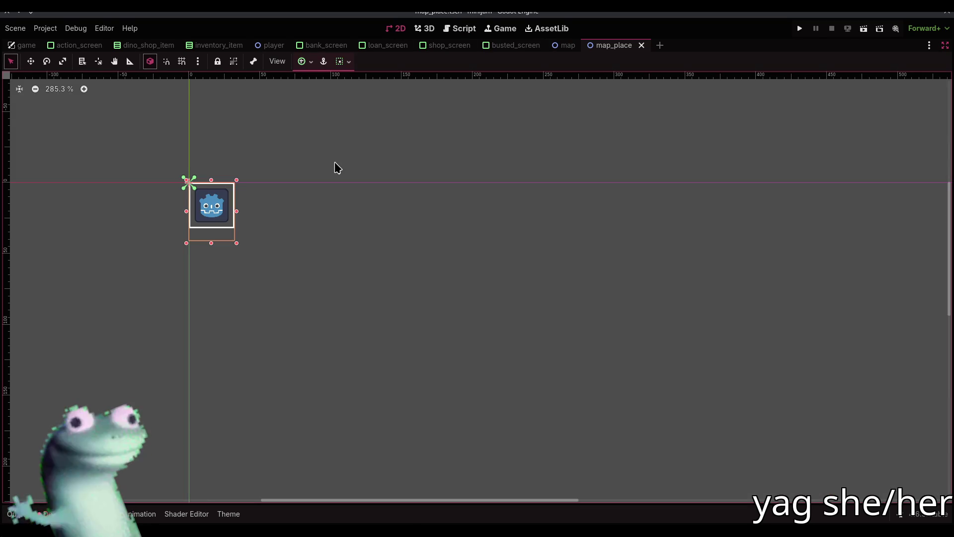
{"action": "left_click", "coordinate": [945, 45]}
{"action": "left_click", "coordinate": [752, 45]}
{"action": "left_click", "coordinate": [459, 28]}
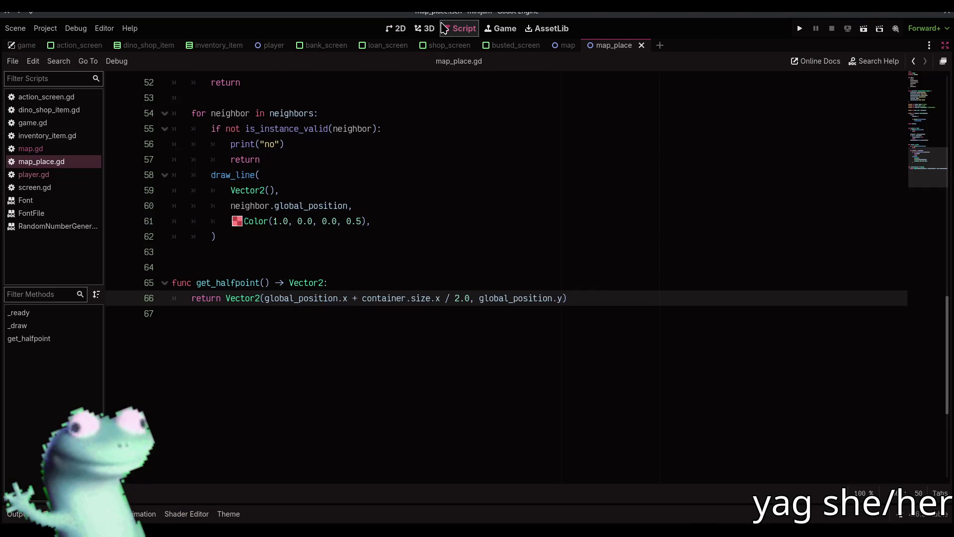
{"action": "left_click", "coordinate": [415, 255]}
{"action": "left_click", "coordinate": [58, 150]}
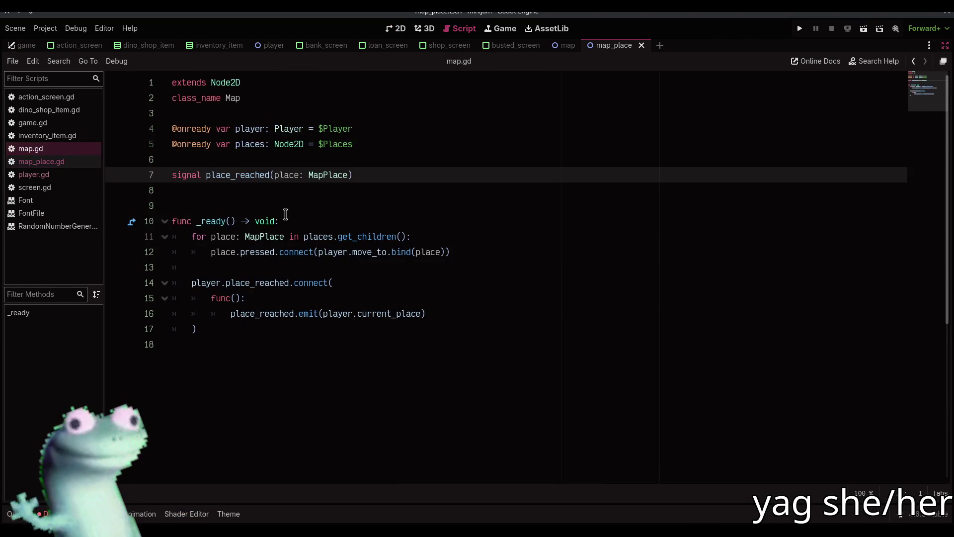
Replace player.gd line 15's Vector2 start position with starting_place.get_halfpoint().
{"action": "left_click", "coordinate": [50, 174]}
{"action": "left_click_drag", "start_coordinate": [277, 219], "coordinate": [809, 214]}
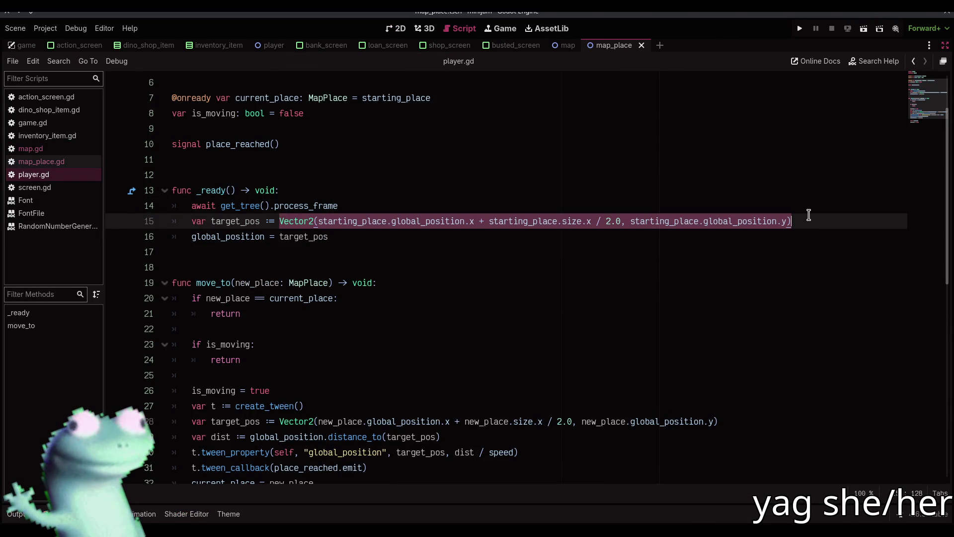
{"action": "type", "text": "starting_po"}
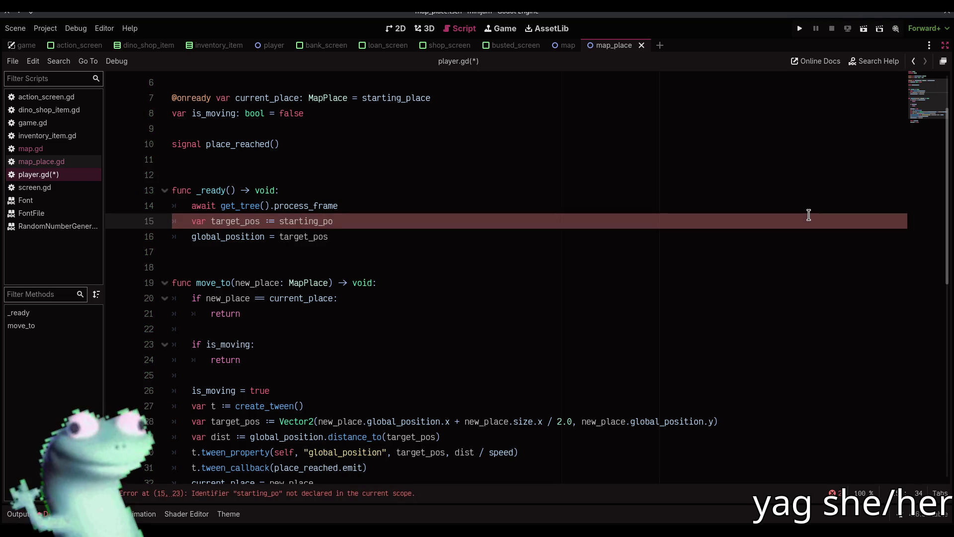
{"action": "key", "text": "ctrl+BackSpace"}
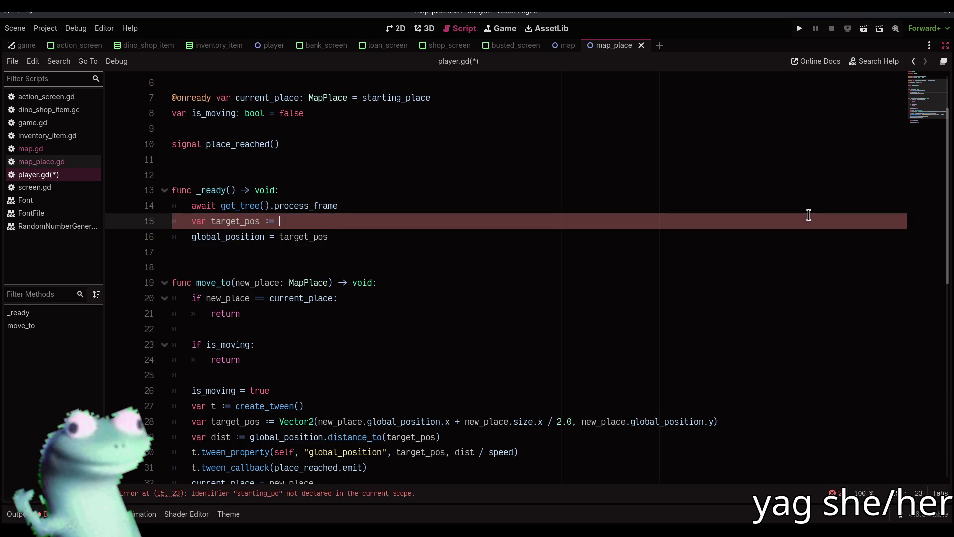
{"action": "type", "text": "sta"}
{"action": "key", "text": "Return"}
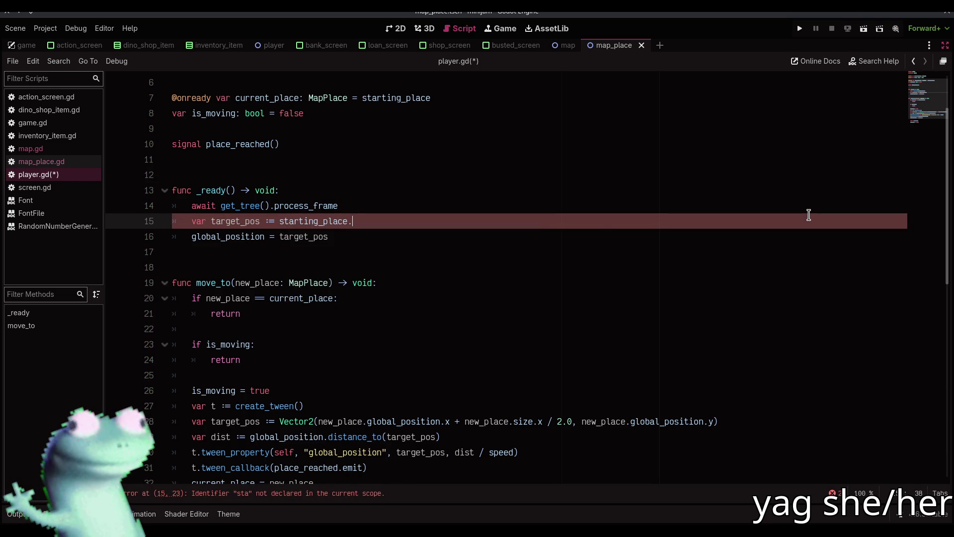
{"action": "type", "text": "."}
{"action": "key", "text": "Down"}
{"action": "key", "text": "Down"}
{"action": "key", "text": "Return"}
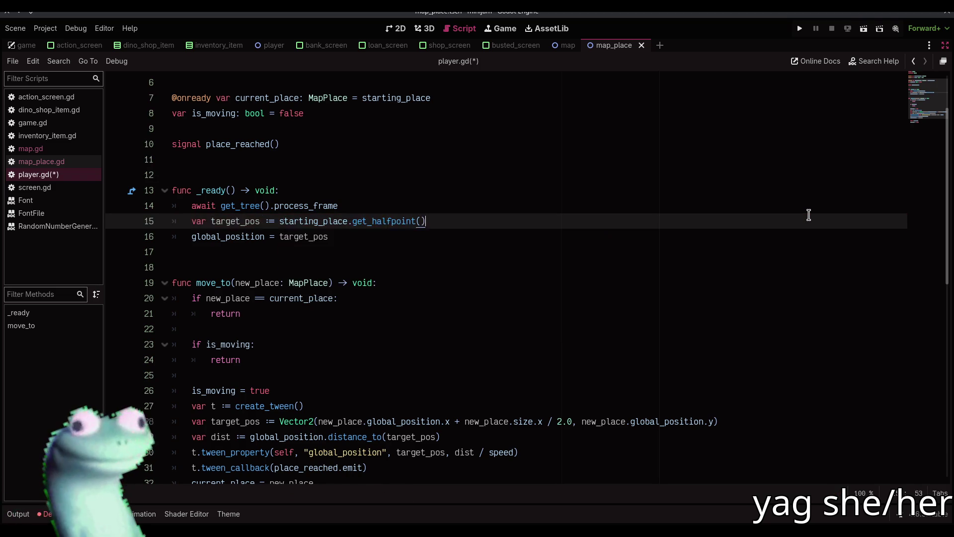
{"action": "key", "text": "End"}
{"action": "key", "text": "ctrl+shift+Left"}
{"action": "key", "text": "ctrl+shift+Left"}
{"action": "key", "text": "ctrl+c"}
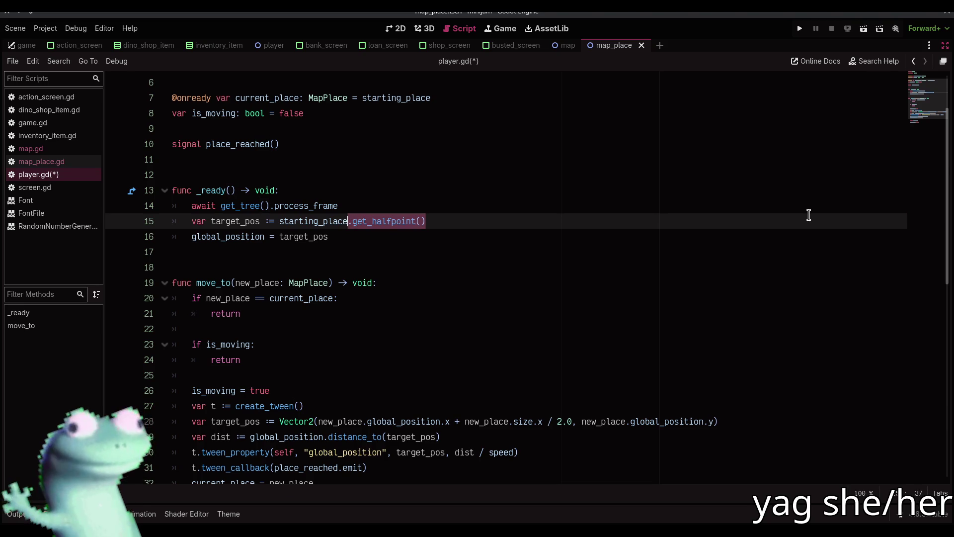
{"action": "scroll", "coordinate": [370, 297], "scroll_direction": "down", "scroll_amount": 3}
Make move_to target new_place.get_halfpoint() on line 28 and save player.gd.
{"action": "mouse_move", "coordinate": [277, 287]}
{"action": "left_mouse_down"}
{"action": "mouse_move", "coordinate": [756, 294]}
{"action": "mouse_move", "coordinate": [820, 280]}
{"action": "left_mouse_up"}
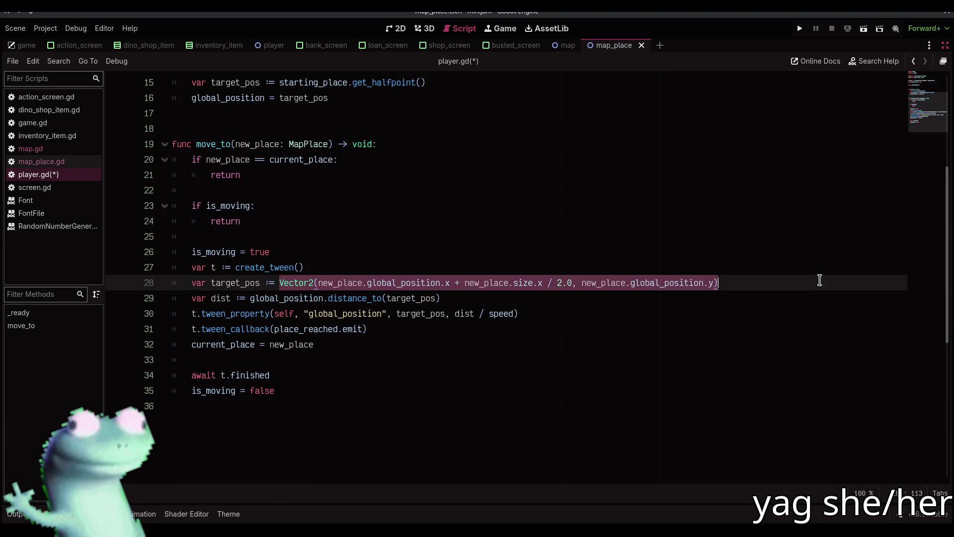
{"action": "type", "text": "new_pl"}
{"action": "key", "text": "Return"}
{"action": "type", "text": "."}
{"action": "key", "text": "ctrl+v"}
{"action": "key", "text": "ctrl+s"}
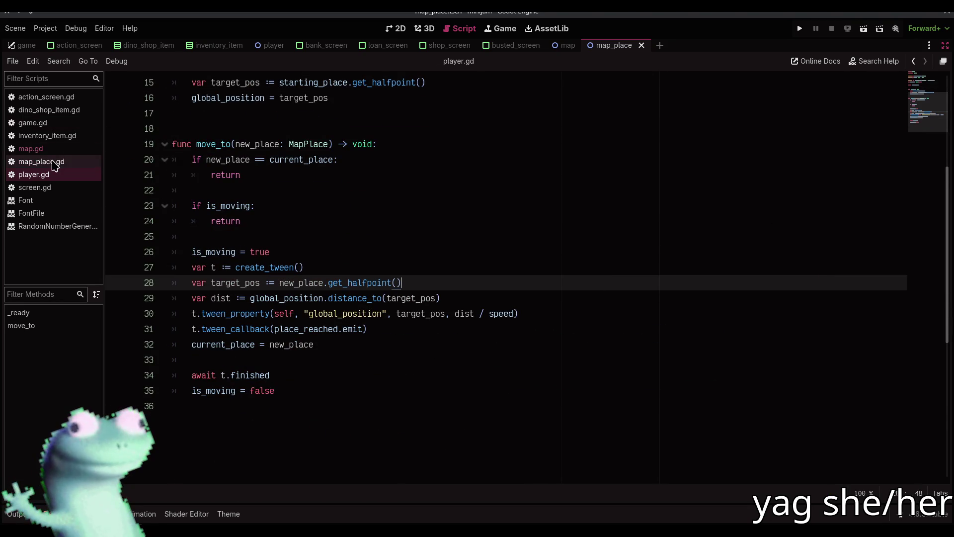
Test-run the game, moving the player to DINO SHOP then SAFE HOUSE, and stop it.
{"action": "left_click", "coordinate": [41, 161]}
{"action": "left_click", "coordinate": [33, 175]}
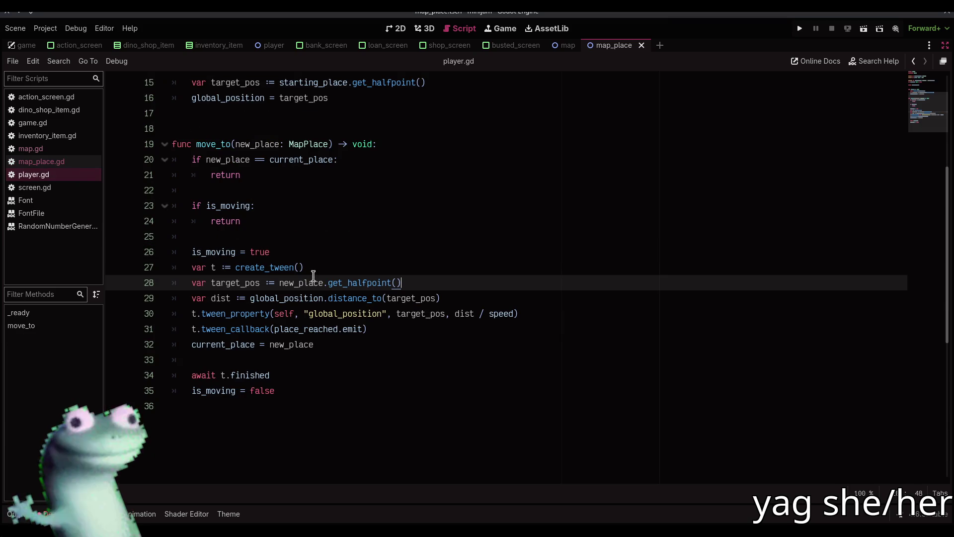
{"action": "key", "text": "F5"}
{"action": "left_click", "coordinate": [463, 261]}
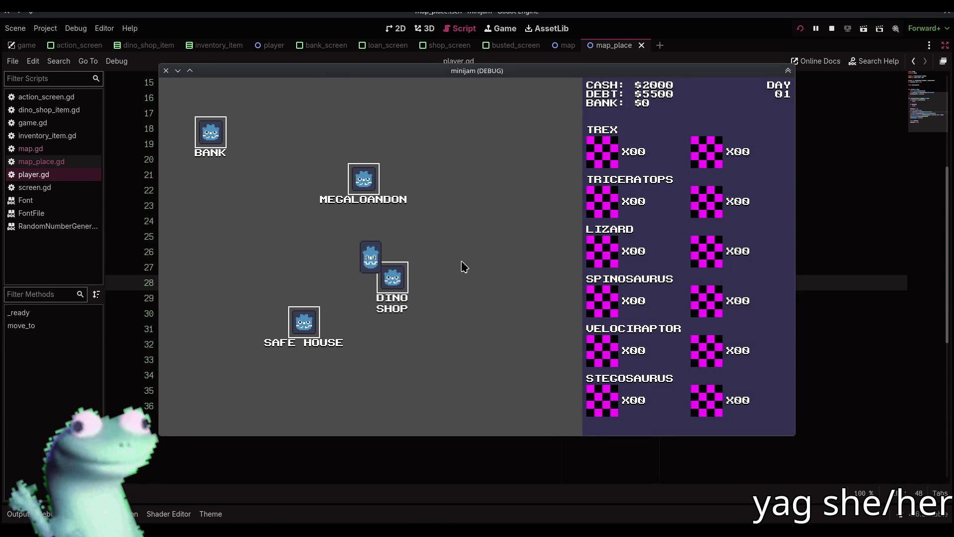
{"action": "left_click", "coordinate": [191, 419]}
{"action": "left_click", "coordinate": [280, 341]}
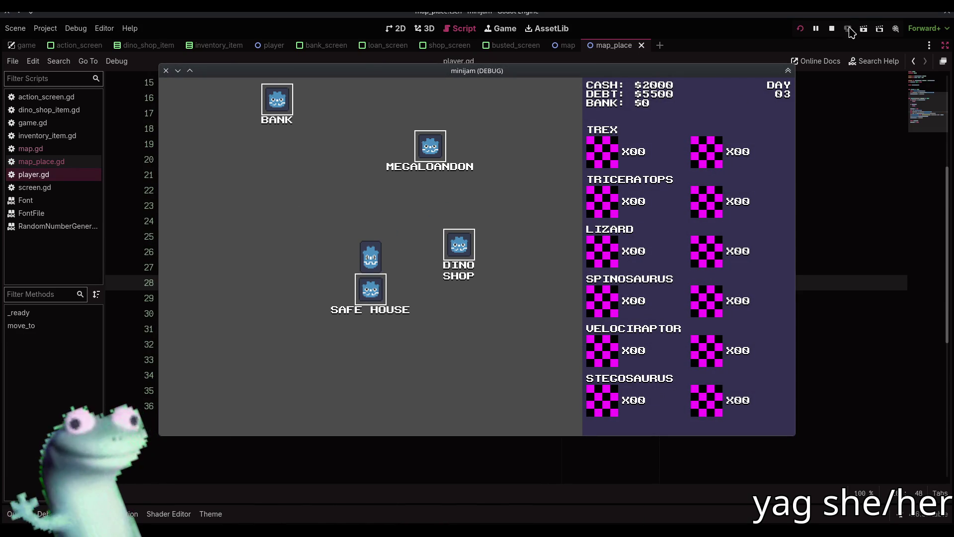
{"action": "left_click", "coordinate": [832, 29]}
{"action": "left_click", "coordinate": [85, 163]}
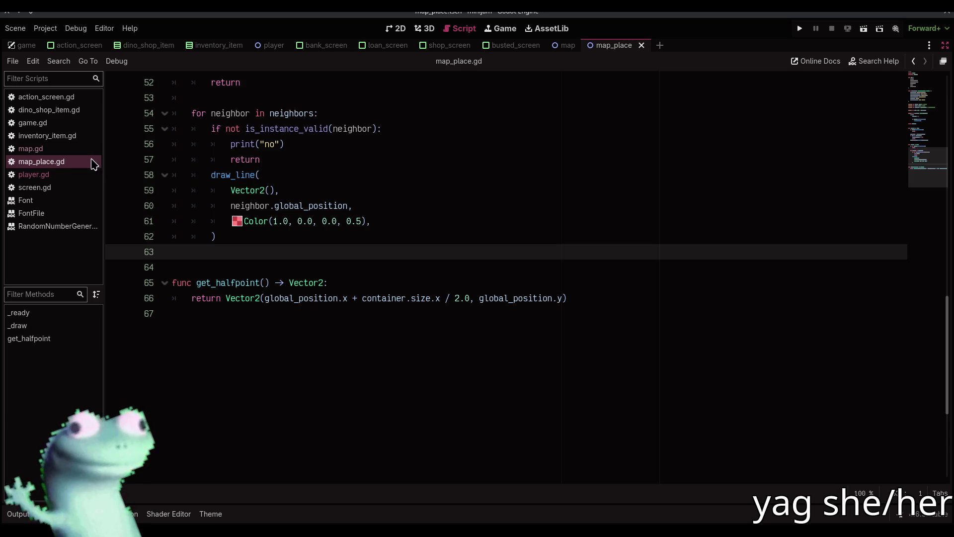
Remove 'global_' from the neighbor position in the draw_line call on line 60.
{"action": "left_click", "coordinate": [396, 28]}
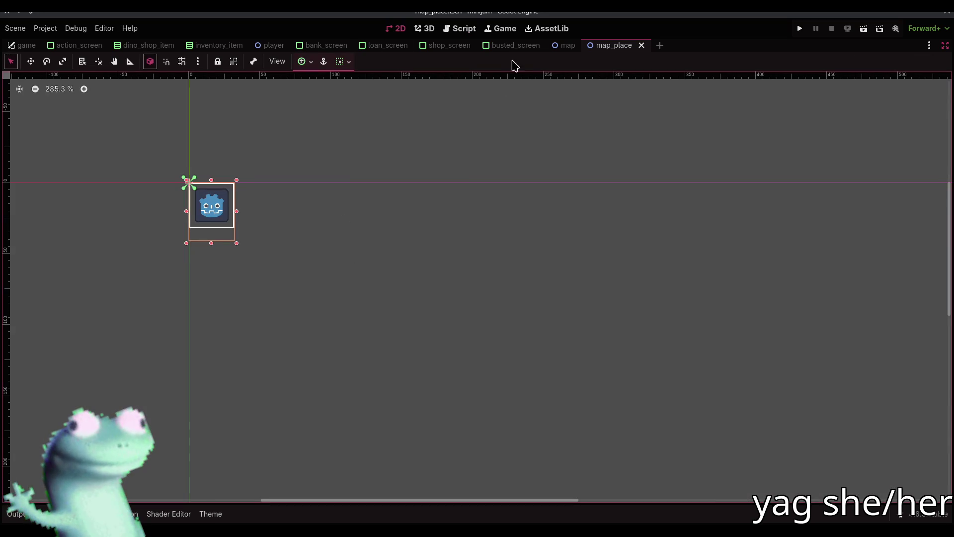
{"action": "left_click", "coordinate": [556, 45]}
{"action": "left_click", "coordinate": [945, 45]}
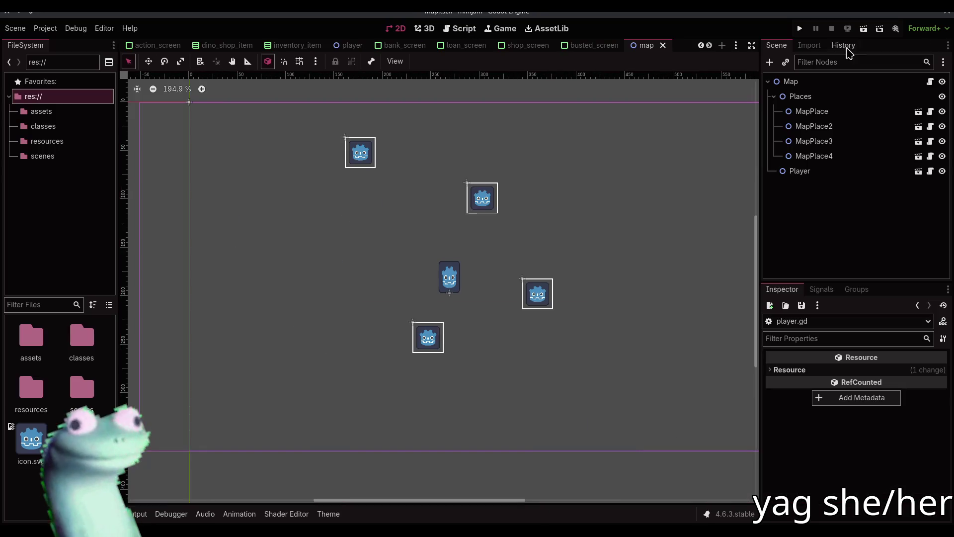
{"action": "left_click", "coordinate": [462, 29]}
{"action": "scroll", "coordinate": [309, 208], "scroll_direction": "up", "scroll_amount": 12}
{"action": "scroll", "coordinate": [309, 209], "scroll_direction": "up", "scroll_amount": 4}
{"action": "left_click", "coordinate": [295, 83]}
{"action": "scroll", "coordinate": [416, 351], "scroll_direction": "down", "scroll_amount": 15}
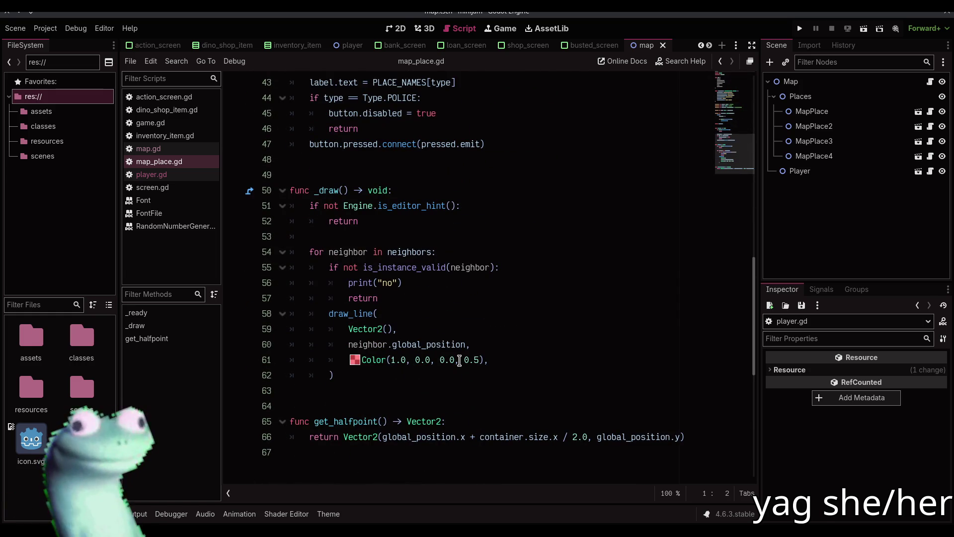
{"action": "left_click_drag", "start_coordinate": [424, 342], "coordinate": [393, 342]}
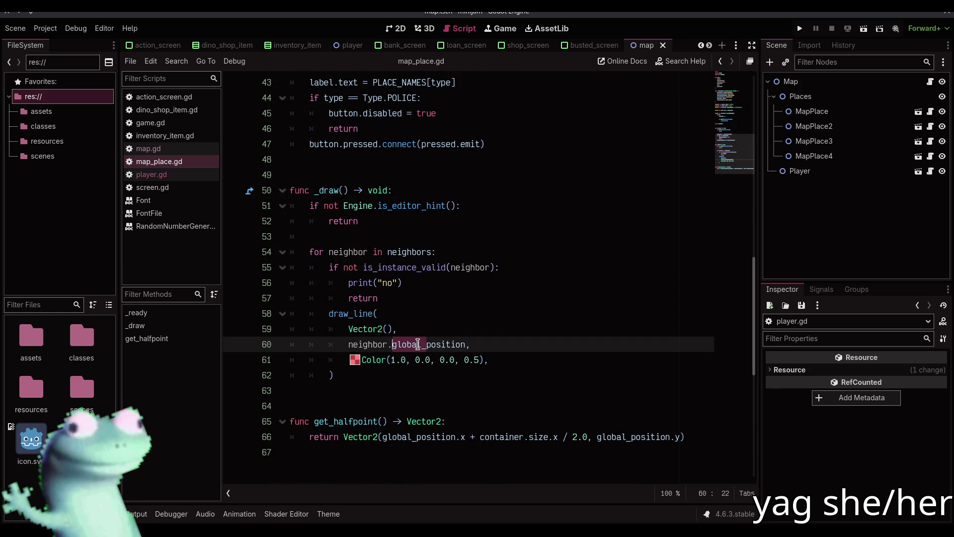
{"action": "key", "text": "BackSpace"}
{"action": "scroll", "coordinate": [392, 269], "scroll_direction": "up", "scroll_amount": 7}
{"action": "scroll", "coordinate": [393, 269], "scroll_direction": "up", "scroll_amount": 7}
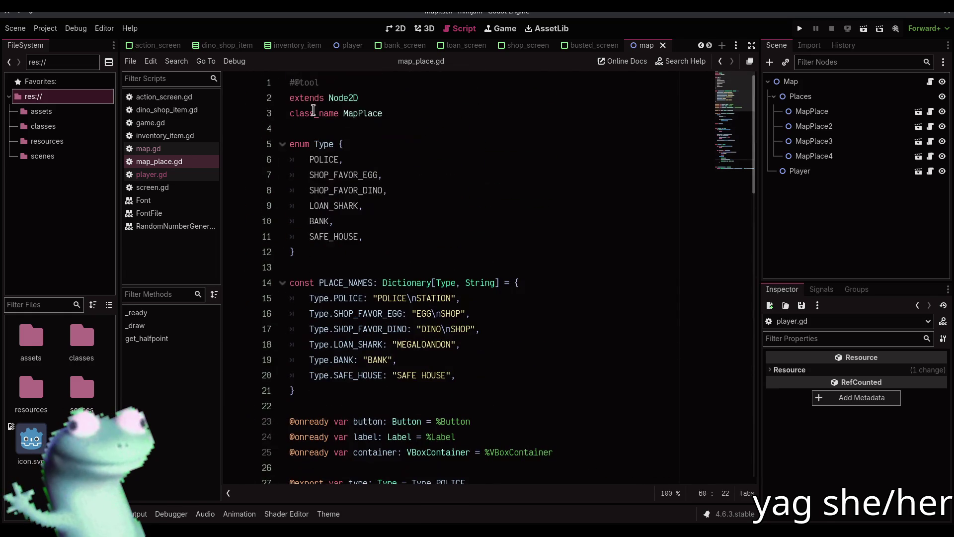
{"action": "left_click", "coordinate": [295, 80]}
{"action": "key", "text": "BackSpace"}
{"action": "key", "text": "ctrl+s"}
Reopen map.tscn via Quick Open, pan to the red line and select MapPlace.
{"action": "left_click", "coordinate": [395, 29]}
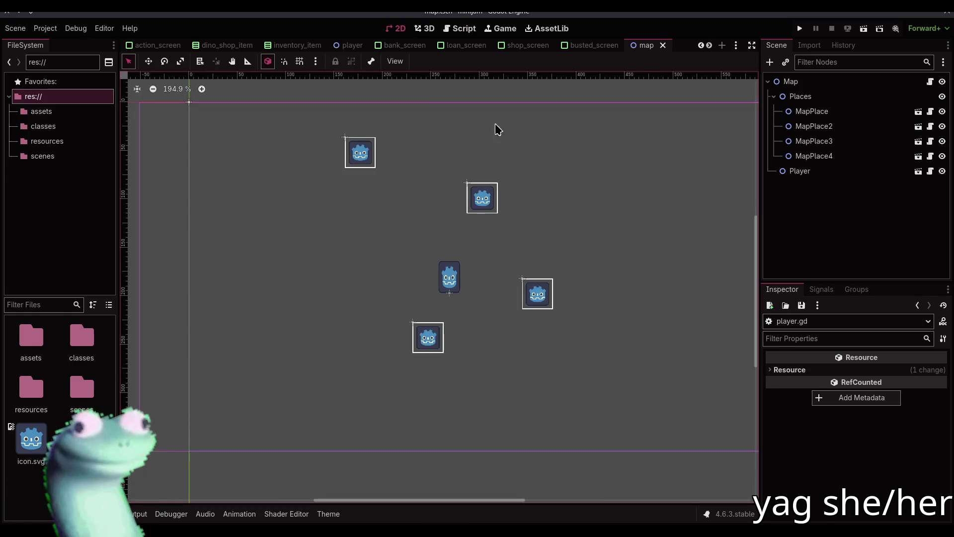
{"action": "key", "text": "ctrl+w"}
{"action": "key", "text": "ctrl+shift+o"}
{"action": "type", "text": "map"}
{"action": "key", "text": "Return"}
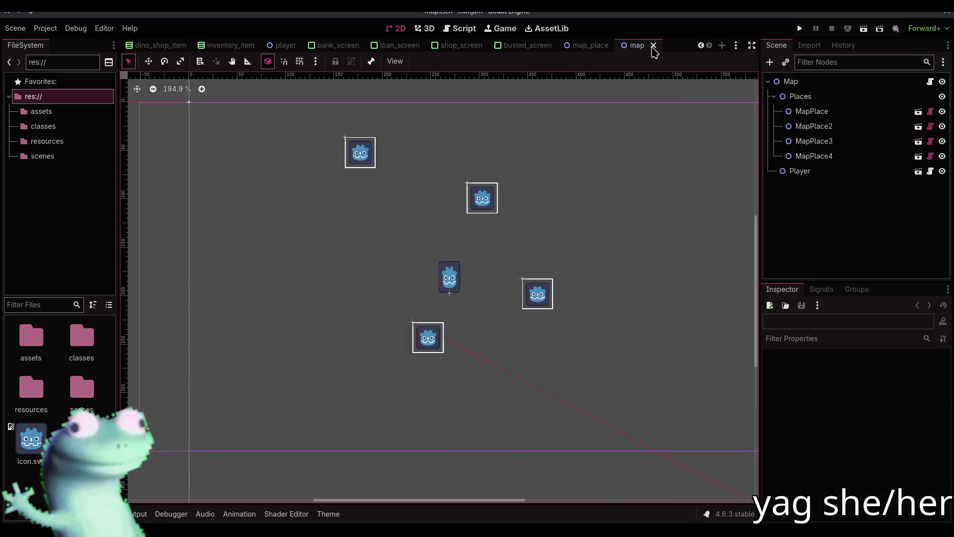
{"action": "left_click_drag", "start_coordinate": [456, 277], "coordinate": [334, 225]}
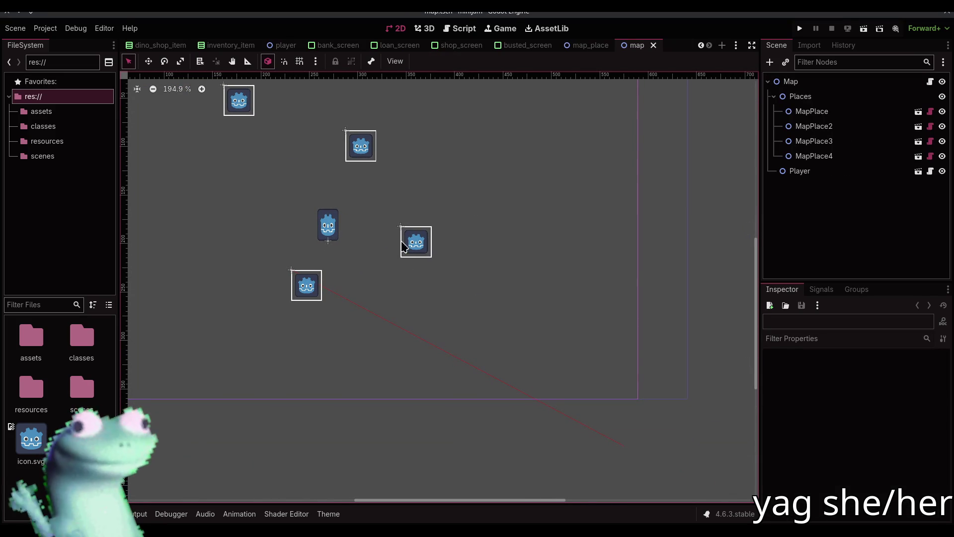
{"action": "left_click", "coordinate": [813, 112]}
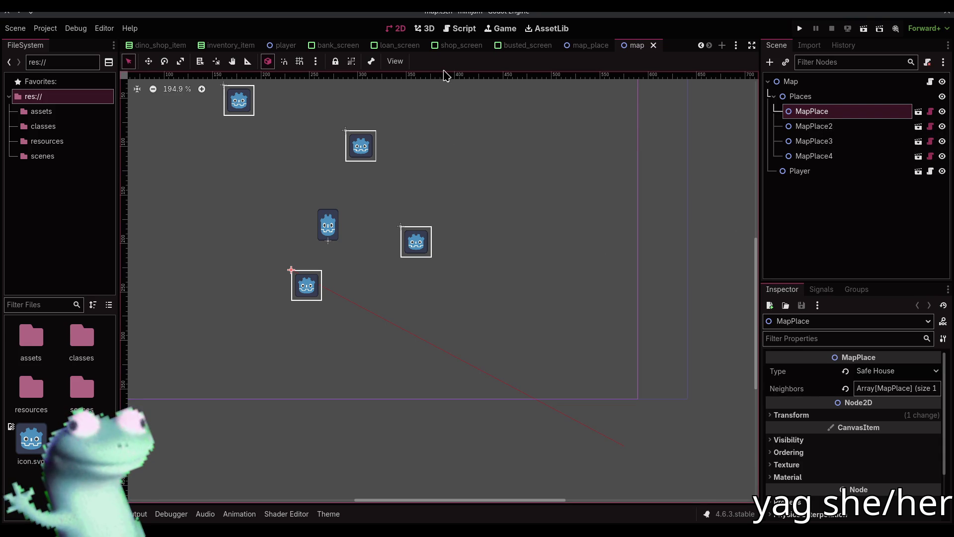
{"action": "left_click", "coordinate": [460, 28]}
Make line 60's draw_line end point read neighbor.position - position.
{"action": "scroll", "coordinate": [437, 239], "scroll_direction": "down", "scroll_amount": 10}
{"action": "scroll", "coordinate": [434, 273], "scroll_direction": "down", "scroll_amount": 2}
{"action": "left_click", "coordinate": [431, 344]}
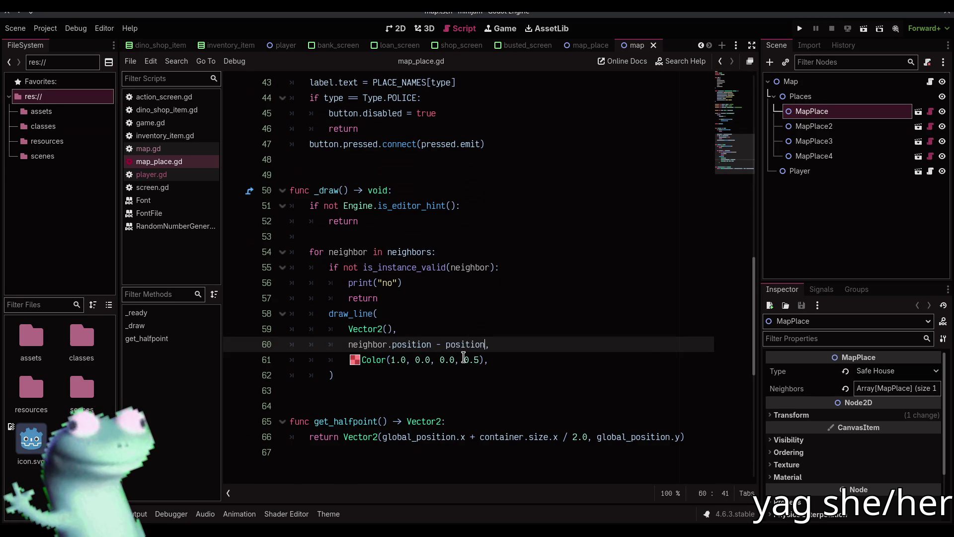
{"action": "key", "text": "Escape"}
Close and reopen map.tscn via Quick Open, then return to the draw_line code.
{"action": "left_click", "coordinate": [424, 28]}
{"action": "left_click", "coordinate": [401, 30]}
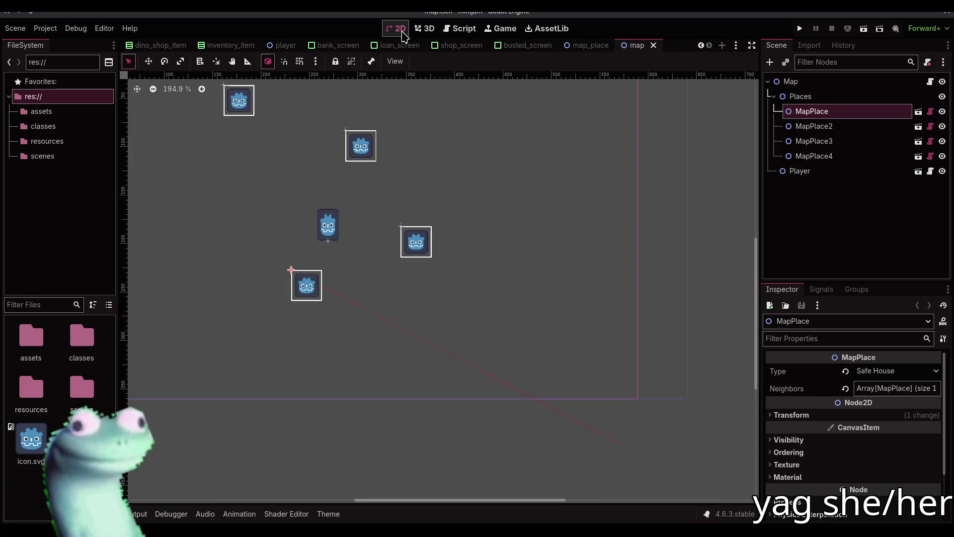
{"action": "left_click", "coordinate": [653, 45]}
{"action": "key", "text": "ctrl+shift+o"}
{"action": "type", "text": "map"}
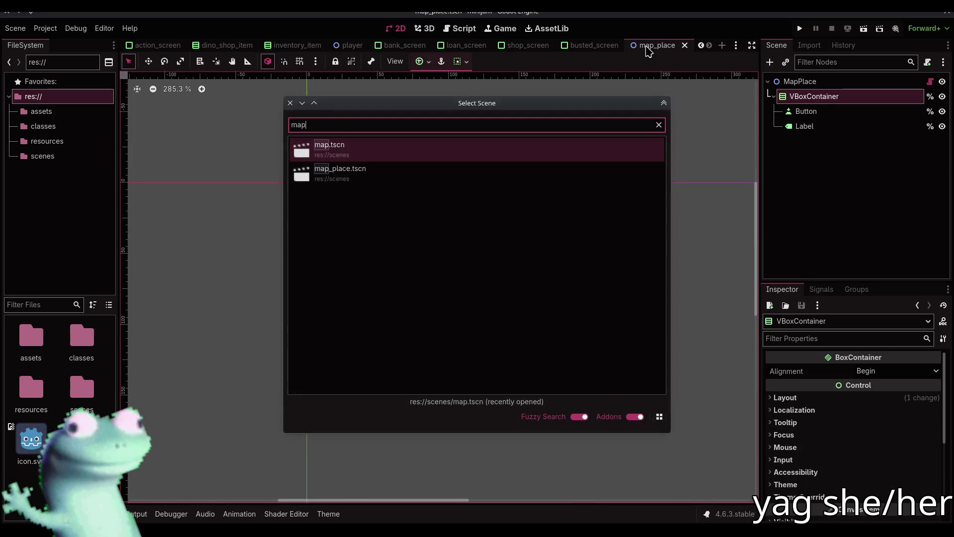
{"action": "key", "text": "Return"}
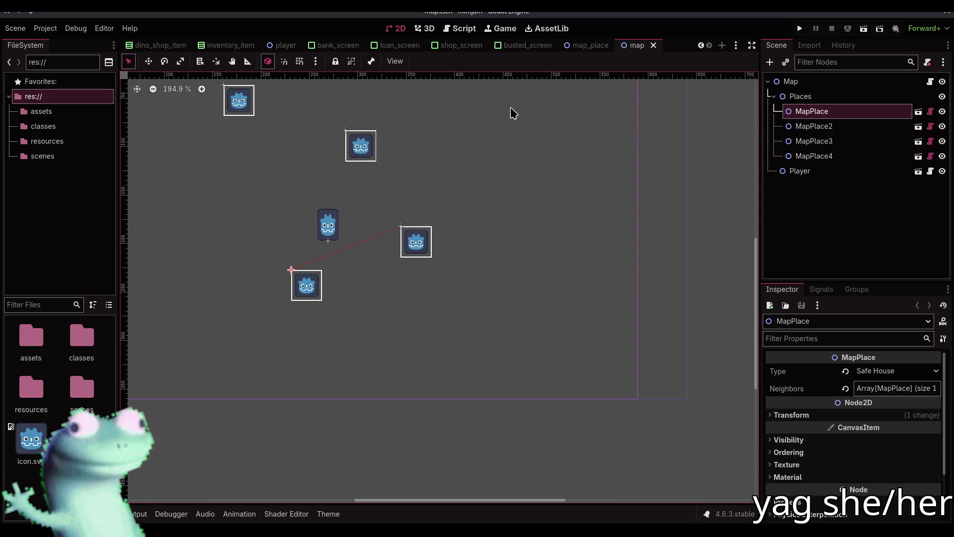
{"action": "left_click", "coordinate": [460, 30]}
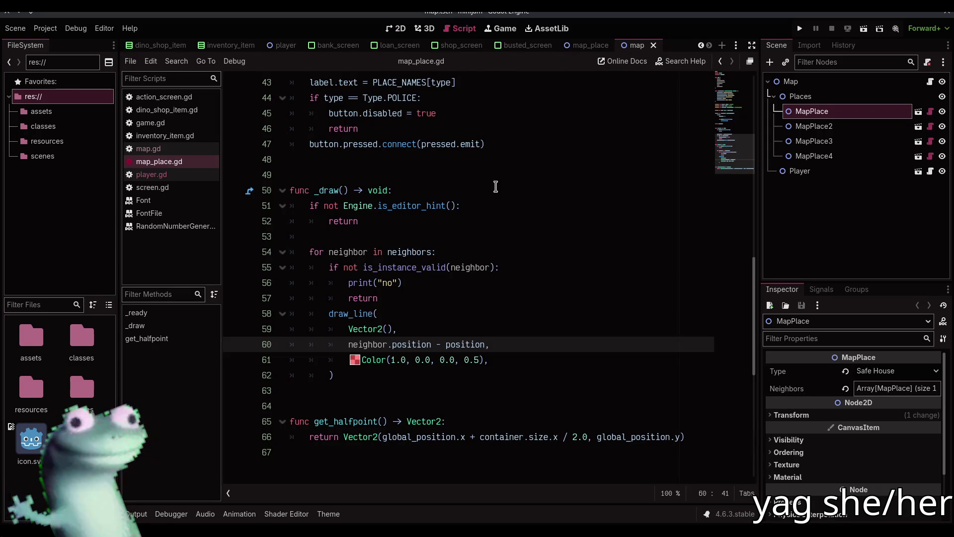
{"action": "left_click", "coordinate": [488, 381]}
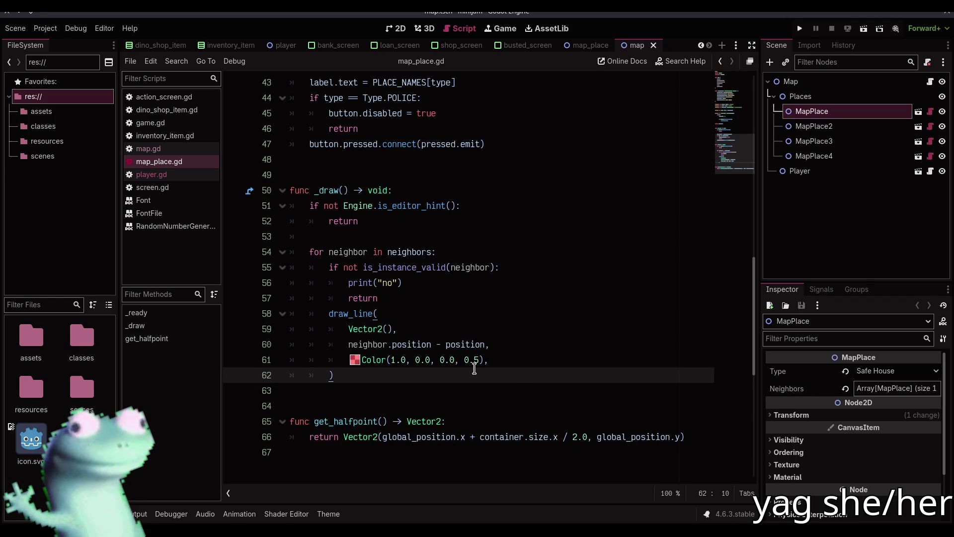
{"action": "left_click", "coordinate": [501, 365]}
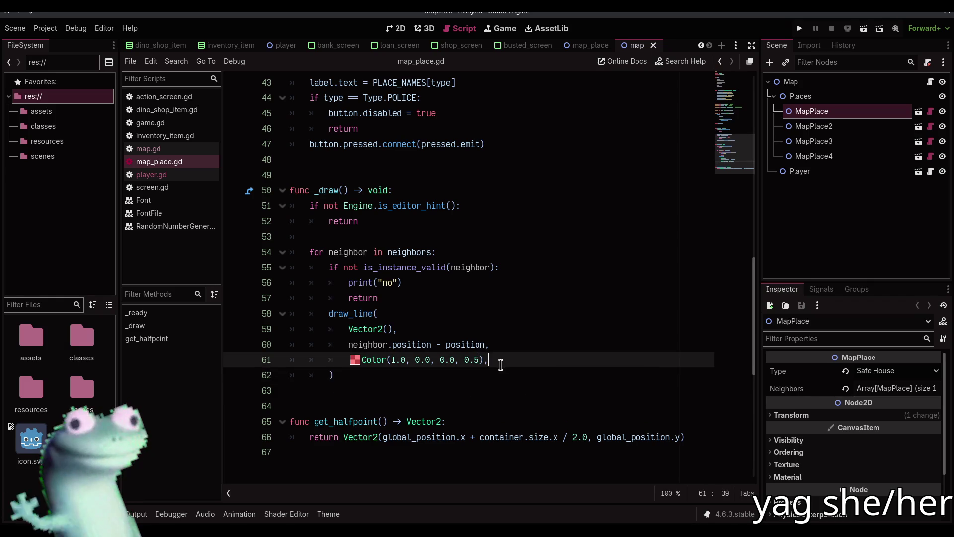
Add a width argument to draw_line, save, and reopen map.tscn to view it.
{"action": "key", "text": "Return"}
{"action": "type", "text": "-2"}
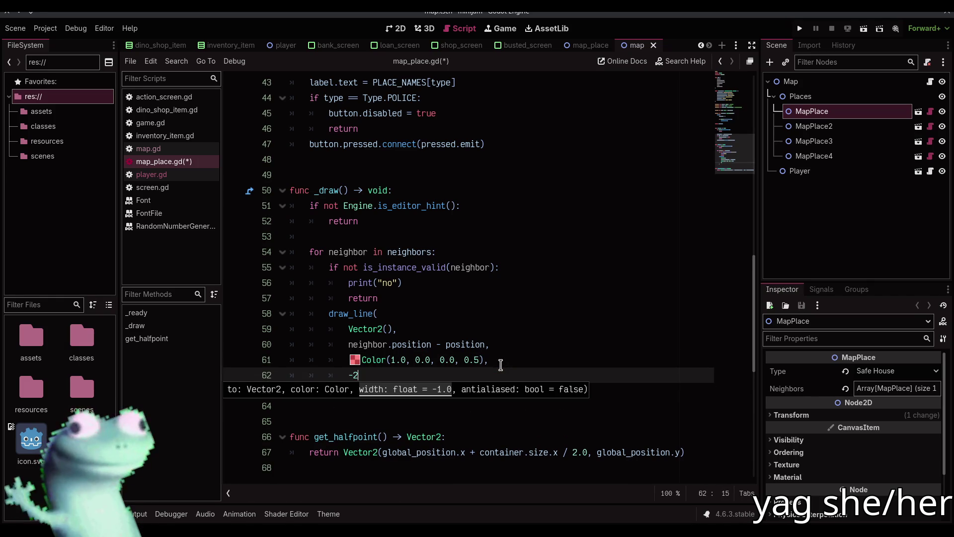
{"action": "key", "text": "ctrl+s"}
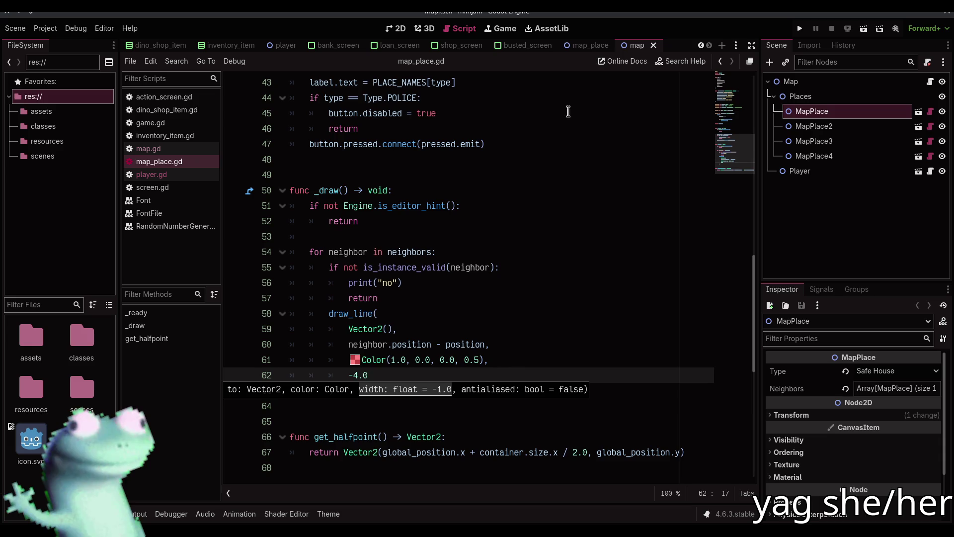
{"action": "middle_click", "coordinate": [629, 50]}
{"action": "key", "text": "ctrl+shift+o"}
{"action": "key", "text": "Return"}
{"action": "left_click", "coordinate": [398, 28]}
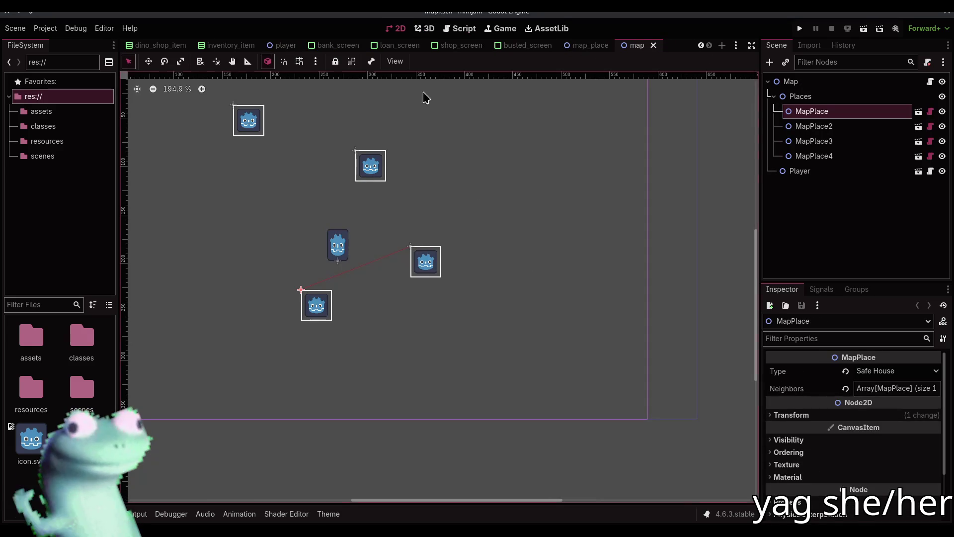
Adjust the draw_line width value, then reload the saved map scene.
{"action": "left_click", "coordinate": [457, 28]}
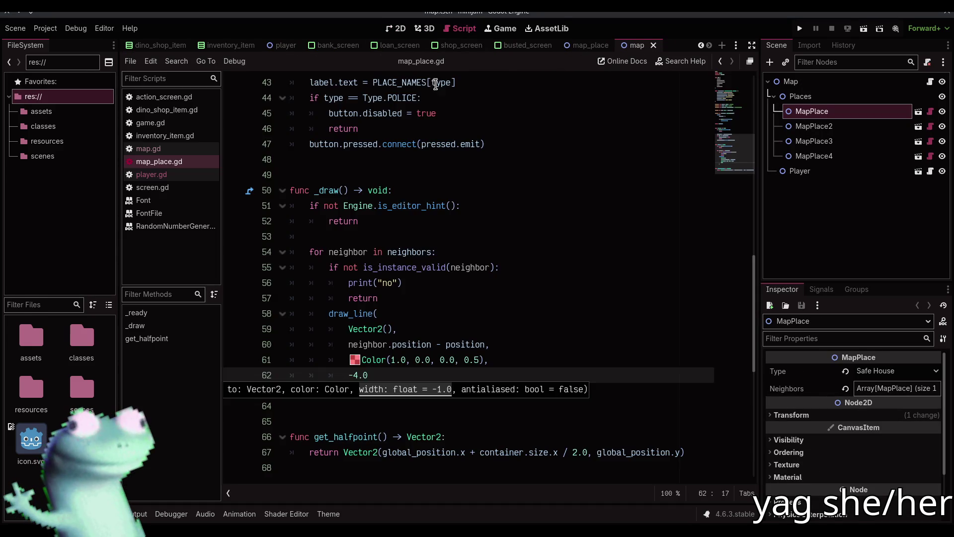
{"action": "left_click_drag", "start_coordinate": [370, 374], "coordinate": [350, 374]}
{"action": "key", "text": "BackSpace"}
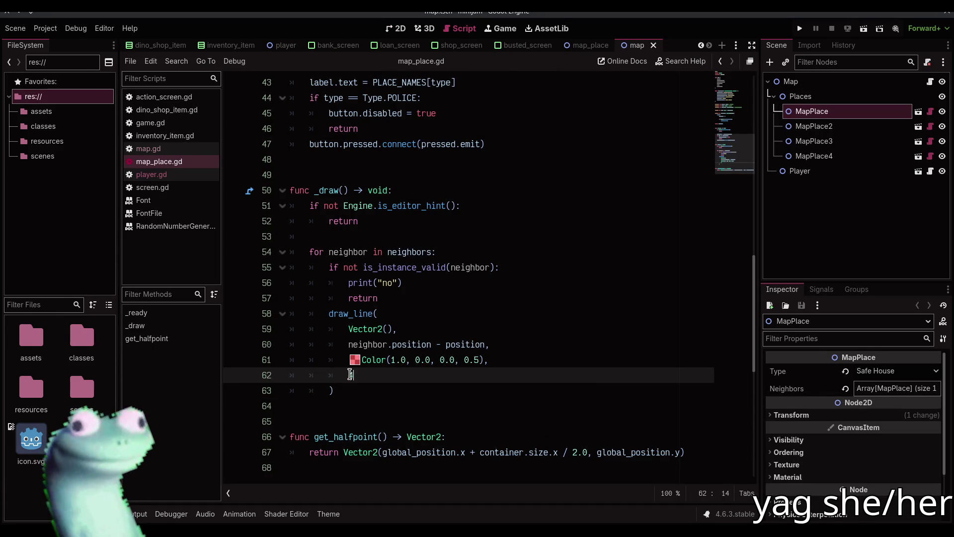
{"action": "type", "text": "4"}
{"action": "left_click", "coordinate": [397, 29]}
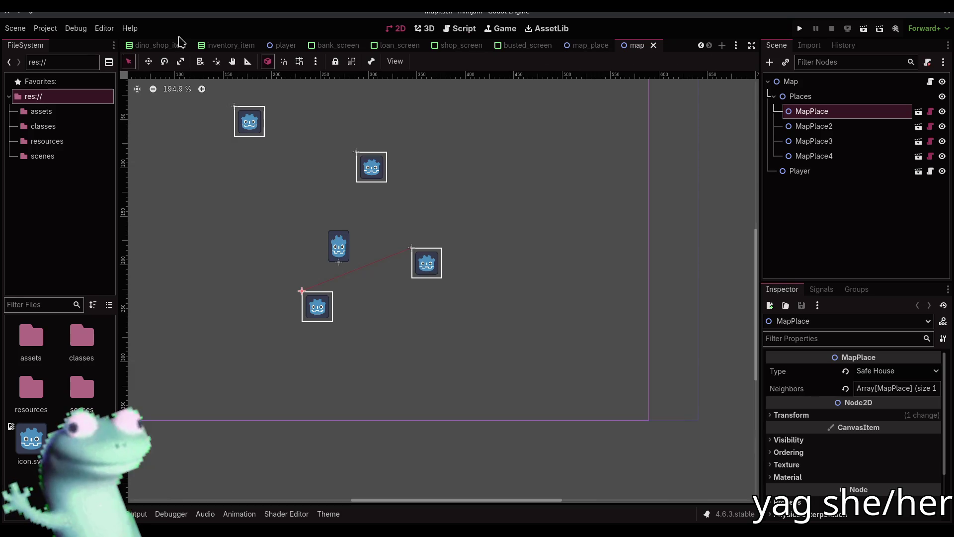
{"action": "left_click", "coordinate": [15, 28]}
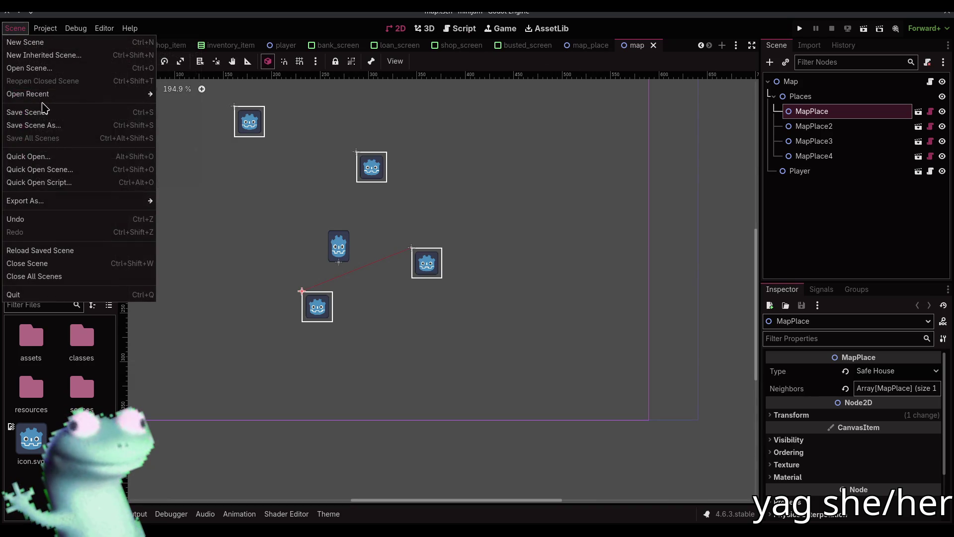
{"action": "left_click", "coordinate": [62, 255]}
{"action": "left_click_drag", "start_coordinate": [322, 436], "coordinate": [390, 452]}
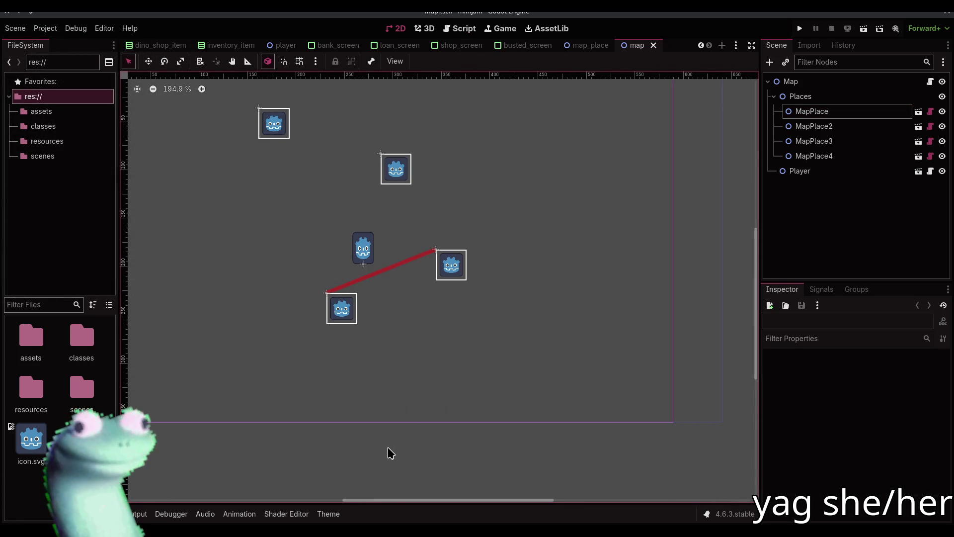
Select MapPlace2 and add MapPlace as a new element in its Neighbors list.
{"action": "left_click", "coordinate": [817, 114]}
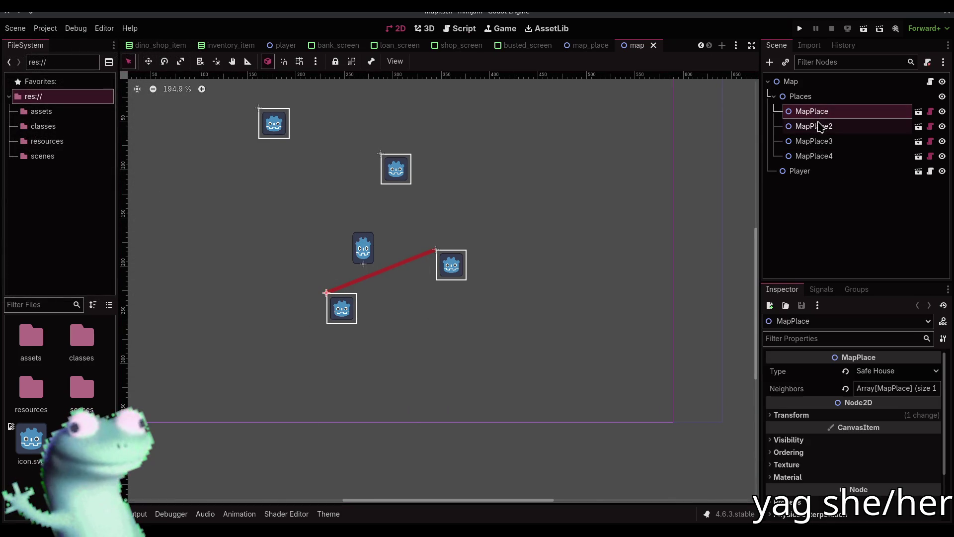
{"action": "left_click", "coordinate": [821, 127]}
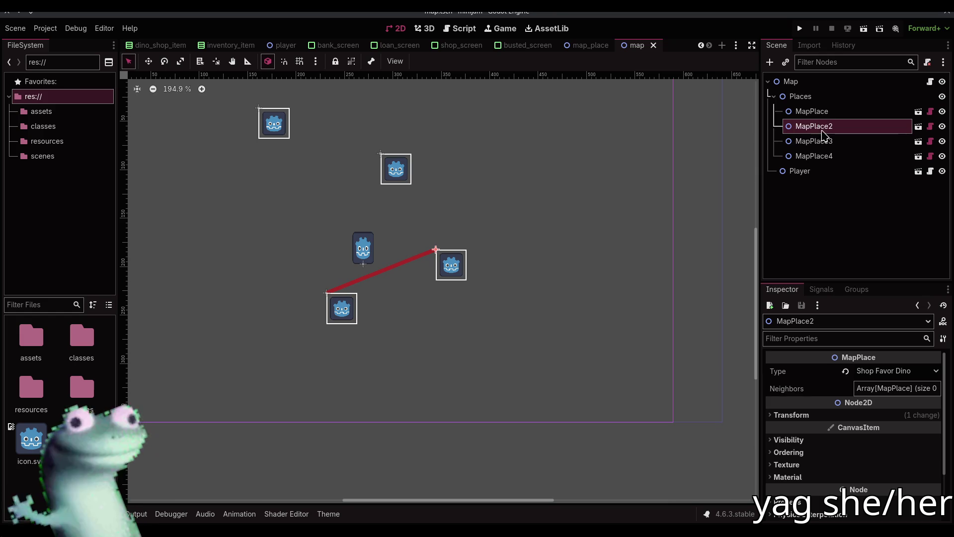
{"action": "left_click", "coordinate": [884, 388]}
{"action": "left_click", "coordinate": [878, 423]}
{"action": "left_click", "coordinate": [879, 423]}
{"action": "left_click", "coordinate": [479, 177]}
{"action": "double_click", "coordinate": [480, 174]}
{"action": "left_click", "coordinate": [501, 419]}
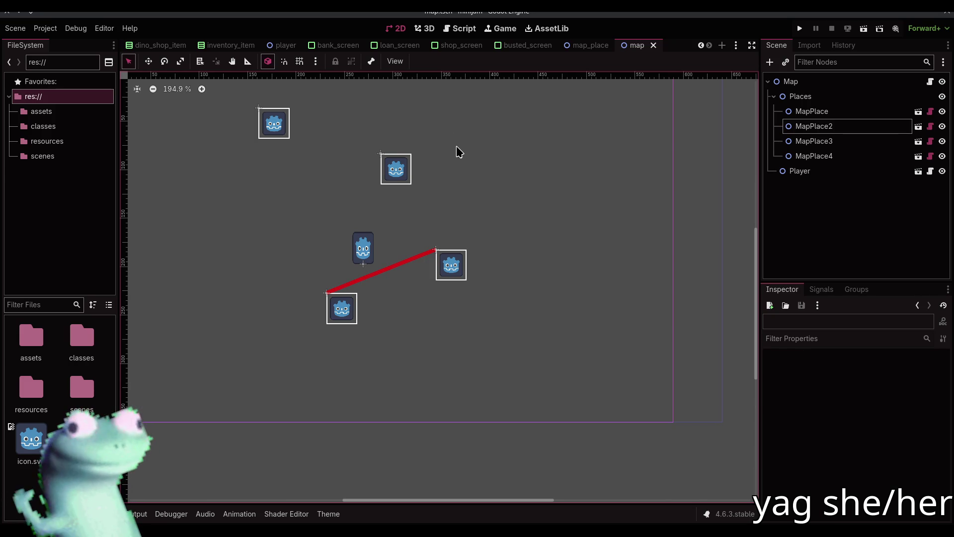
{"action": "left_click", "coordinate": [451, 30]}
Set the draw_line start to Vector2(container.size.x / 2.0, container.size.y / 2.0) and copy it.
{"action": "scroll", "coordinate": [470, 258], "scroll_direction": "down", "scroll_amount": 2}
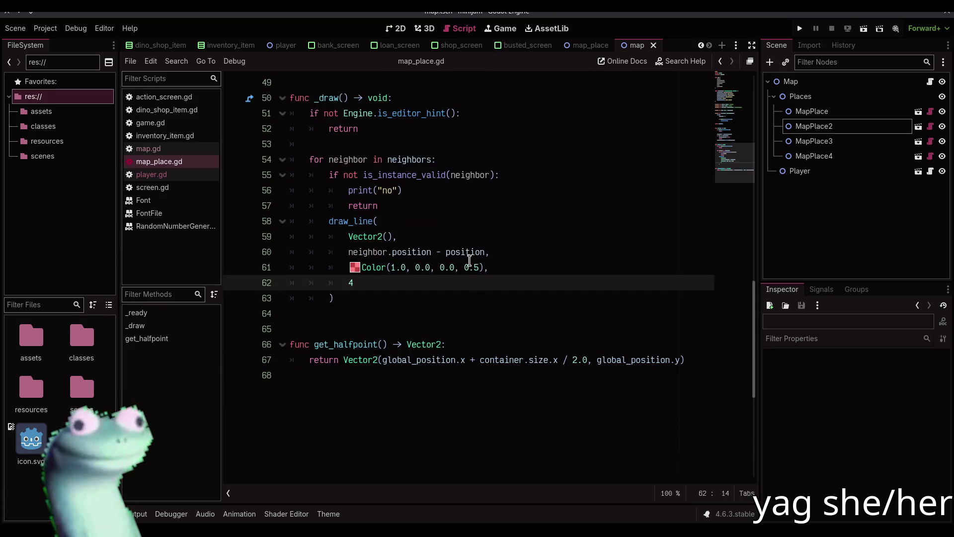
{"action": "left_click", "coordinate": [388, 236]}
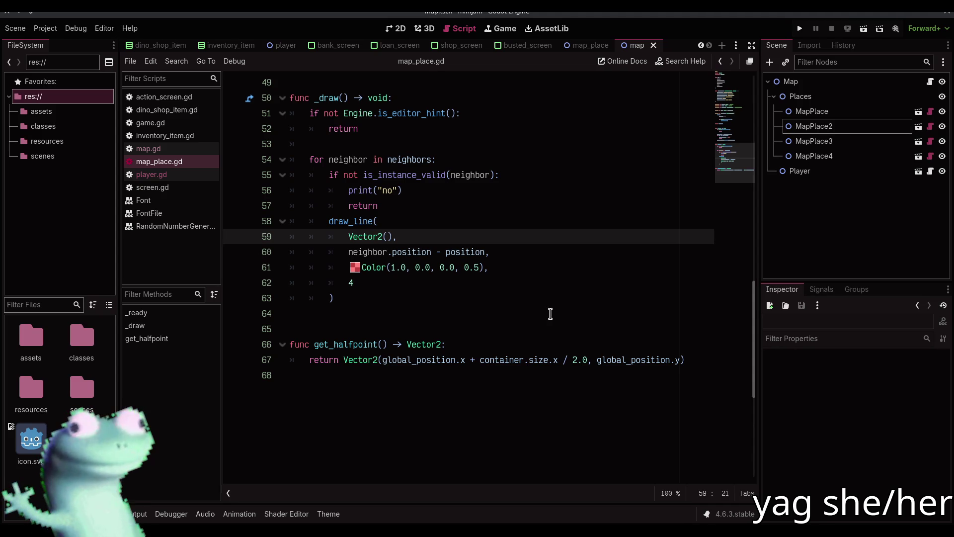
{"action": "type", "text": "container.size."}
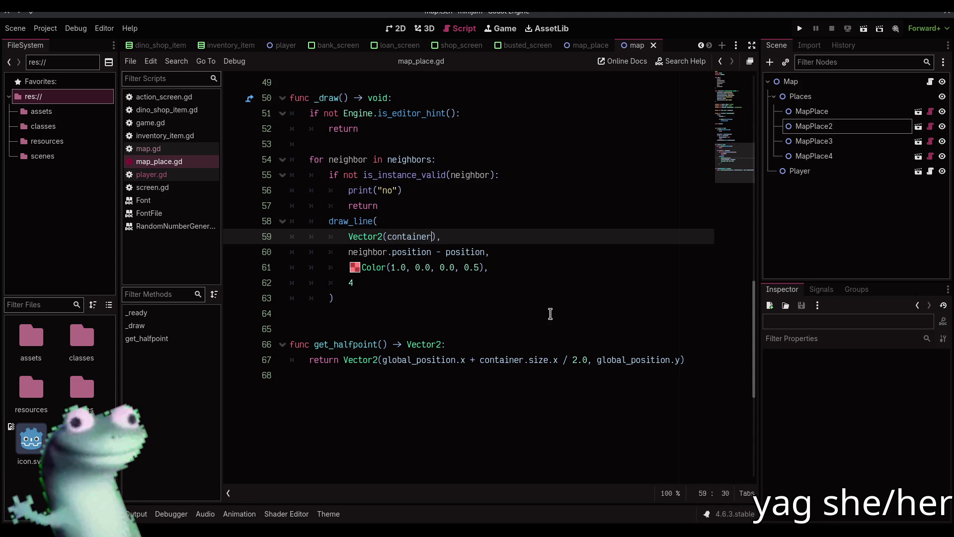
{"action": "type", "text": "x / 2.0"}
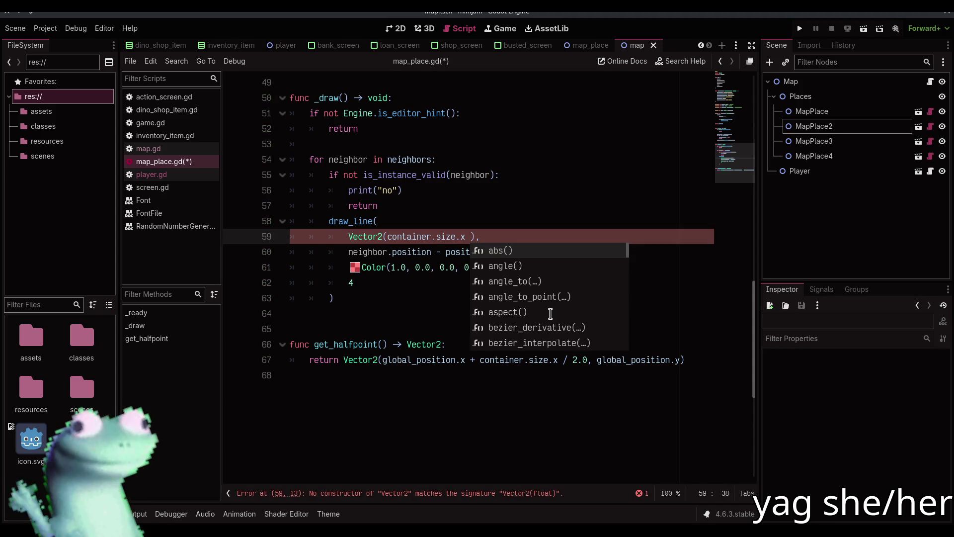
{"action": "type", "text": ", "}
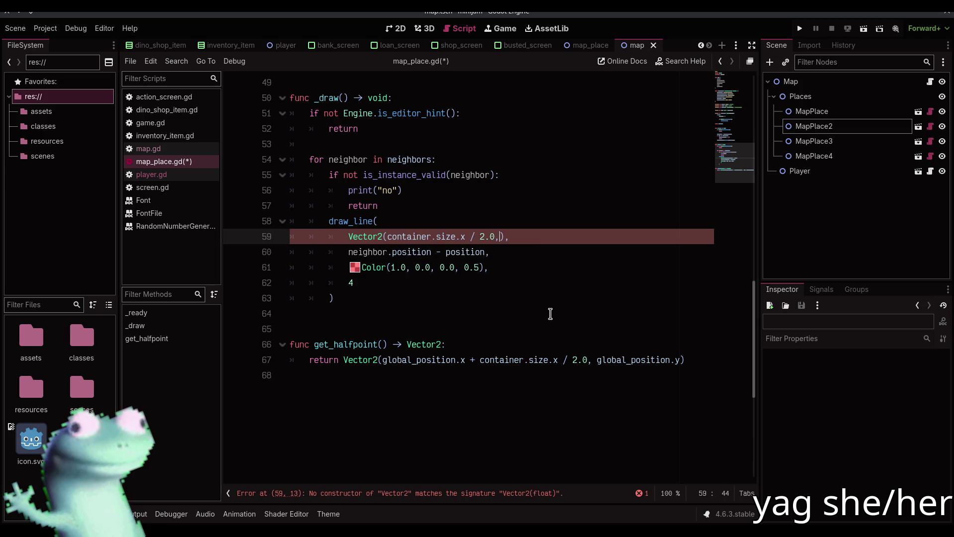
{"action": "type", "text": "container."}
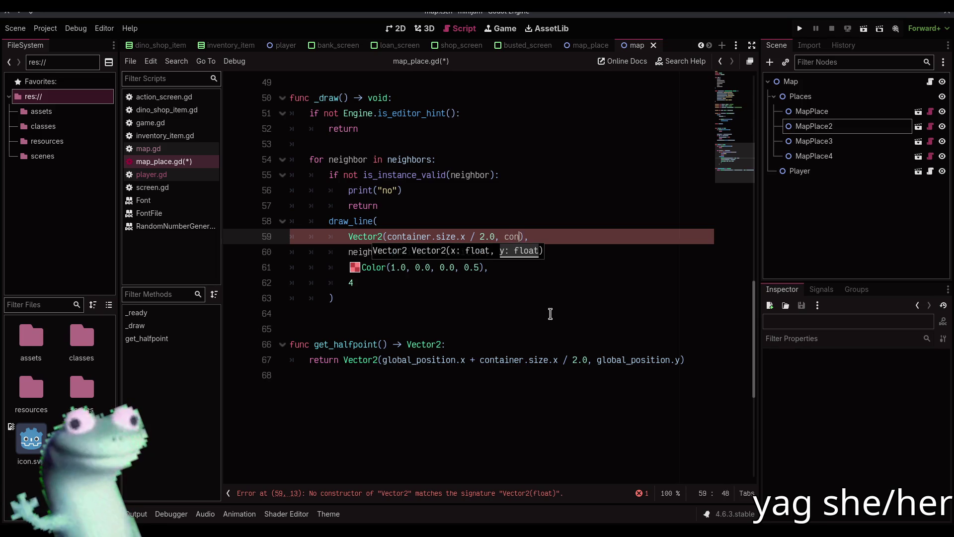
{"action": "type", "text": "size.y / 2."}
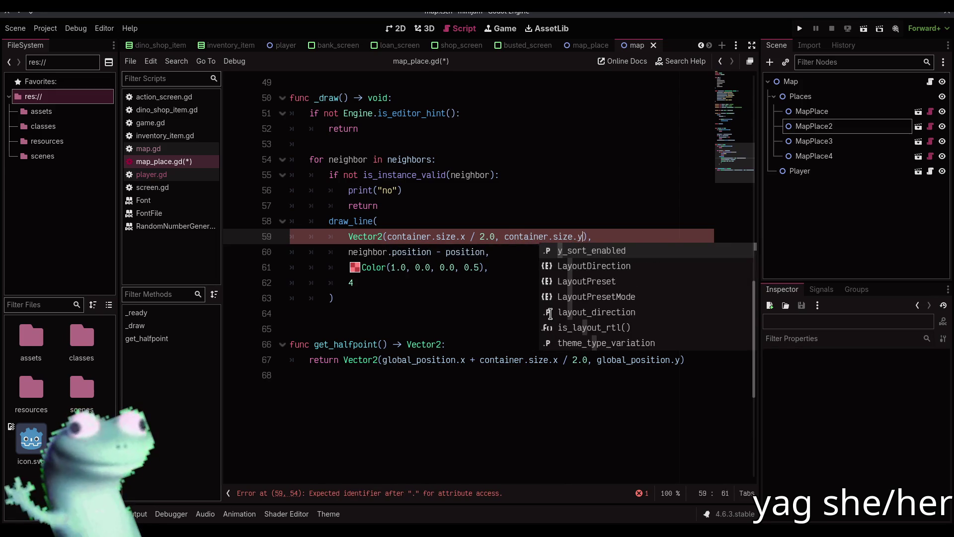
{"action": "type", "text": "0"}
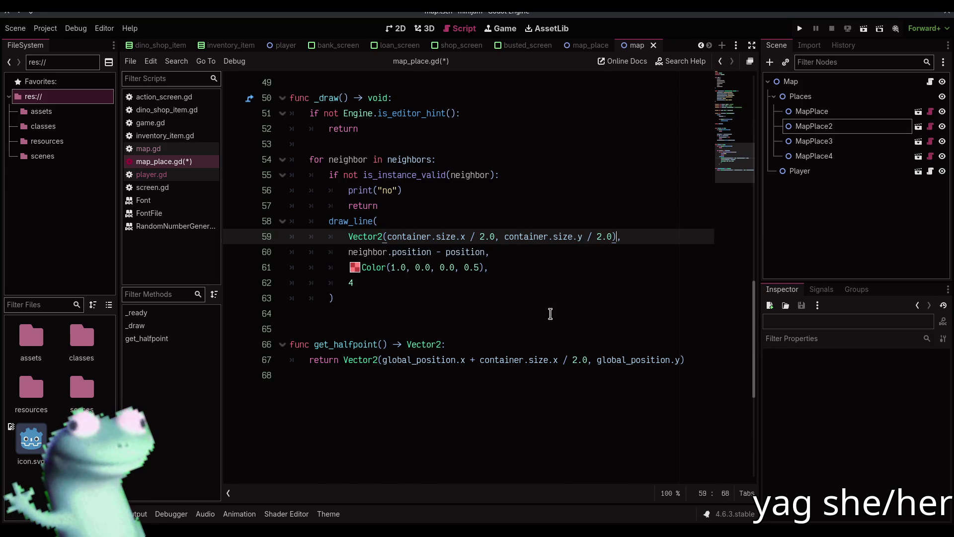
{"action": "key", "text": "ctrl+shift+Left"}
{"action": "key", "text": "ctrl+shift+Left"}
{"action": "key", "text": "ctrl+shift+Left"}
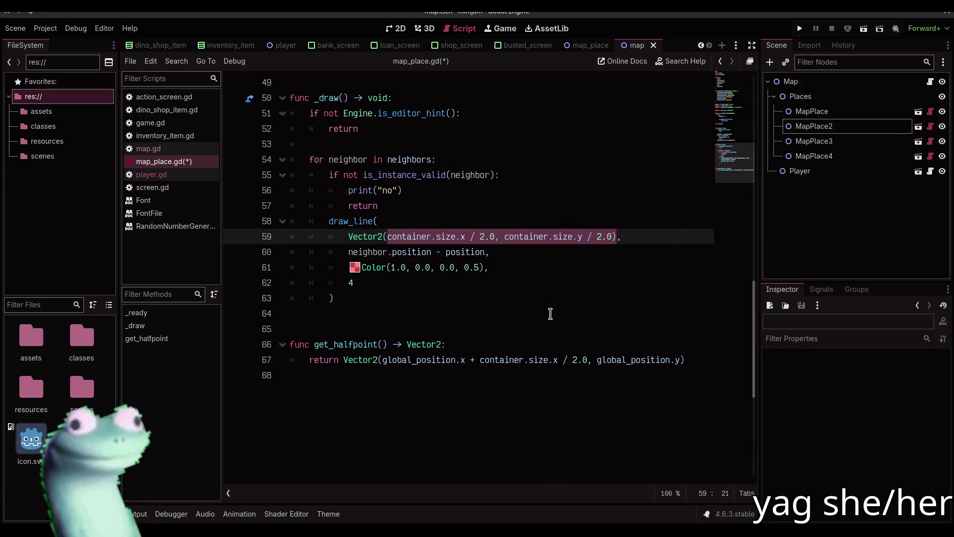
{"action": "key", "text": "Down"}
Change the end point to (neighbor.position) plus the copied centre offset.
{"action": "key", "text": "Home"}
{"action": "key", "text": "ctrl+shift+Right"}
{"action": "key", "text": "ctrl+shift+Right"}
{"action": "key", "text": "ctrl+shift+Right"}
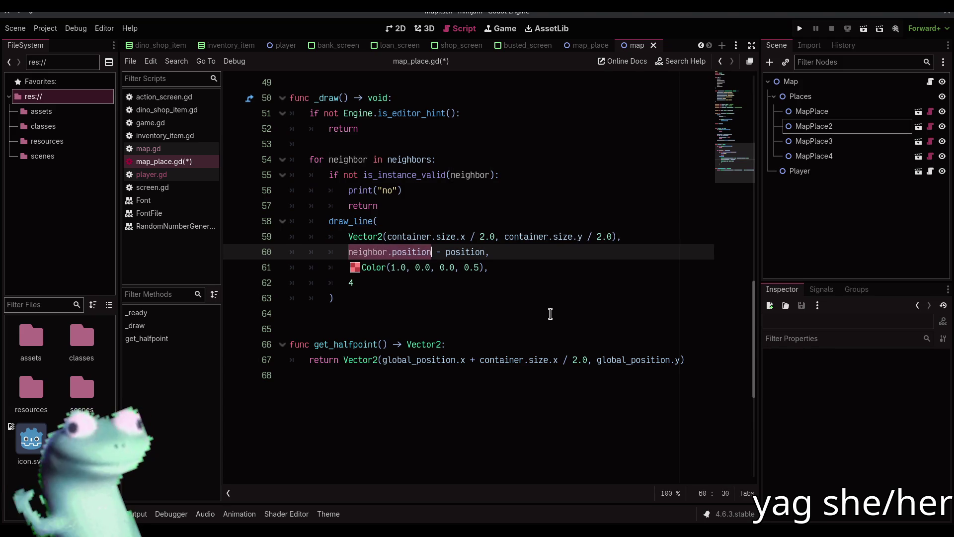
{"action": "type", "text": "("}
{"action": "key", "text": "Right"}
{"action": "type", "text": "+"}
{"action": "type", "text": "Vector2(container.size.x / 2.0, container.size.y / 2.0)"}
Prefix both container references on line 60 with 'neighbor.' and save the script.
{"action": "key", "text": "Left"}
{"action": "key", "text": "Left"}
{"action": "key", "text": "Left"}
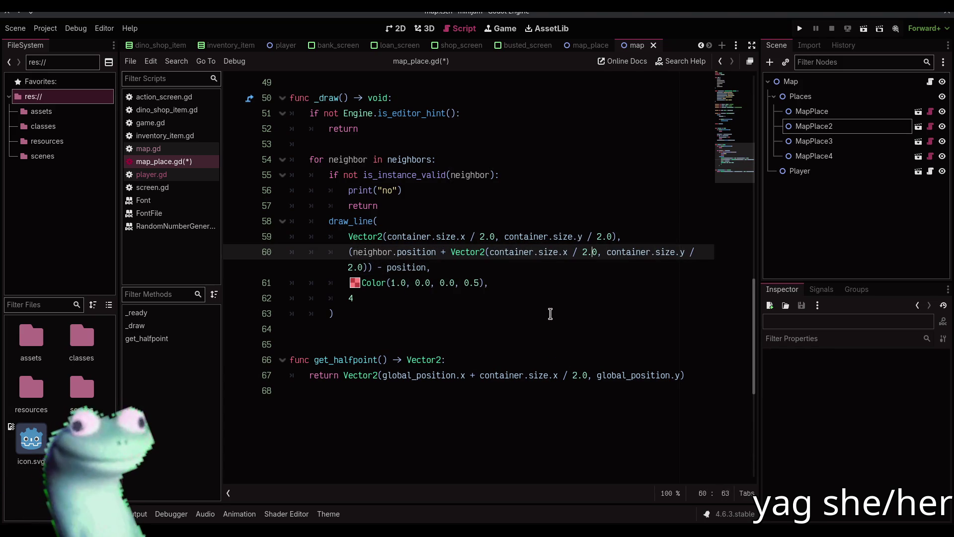
{"action": "key", "text": "ctrl+shift+Right"}
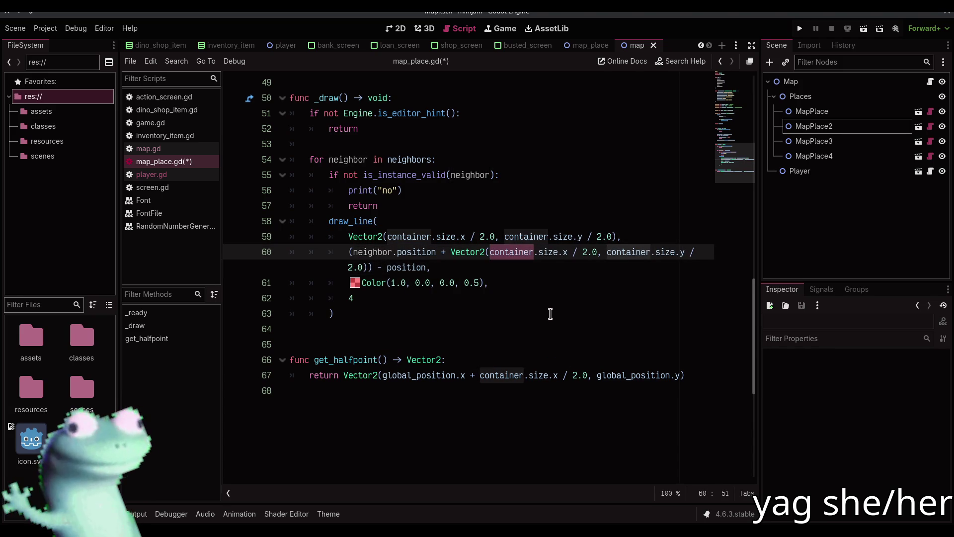
{"action": "key", "text": "ctrl+d"}
{"action": "key", "text": "Left"}
{"action": "type", "text": "neighbo"}
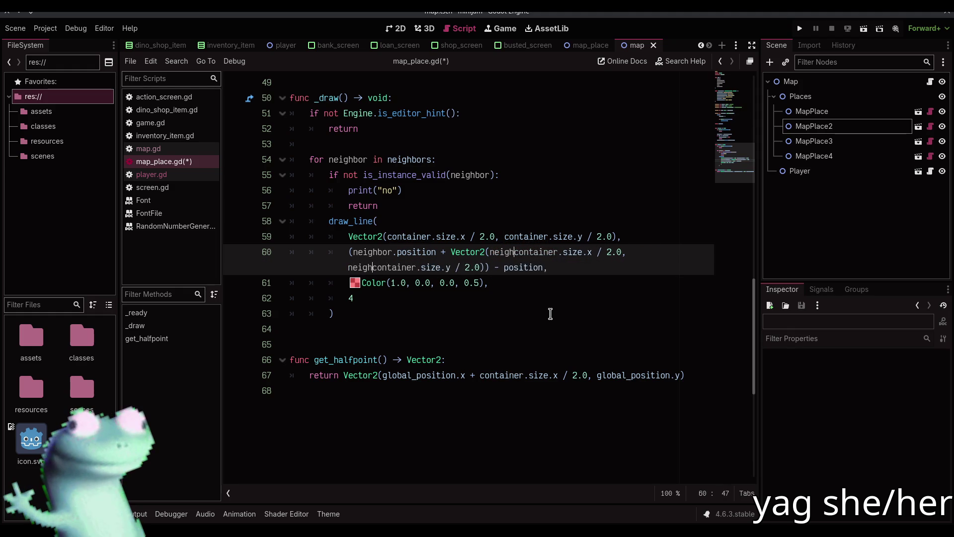
{"action": "type", "text": "r."}
{"action": "key", "text": "ctrl+s"}
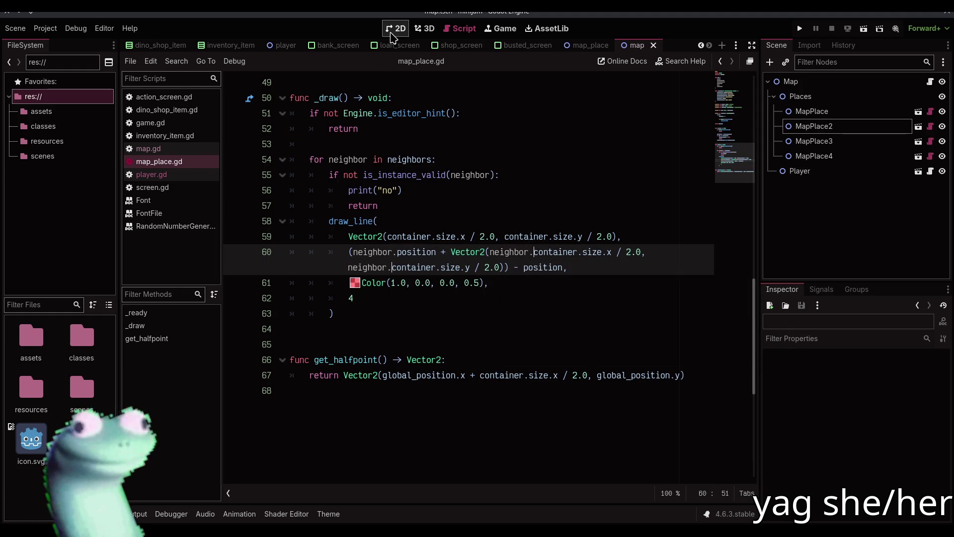
{"action": "left_click", "coordinate": [396, 27]}
{"action": "left_click", "coordinate": [15, 28]}
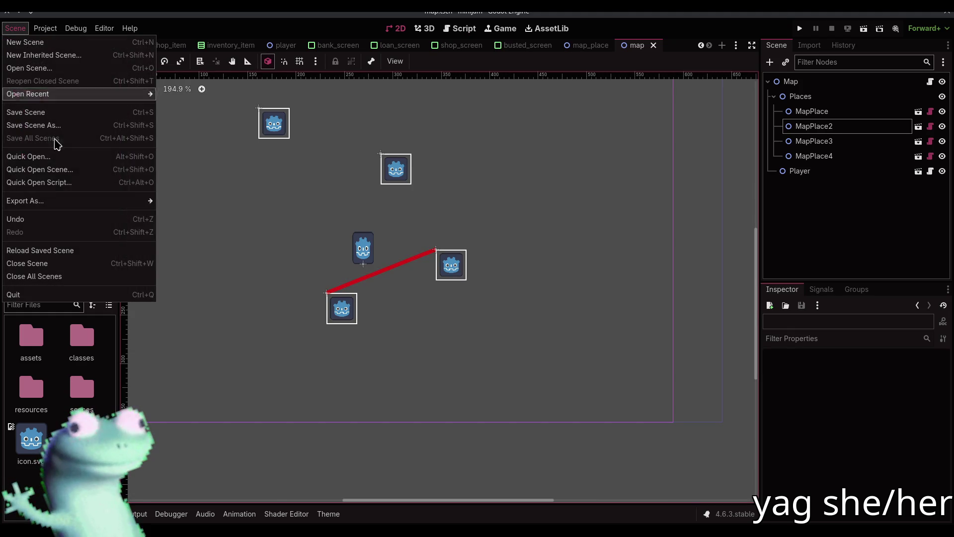
Reload the saved map scene and add a comma after the width 4 in draw_line.
{"action": "left_click", "coordinate": [42, 250]}
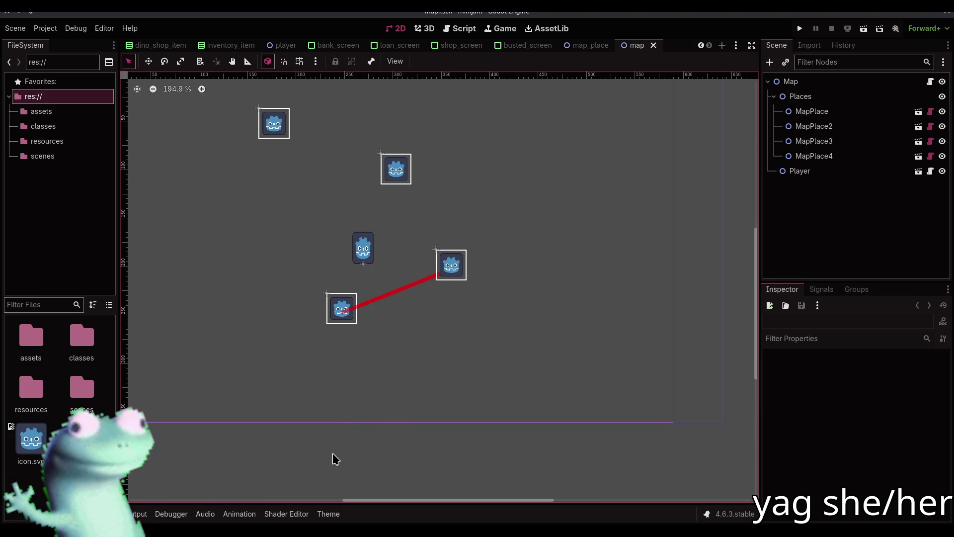
{"action": "left_click", "coordinate": [462, 28]}
{"action": "left_click", "coordinate": [416, 299]}
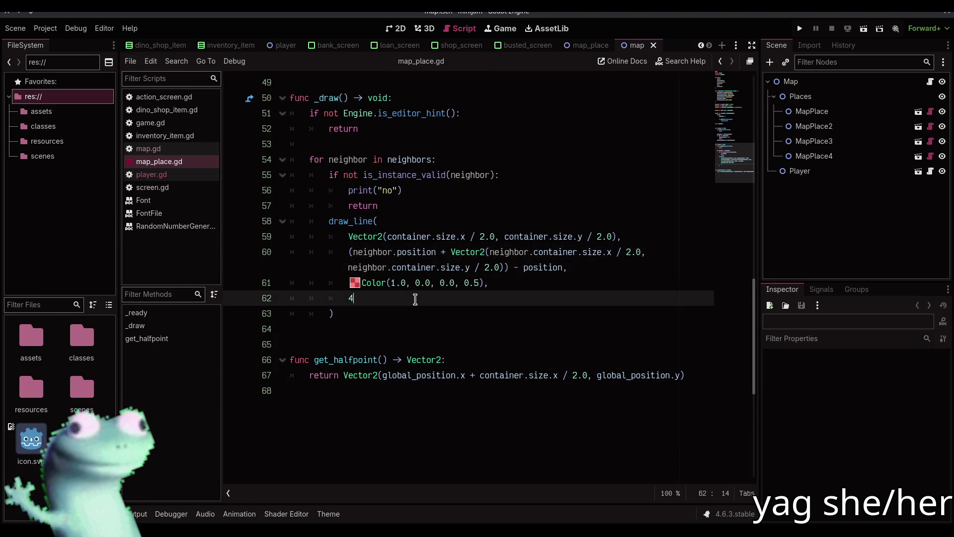
{"action": "type", "text": ","}
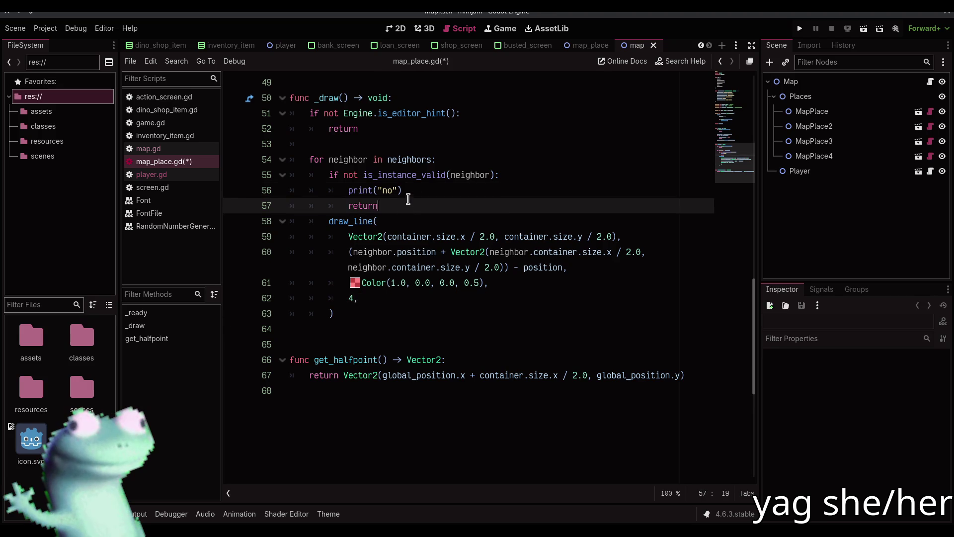
Delete the invalid-neighbor check on lines 55–57 and save map_place.gd.
{"action": "left_click_drag", "start_coordinate": [406, 206], "coordinate": [455, 160]}
{"action": "key", "text": "BackSpace"}
{"action": "key", "text": "ctrl+s"}
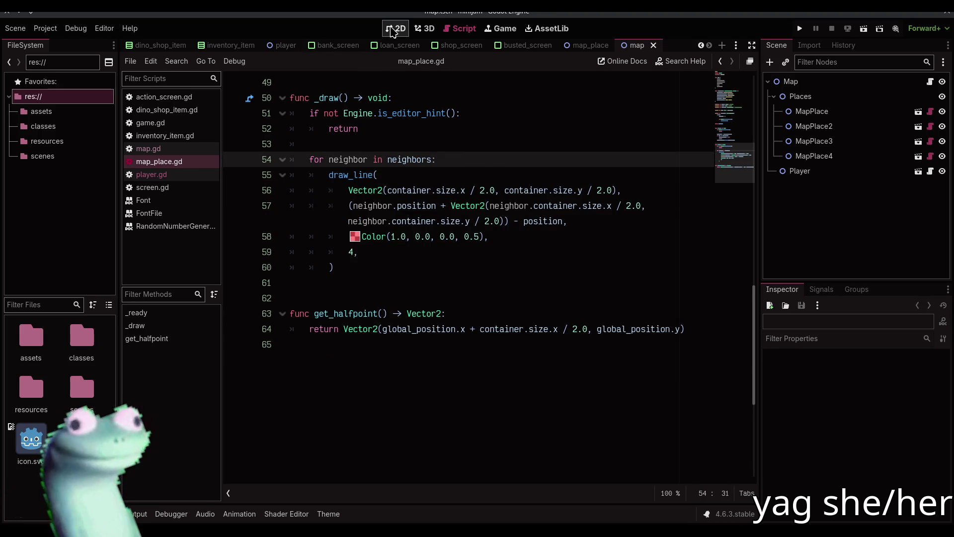
{"action": "left_click", "coordinate": [400, 30]}
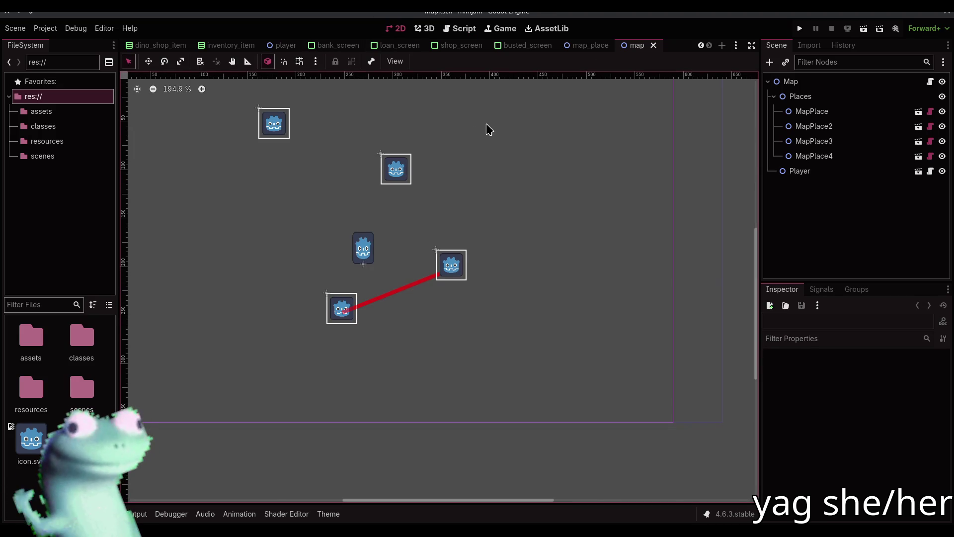
{"action": "left_click", "coordinate": [460, 29]}
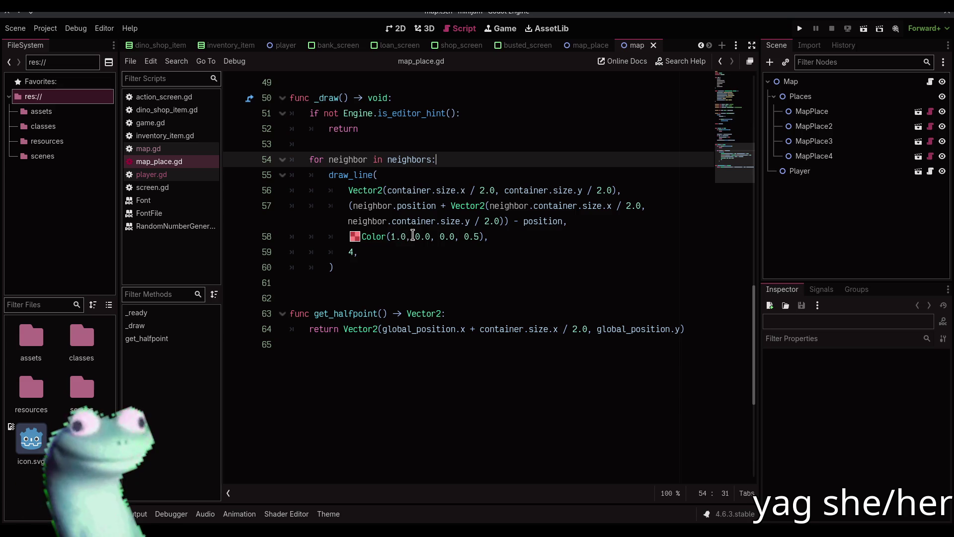
Change the line colour to Color(0.0, 1.0, 1.0, 0.5) and save the script.
{"action": "left_click", "coordinate": [393, 236]}
{"action": "key", "text": "BackSpace"}
{"action": "type", "text": "0"}
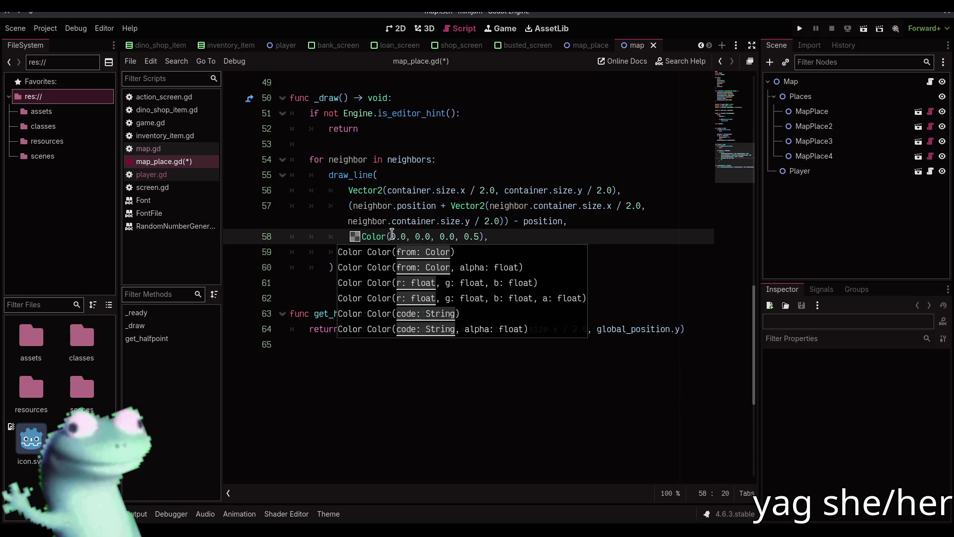
{"action": "key", "text": "Delete"}
{"action": "key", "text": "Delete"}
{"action": "key", "text": "Delete"}
{"action": "type", "text": "1.0"}
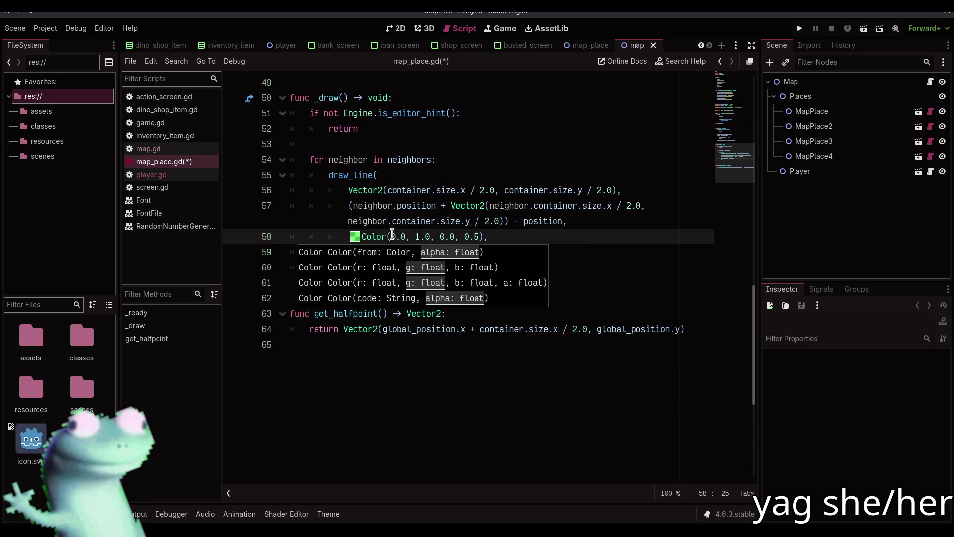
{"action": "key", "text": "Right"}
{"action": "key", "text": "Right"}
{"action": "key", "text": "Delete"}
{"action": "type", "text": "1"}
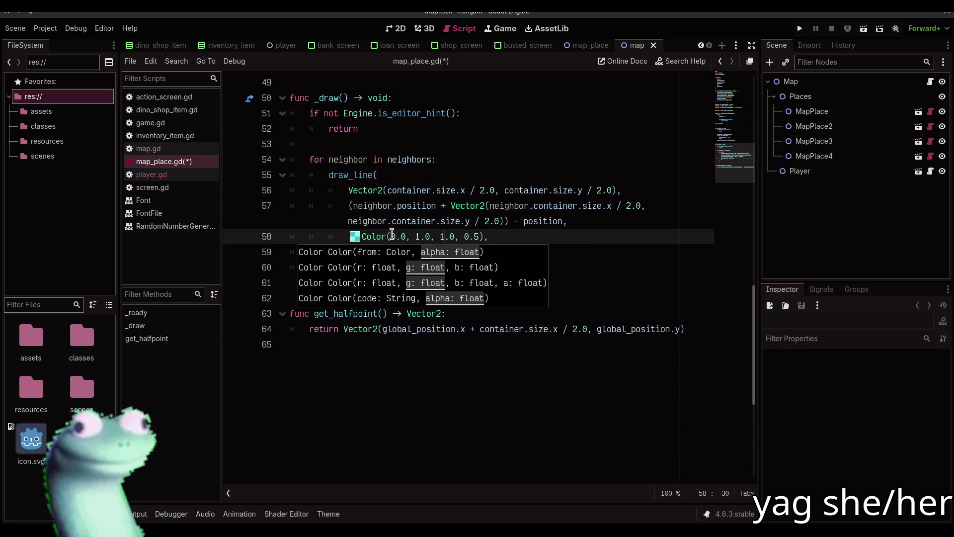
{"action": "key", "text": "ctrl+s"}
Reload the saved map scene and check the cyan neighbor lines on the map.
{"action": "left_click", "coordinate": [396, 29]}
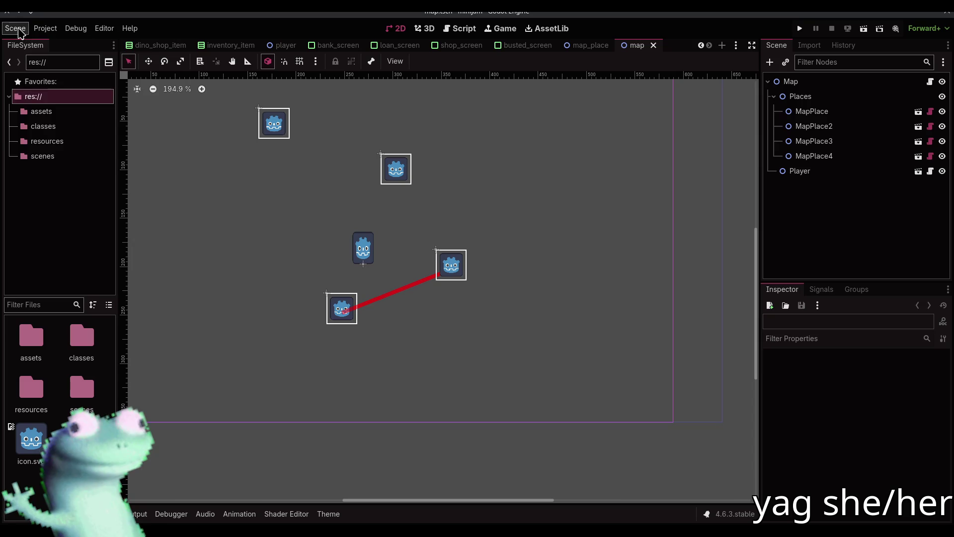
{"action": "left_click", "coordinate": [15, 28]}
{"action": "left_click", "coordinate": [70, 255]}
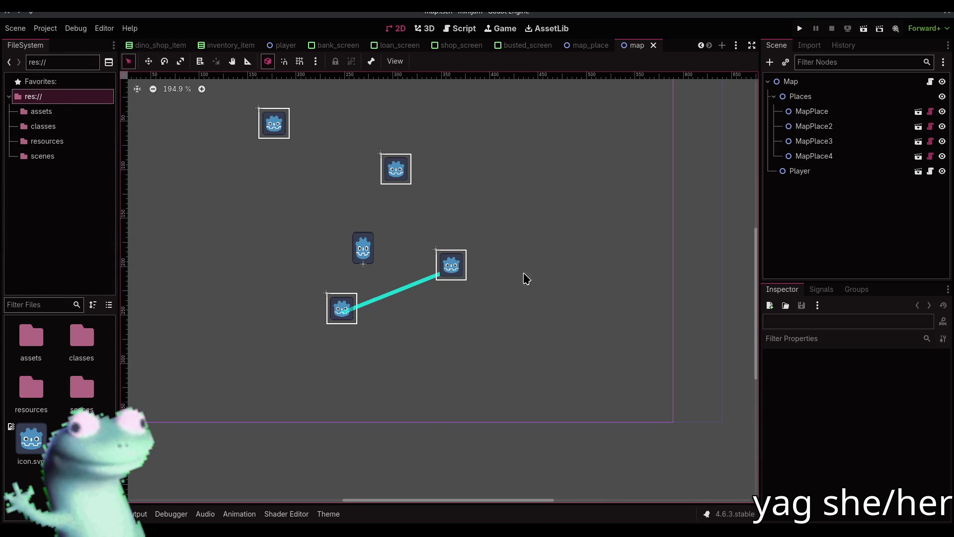
{"action": "left_click", "coordinate": [456, 30]}
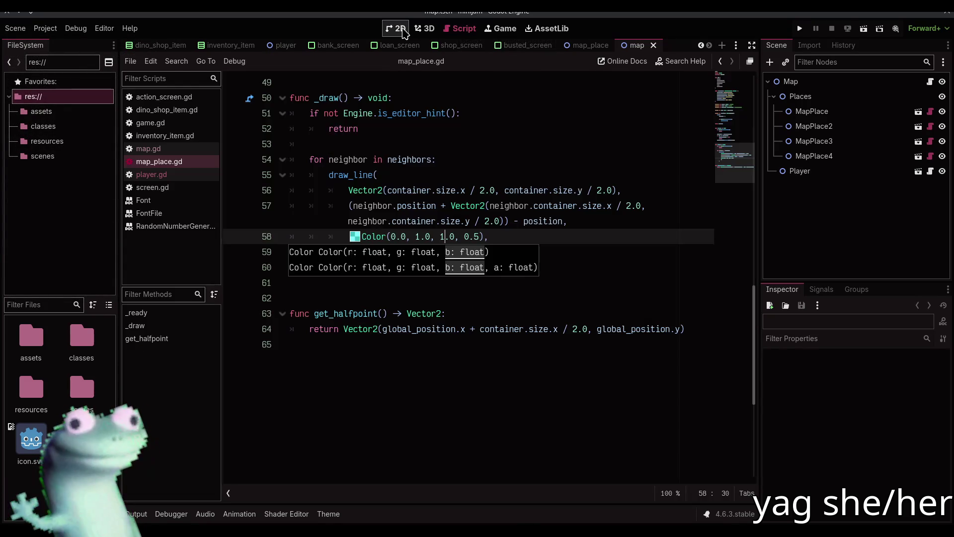
{"action": "left_click", "coordinate": [396, 28]}
{"action": "left_click", "coordinate": [815, 126]}
{"action": "left_click", "coordinate": [667, 211]}
{"action": "scroll", "coordinate": [565, 142], "scroll_direction": "up", "scroll_amount": 3}
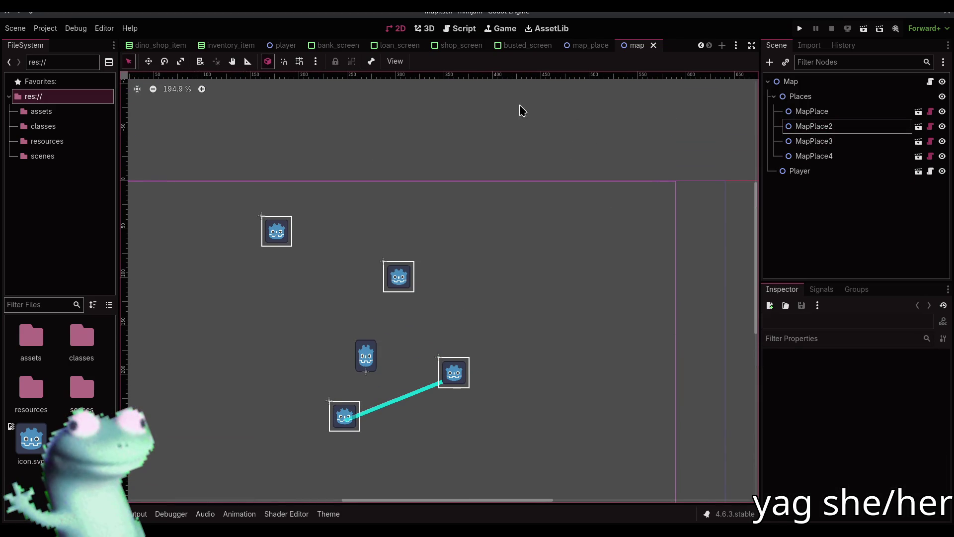
{"action": "left_click", "coordinate": [591, 46]}
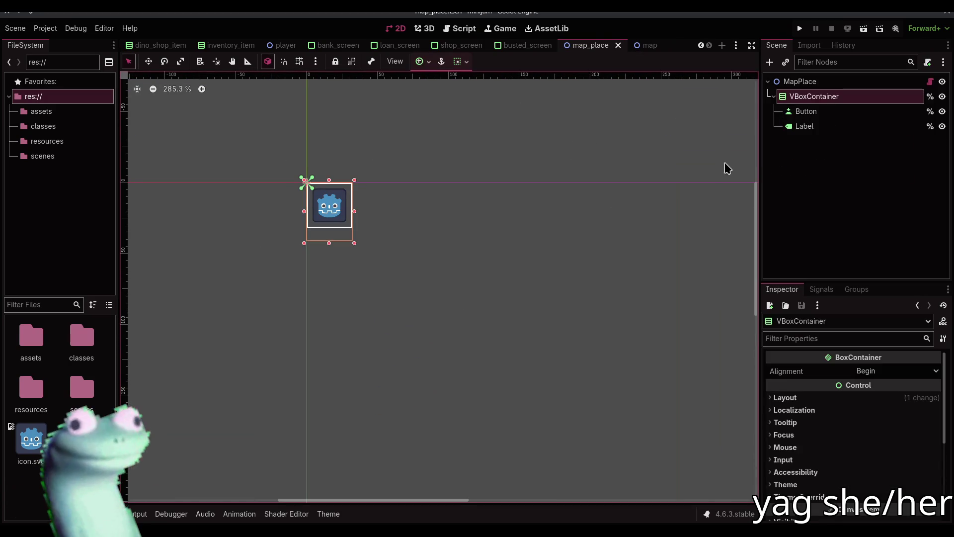
Tick Disabled on the map_place Button node and save the map_place scene.
{"action": "left_click", "coordinate": [808, 126]}
{"action": "left_click", "coordinate": [806, 112]}
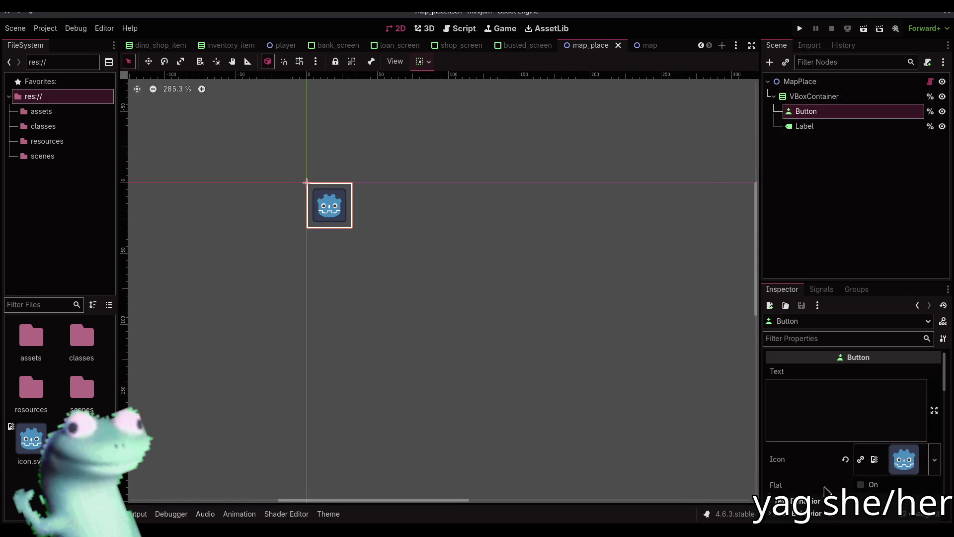
{"action": "scroll", "coordinate": [815, 465], "scroll_direction": "down", "scroll_amount": 5}
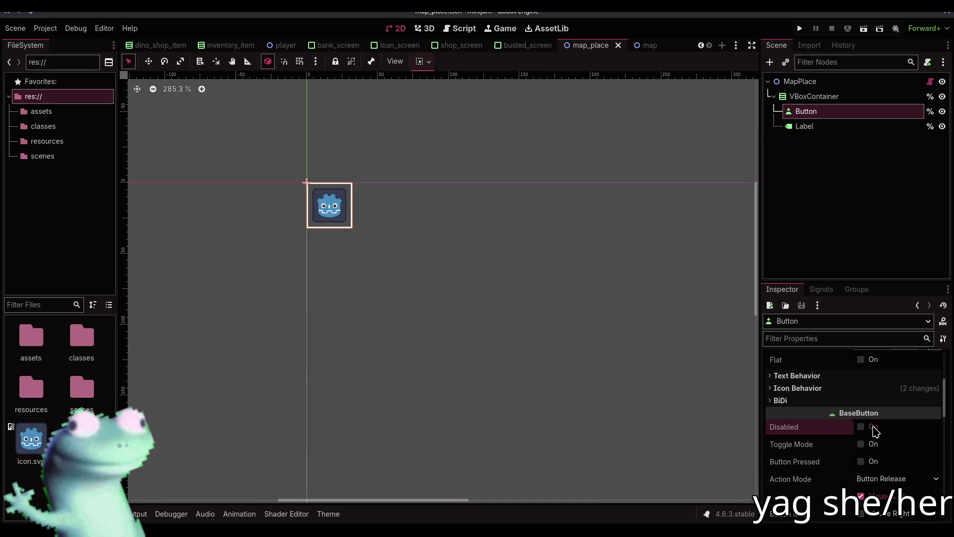
{"action": "left_click", "coordinate": [873, 427]}
{"action": "left_click", "coordinate": [379, 148]}
{"action": "key", "text": "ctrl+s"}
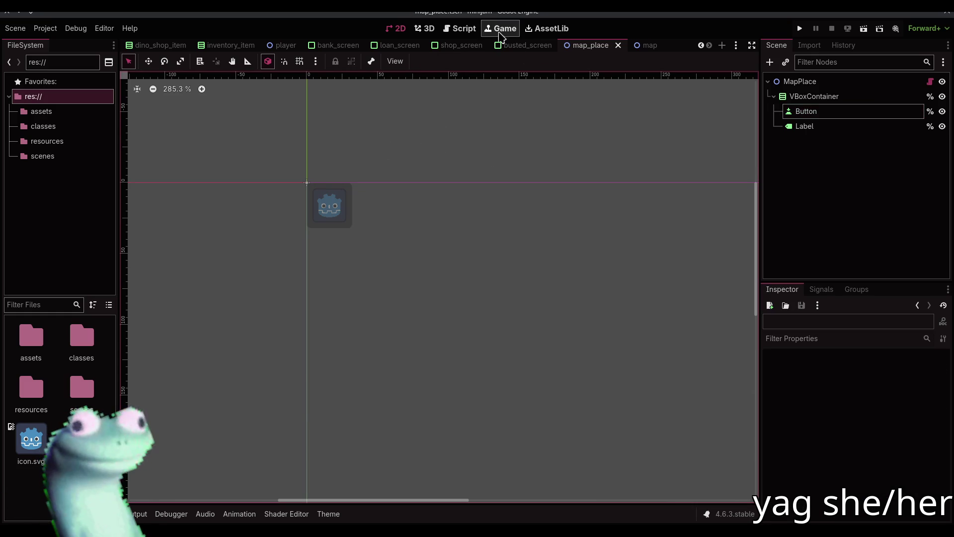
{"action": "left_click", "coordinate": [645, 48]}
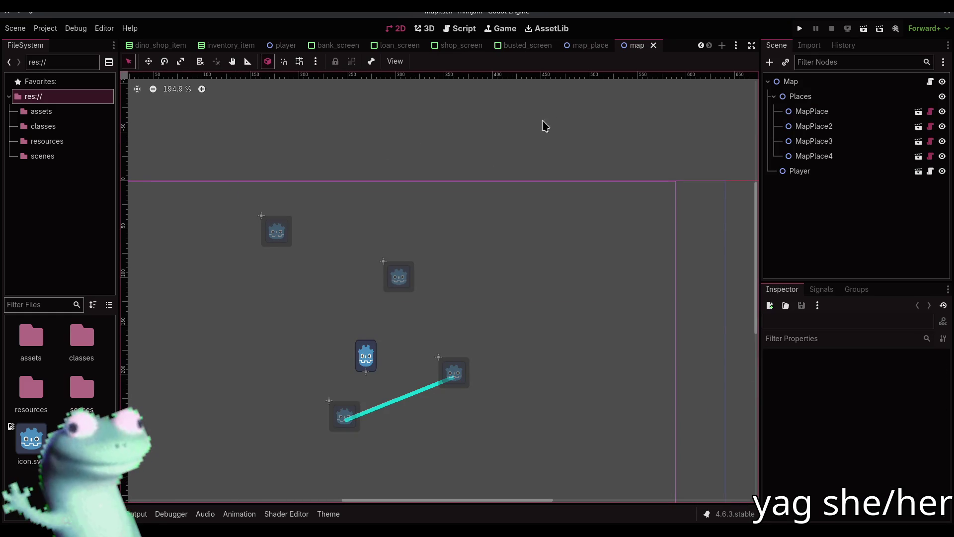
{"action": "left_click", "coordinate": [453, 29]}
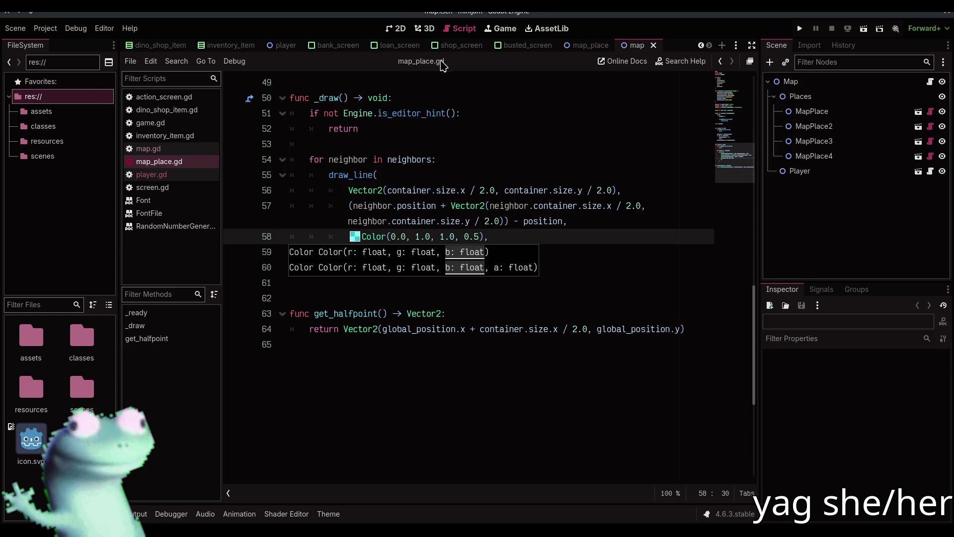
Delete the POLICE type check from map_place.gd's _ready and save.
{"action": "left_click", "coordinate": [204, 175]}
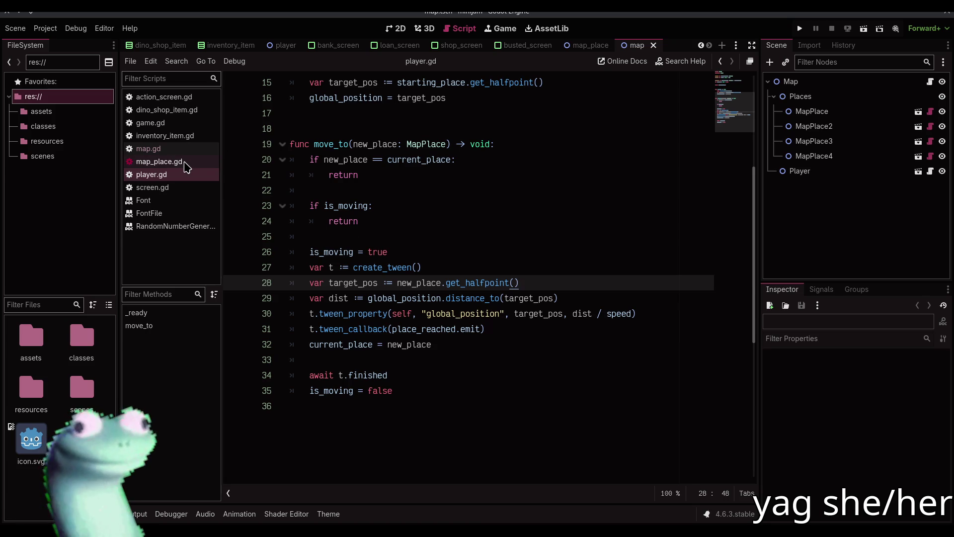
{"action": "left_click", "coordinate": [180, 162]}
{"action": "scroll", "coordinate": [387, 232], "scroll_direction": "up", "scroll_amount": 5}
{"action": "left_click_drag", "start_coordinate": [420, 267], "coordinate": [235, 237]}
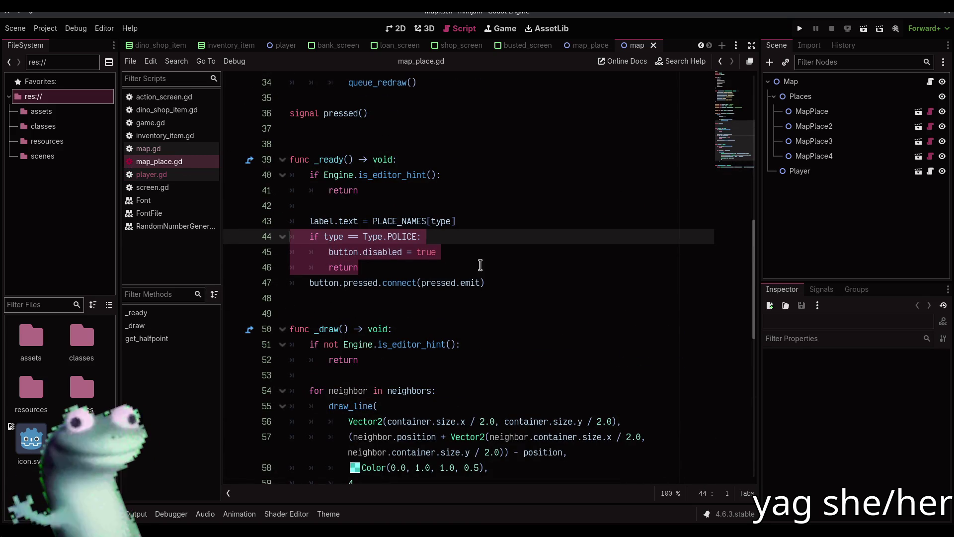
{"action": "key", "text": "BackSpace"}
{"action": "key", "text": "BackSpace"}
{"action": "key", "text": "ctrl+s"}
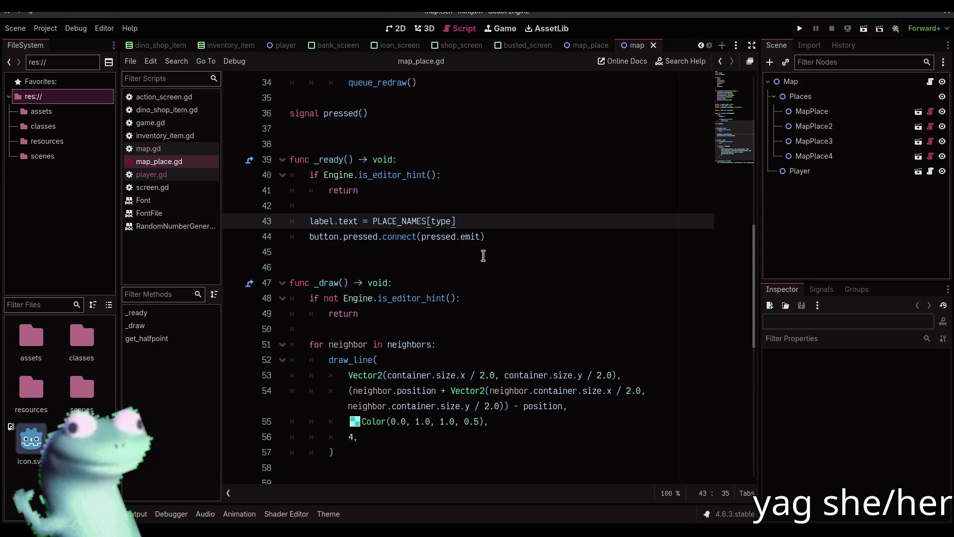
In player.gd, add a blank line after global_position = target_pos in _ready.
{"action": "left_click", "coordinate": [205, 174]}
{"action": "scroll", "coordinate": [497, 267], "scroll_direction": "up", "scroll_amount": 5}
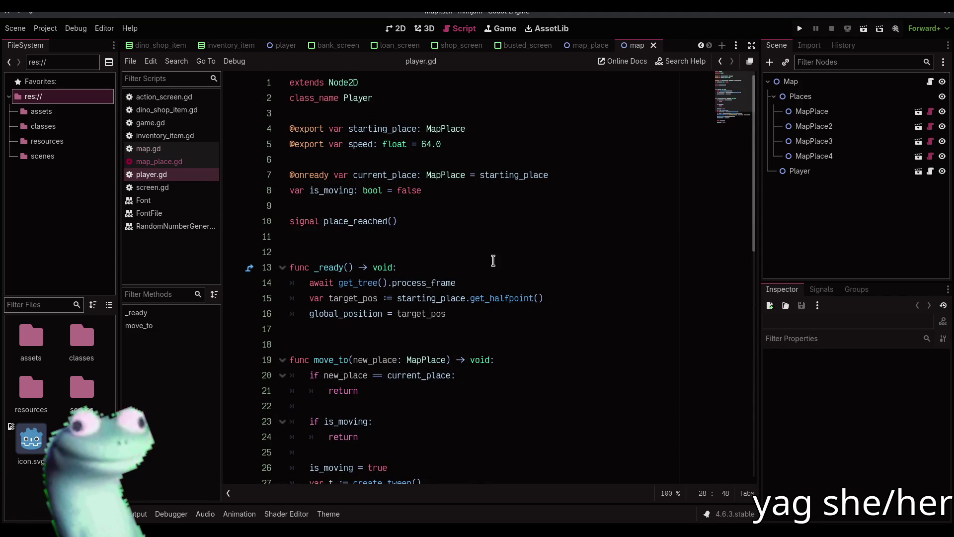
{"action": "left_click", "coordinate": [542, 306]}
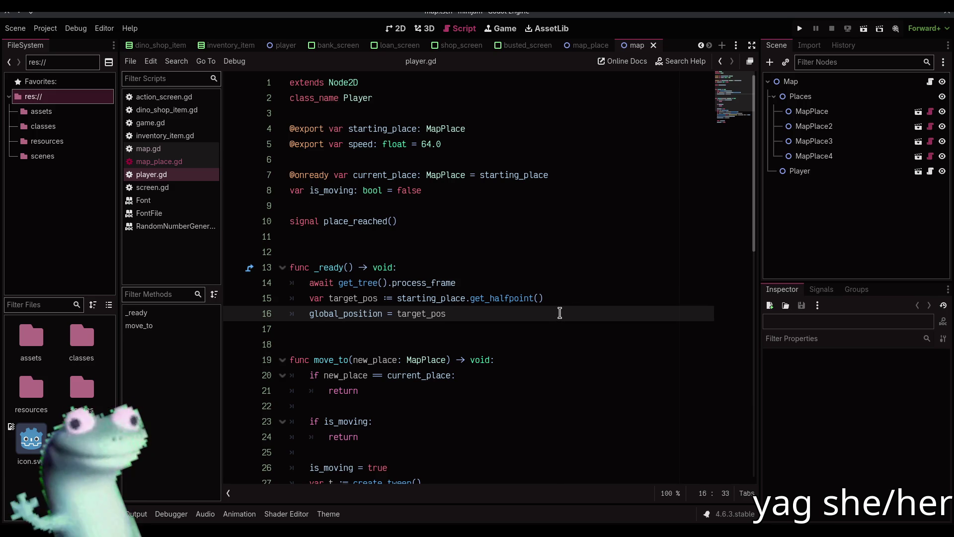
{"action": "left_click", "coordinate": [200, 164]}
{"action": "scroll", "coordinate": [441, 299], "scroll_direction": "down", "scroll_amount": 4}
{"action": "scroll", "coordinate": [441, 296], "scroll_direction": "up", "scroll_amount": 1}
{"action": "scroll", "coordinate": [441, 297], "scroll_direction": "up", "scroll_amount": 3}
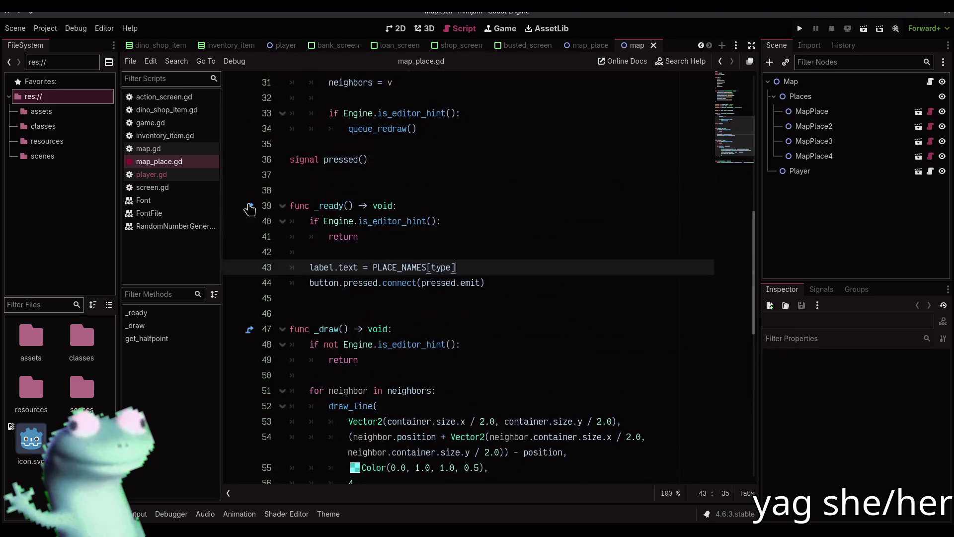
{"action": "left_click", "coordinate": [185, 174]}
{"action": "key", "text": "Return"}
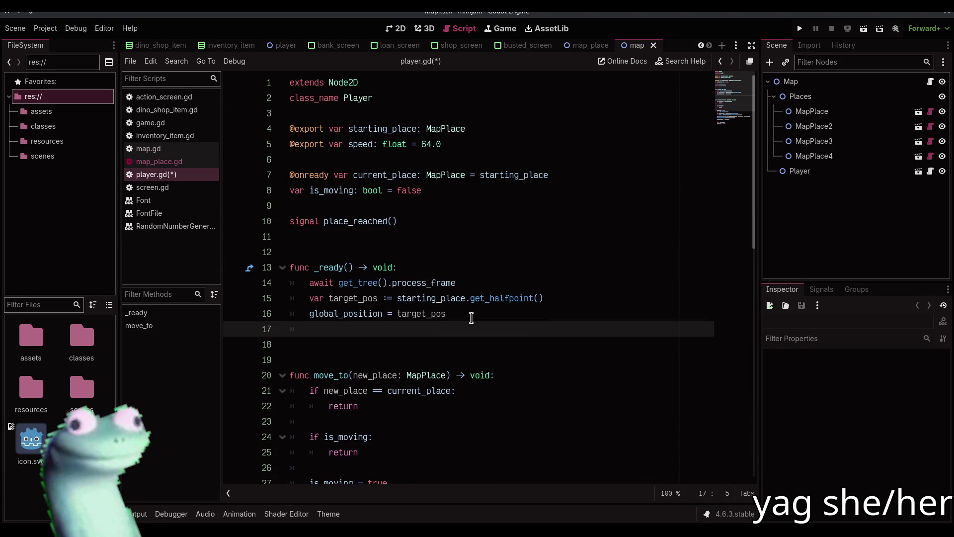
In player.gd's _ready, loop over starting_place.neighbors and begin a 'neighbor.' line in the body.
{"action": "type", "text": "for starti"}
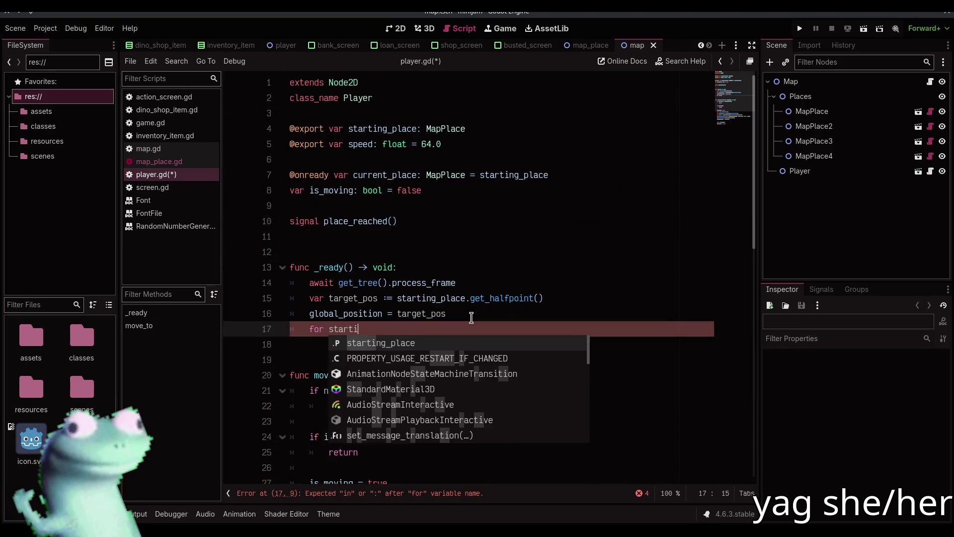
{"action": "key", "text": "Return"}
{"action": "type", "text": "n"}
{"action": "key", "text": "Escape"}
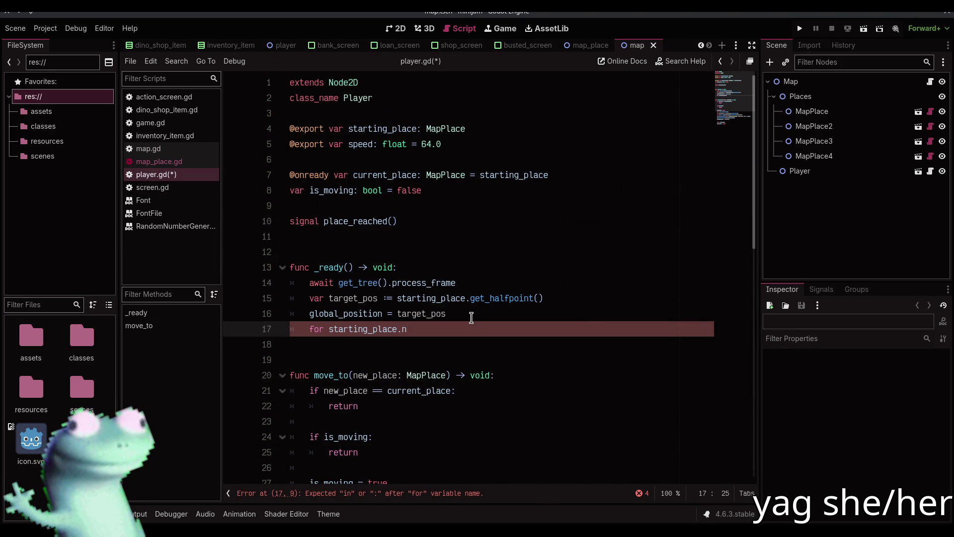
{"action": "type", "text": "neighbor in"}
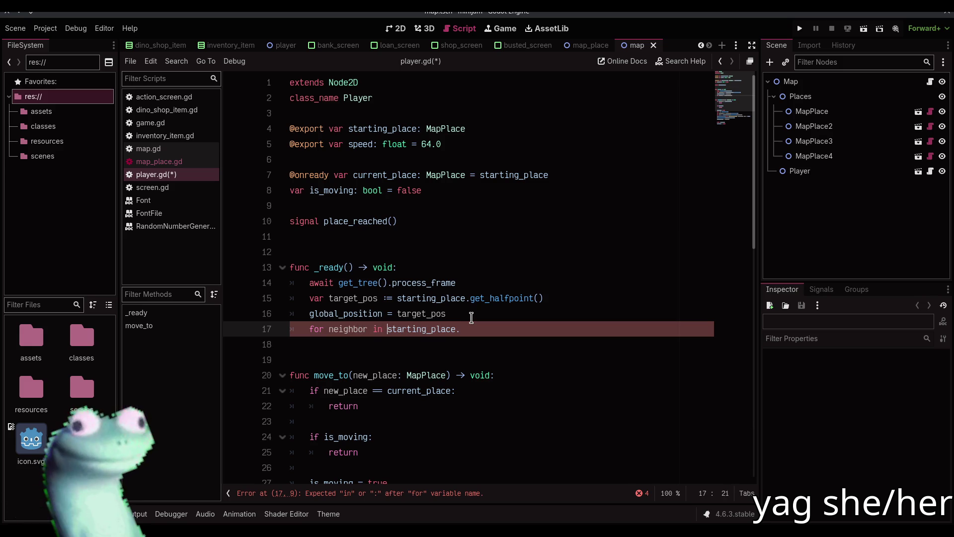
{"action": "key", "text": "End"}
{"action": "type", "text": "n"}
{"action": "key", "text": "Return"}
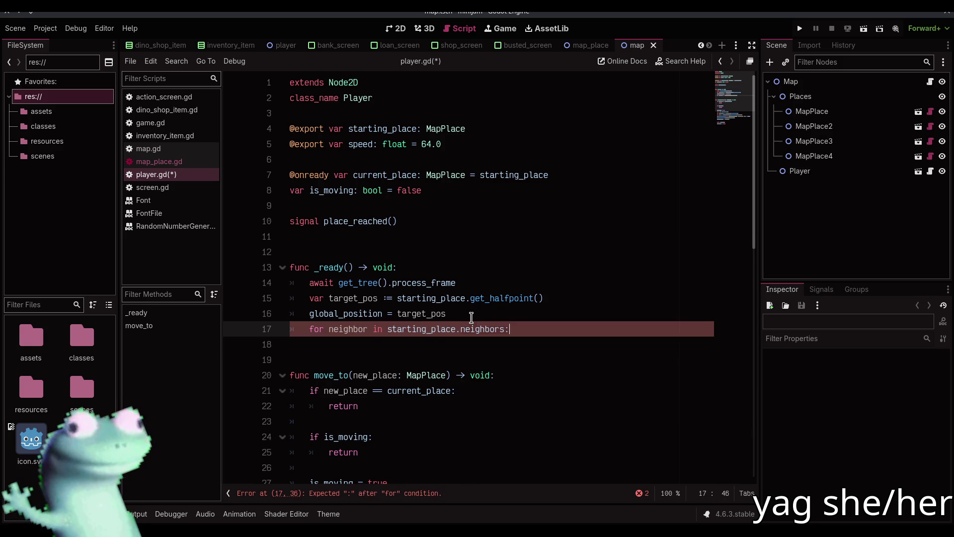
{"action": "key", "text": "Return"}
{"action": "type", "text": "neighbor"}
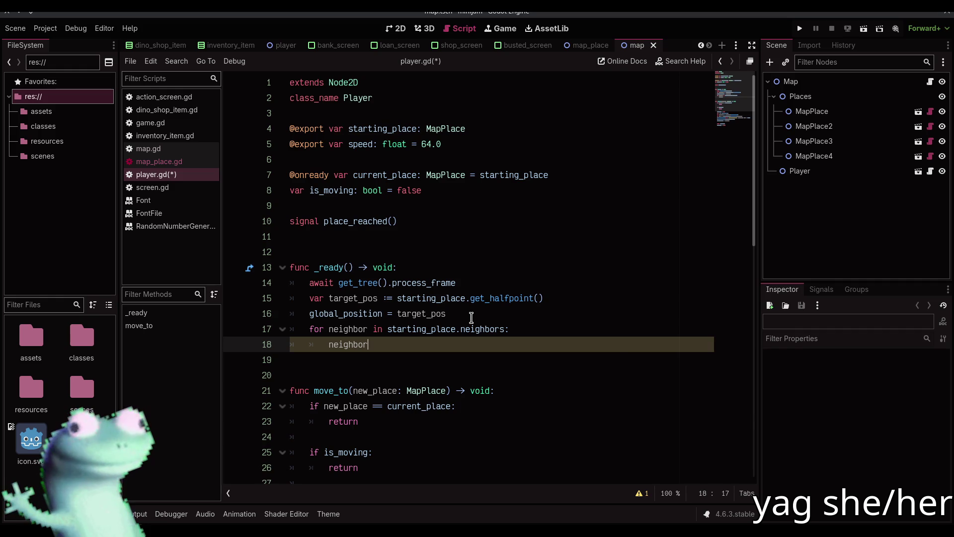
{"action": "type", "text": "."}
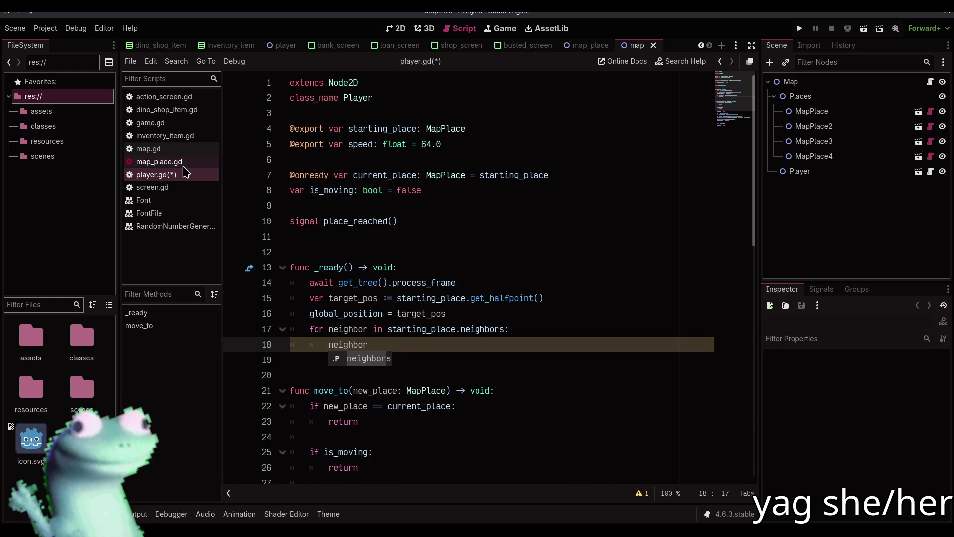
Switch to map_place.gd with the caret on the empty line after _ready.
{"action": "left_click", "coordinate": [169, 162]}
{"action": "scroll", "coordinate": [403, 259], "scroll_direction": "down", "scroll_amount": 3}
{"action": "scroll", "coordinate": [403, 259], "scroll_direction": "up", "scroll_amount": 2}
{"action": "left_click", "coordinate": [402, 259]}
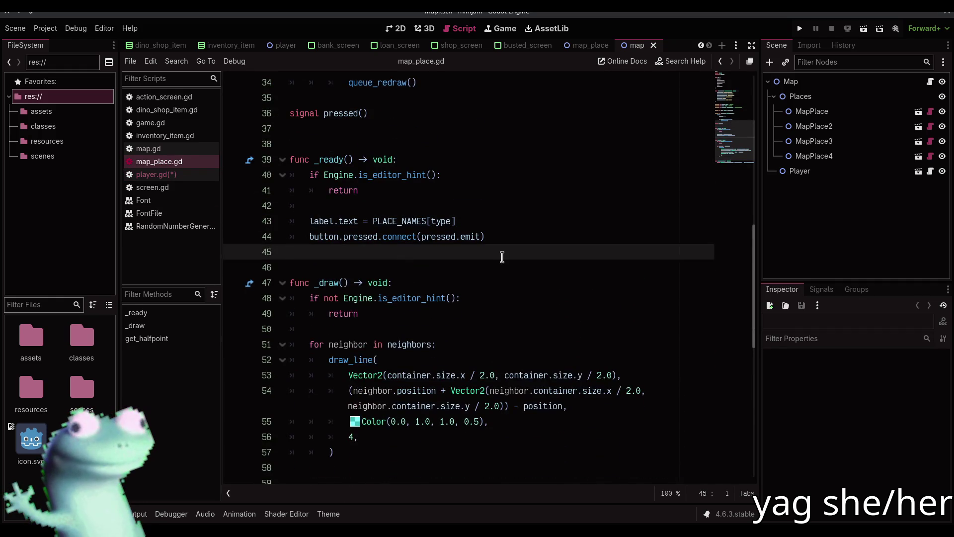
Add disable() -> void and enable() -> void functions with pass bodies, and save.
{"action": "key", "text": "Return"}
{"action": "key", "text": "Return"}
{"action": "type", "text": "func disable"}
{"action": "key", "text": "ctrl+BackSpace"}
{"action": "type", "text": "disa"}
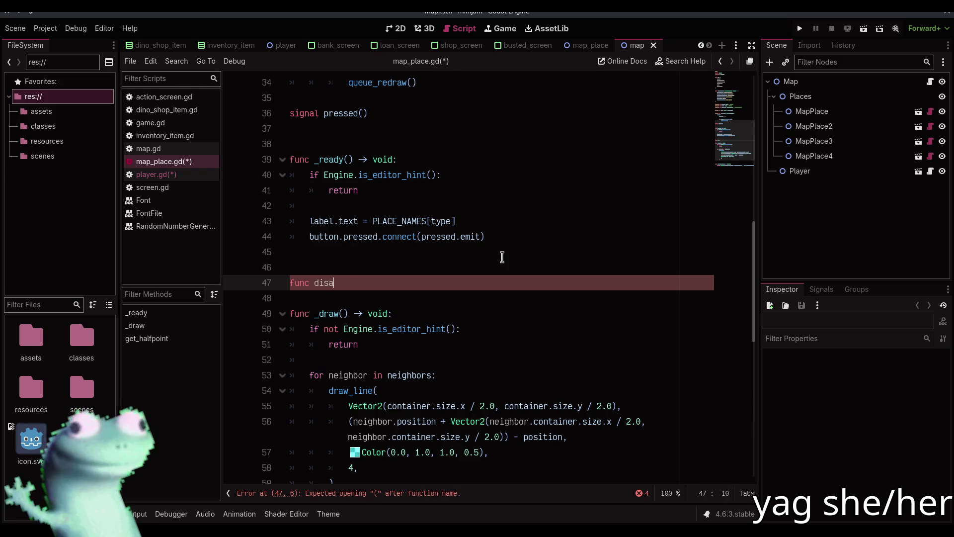
{"action": "type", "text": "ble() -> void:"}
{"action": "key", "text": "Return"}
{"action": "type", "text": "pass"}
{"action": "key", "text": "Return"}
{"action": "key", "text": "Return"}
{"action": "key", "text": "Return"}
{"action": "type", "text": "func enable() -> void:"}
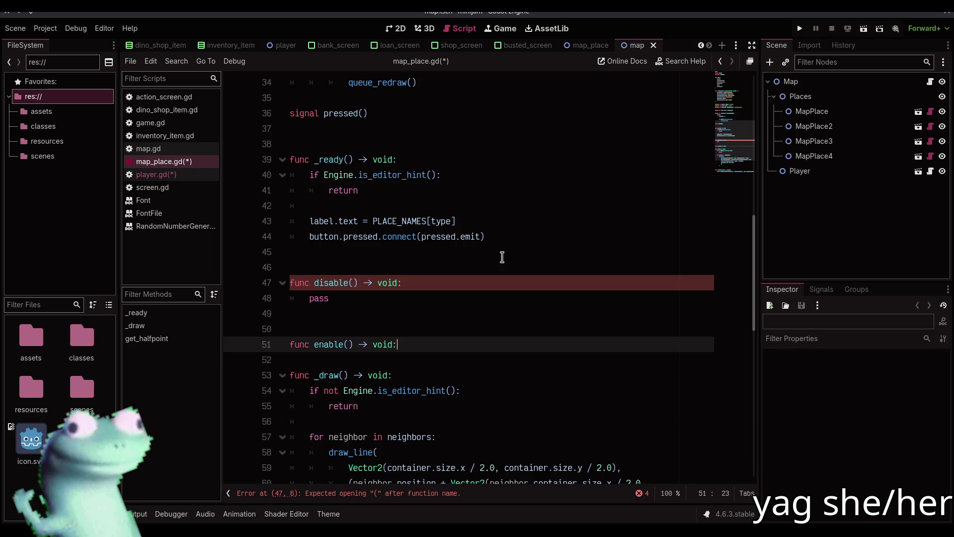
{"action": "key", "text": "Return"}
{"action": "type", "text": "pass"}
{"action": "key", "text": "Return"}
{"action": "key", "text": "ctrl+s"}
Use multi-caret editing to set button.disabled to true in disable() and false in enable(), then save.
{"action": "key", "text": "Up"}
{"action": "key", "text": "Up"}
{"action": "key", "text": "Up"}
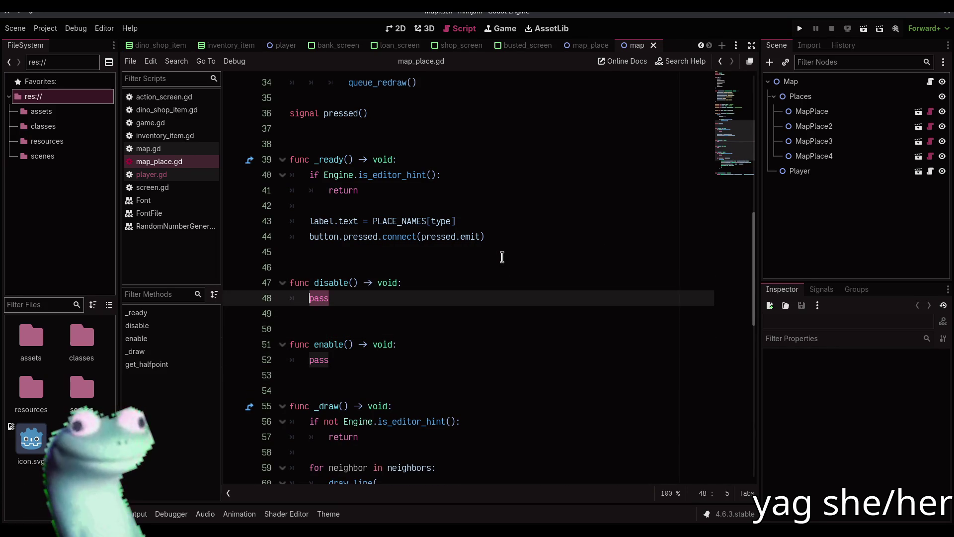
{"action": "key", "text": "ctrl+d"}
{"action": "type", "text": "bu"}
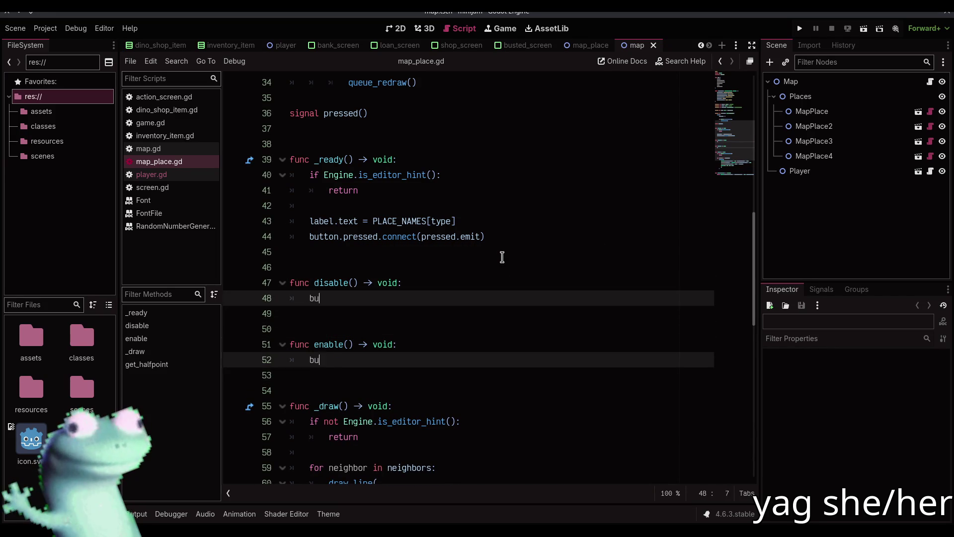
{"action": "type", "text": "tton.disabled ="}
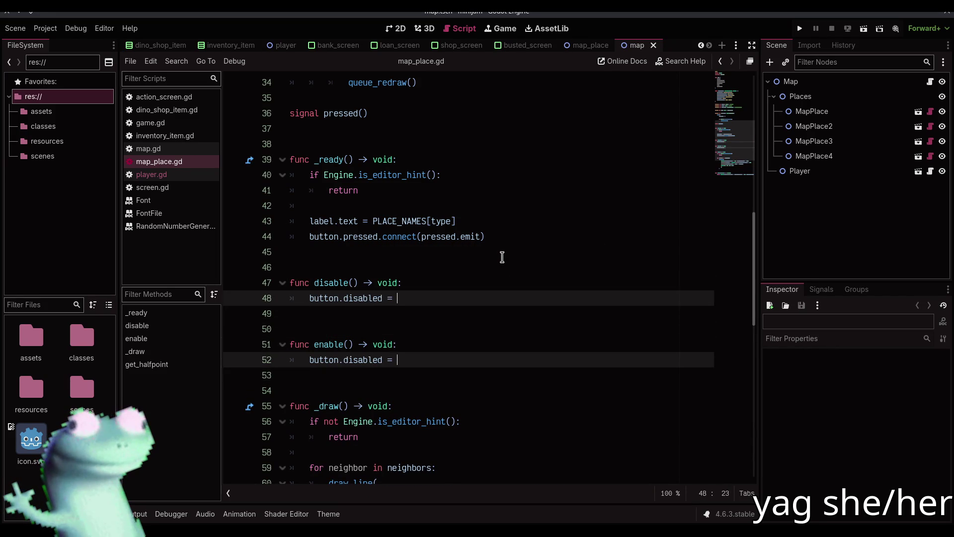
{"action": "type", "text": "true"}
{"action": "key", "text": "Escape"}
{"action": "key", "text": "Down"}
{"action": "key", "text": "Down"}
{"action": "key", "text": "Down"}
{"action": "key", "text": "BackSpace"}
{"action": "key", "text": "BackSpace"}
{"action": "key", "text": "BackSpace"}
{"action": "type", "text": "false"}
{"action": "key", "text": "ctrl+s"}
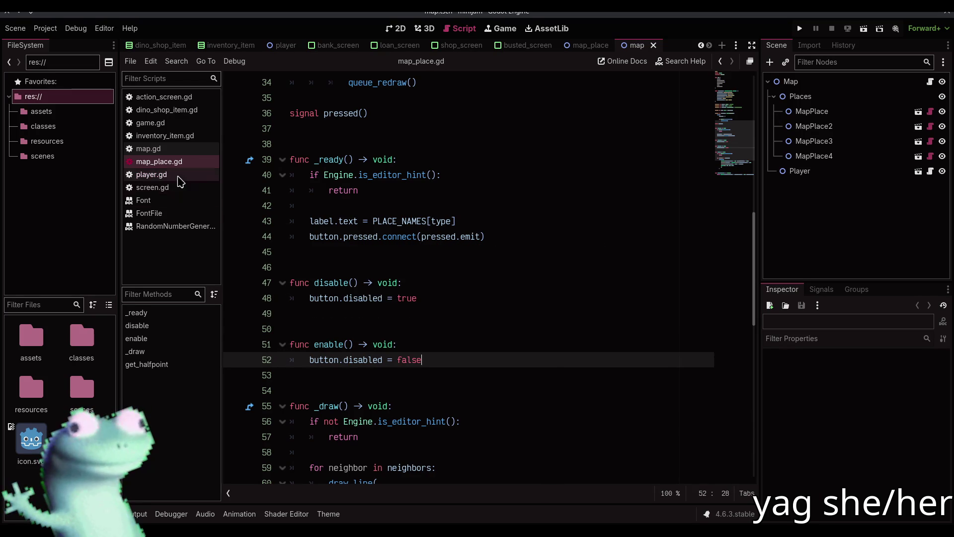
After glancing at player.gd, drop an unfinished if line and select enable()'s false value.
{"action": "left_click", "coordinate": [178, 176]}
{"action": "left_click", "coordinate": [179, 163]}
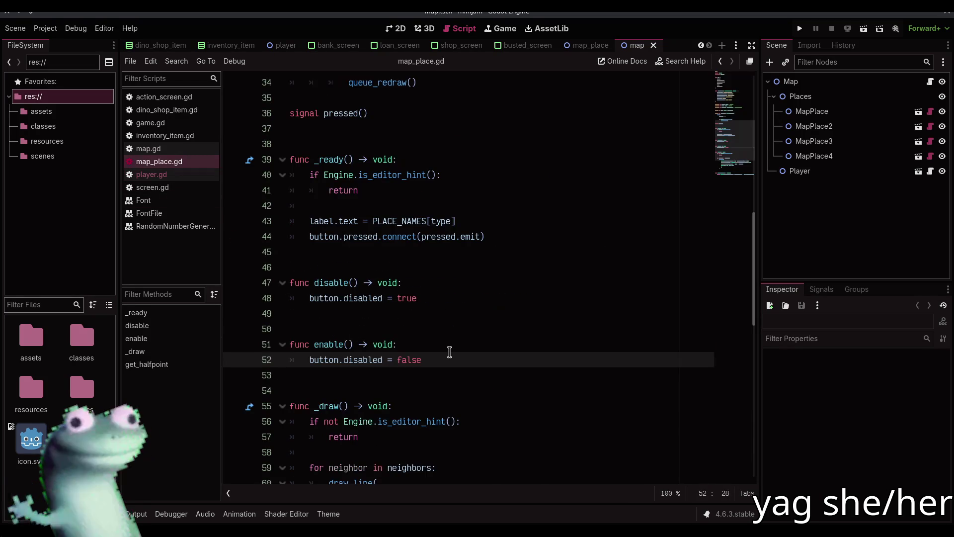
{"action": "key", "text": "ctrl+shift+Return"}
{"action": "type", "text": "if type !="}
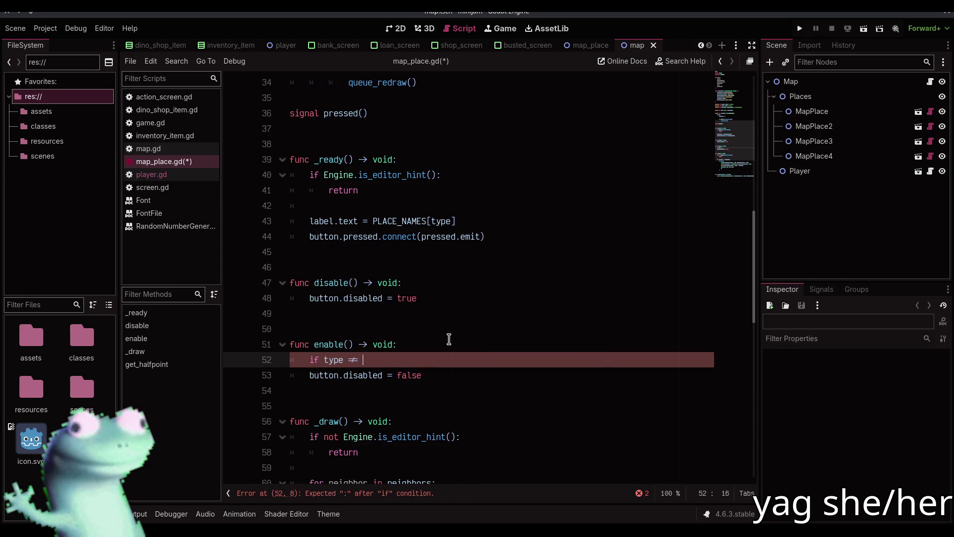
{"action": "key", "text": "BackSpace"}
{"action": "key", "text": "BackSpace"}
{"action": "key", "text": "BackSpace"}
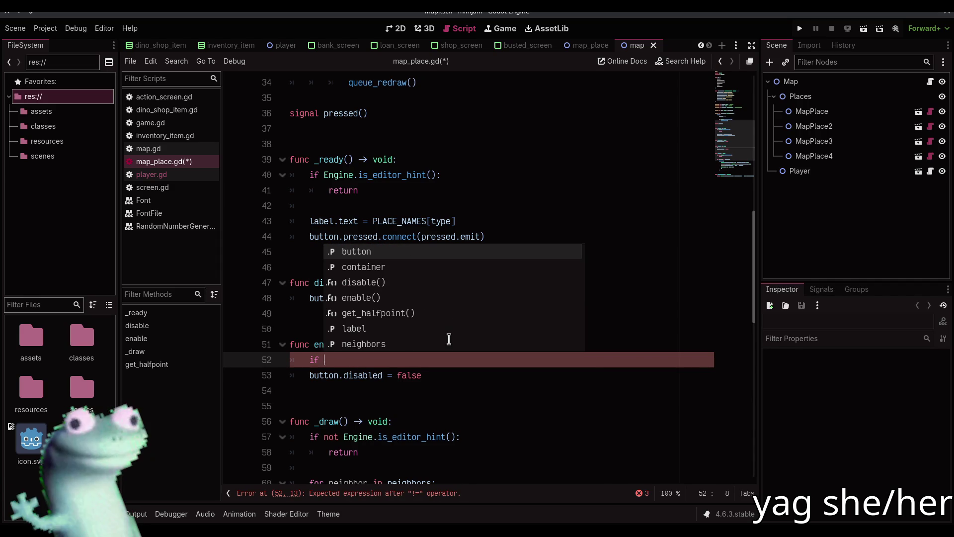
{"action": "key", "text": "BackSpace"}
{"action": "key", "text": "BackSpace"}
{"action": "key", "text": "BackSpace"}
{"action": "key", "text": "BackSpace"}
{"action": "key", "text": "Down"}
{"action": "key", "text": "shift+End"}
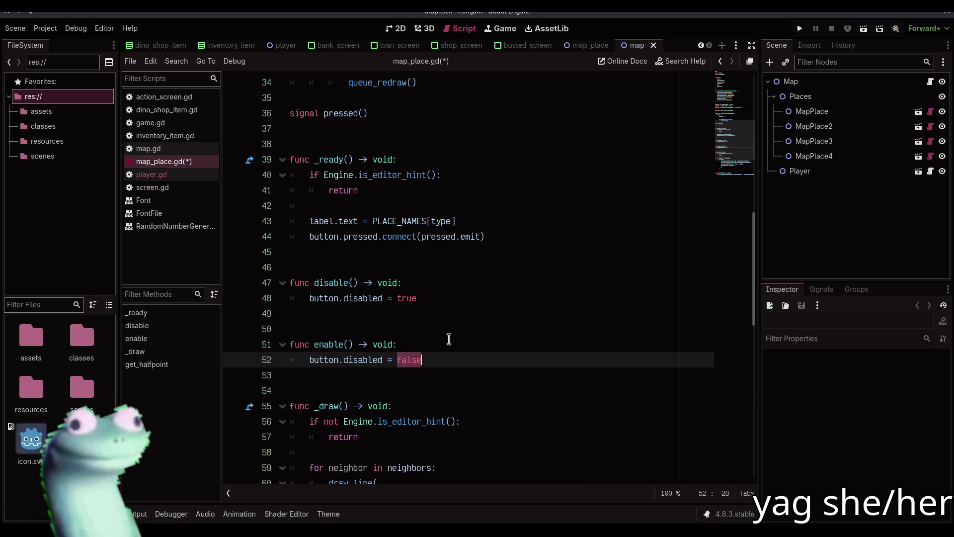
Replace false with type != Type.POLICE in enable() and save map_place.gd.
{"action": "scroll", "coordinate": [449, 339], "scroll_direction": "up", "scroll_amount": 5}
{"action": "scroll", "coordinate": [449, 339], "scroll_direction": "up", "scroll_amount": 1}
{"action": "scroll", "coordinate": [448, 339], "scroll_direction": "down", "scroll_amount": 6}
{"action": "scroll", "coordinate": [449, 338], "scroll_direction": "up", "scroll_amount": 4}
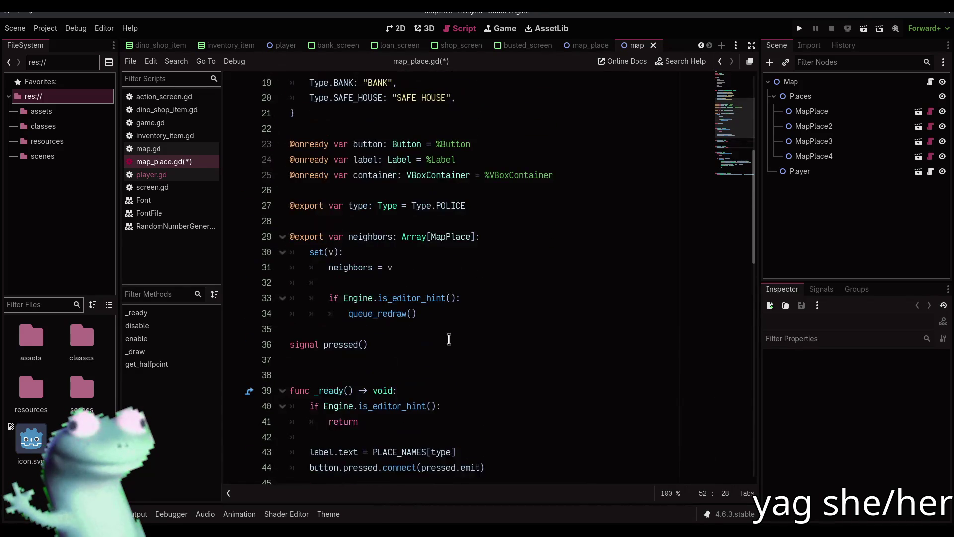
{"action": "scroll", "coordinate": [449, 339], "scroll_direction": "down", "scroll_amount": 6}
{"action": "scroll", "coordinate": [449, 339], "scroll_direction": "up", "scroll_amount": 1}
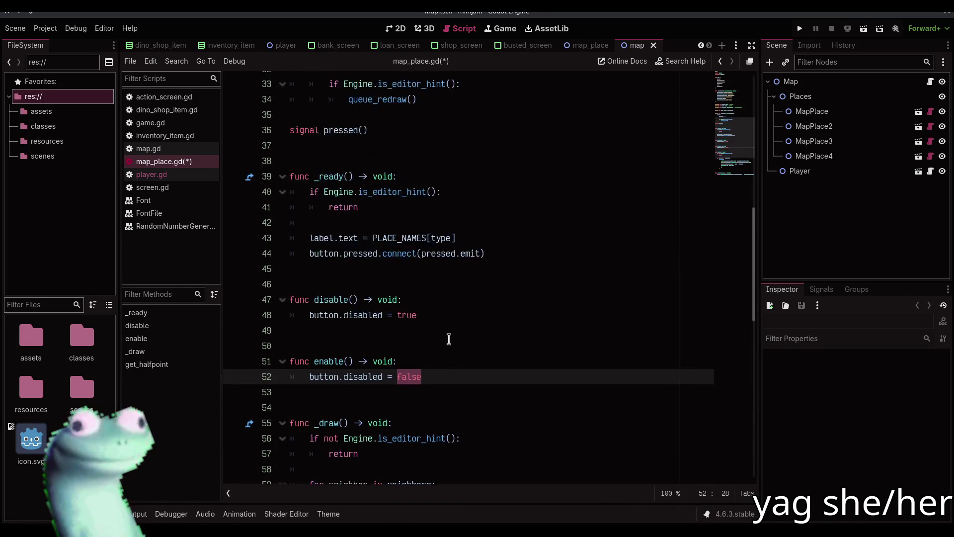
{"action": "scroll", "coordinate": [449, 339], "scroll_direction": "up", "scroll_amount": 8}
{"action": "type", "text": "type !="}
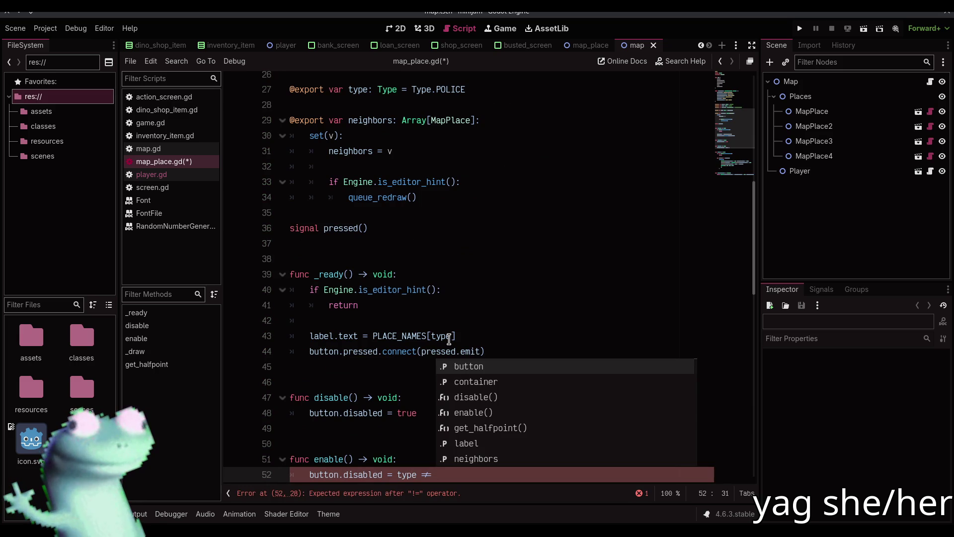
{"action": "type", "text": " Type."}
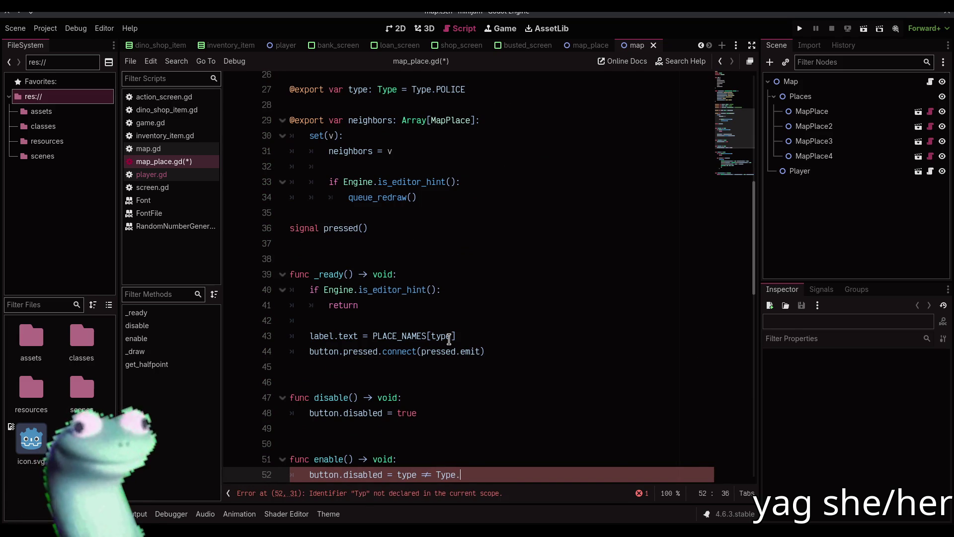
{"action": "key", "text": "Return"}
{"action": "key", "text": "ctrl+s"}
{"action": "scroll", "coordinate": [442, 343], "scroll_direction": "down", "scroll_amount": 3}
{"action": "left_click", "coordinate": [436, 346]}
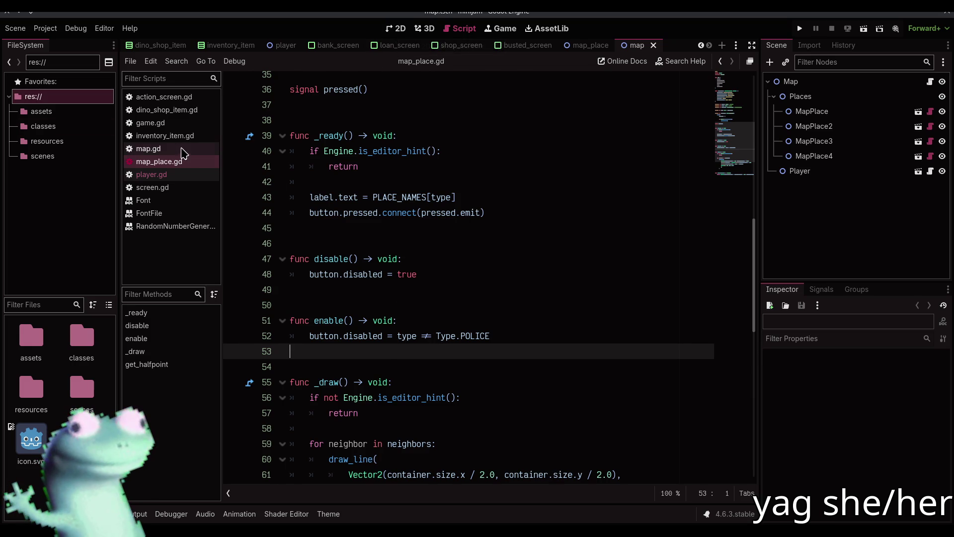
In player.gd's _ready loop, call neighbor.enable() on each neighbor and save.
{"action": "left_click", "coordinate": [183, 175]}
{"action": "type", "text": "."}
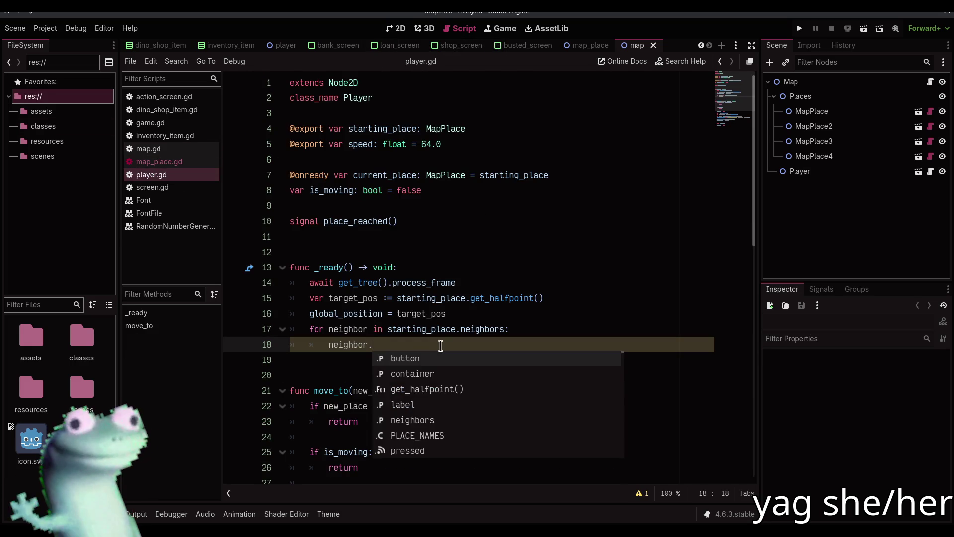
{"action": "type", "text": "di"}
{"action": "key", "text": "Return"}
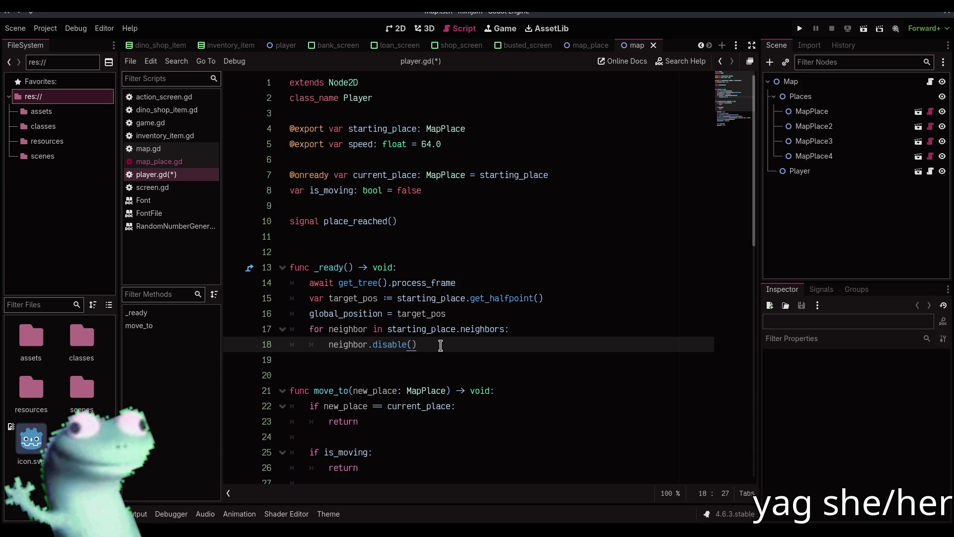
{"action": "key", "text": "Return"}
{"action": "key", "text": "Return"}
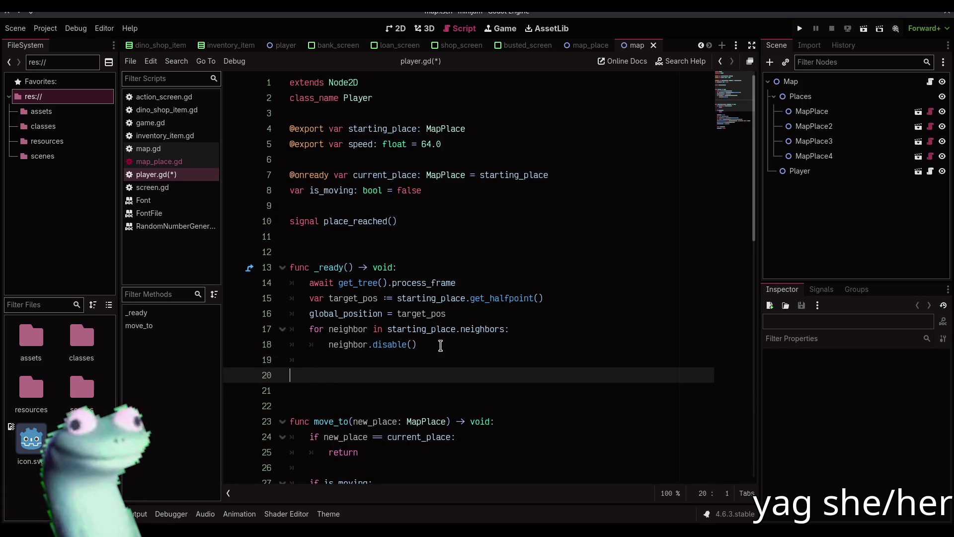
{"action": "key", "text": "BackSpace"}
{"action": "key", "text": "BackSpace"}
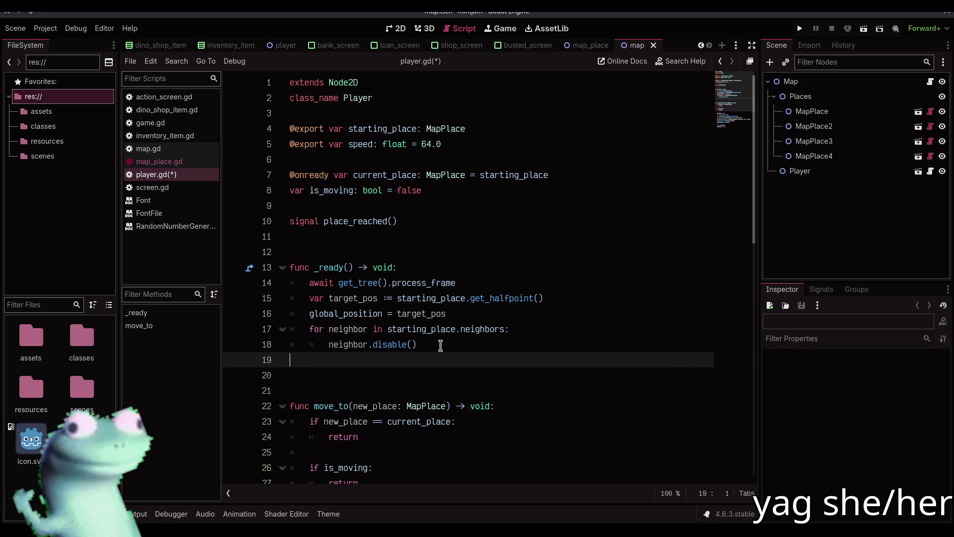
{"action": "key", "text": "BackSpace"}
{"action": "key", "text": "BackSpace"}
{"action": "key", "text": "ctrl+Left"}
{"action": "key", "text": "ctrl+Left"}
{"action": "key", "text": "shift+Right"}
{"action": "key", "text": "shift+Right"}
{"action": "key", "text": "shift+Right"}
{"action": "type", "text": "en"}
{"action": "key", "text": "ctrl+s"}
{"action": "key", "text": "End"}
In move_to, add a loop calling neighbor.disable() on each of current_place's neighbors.
{"action": "scroll", "coordinate": [416, 284], "scroll_direction": "down", "scroll_amount": 6}
{"action": "scroll", "coordinate": [417, 283], "scroll_direction": "up", "scroll_amount": 1}
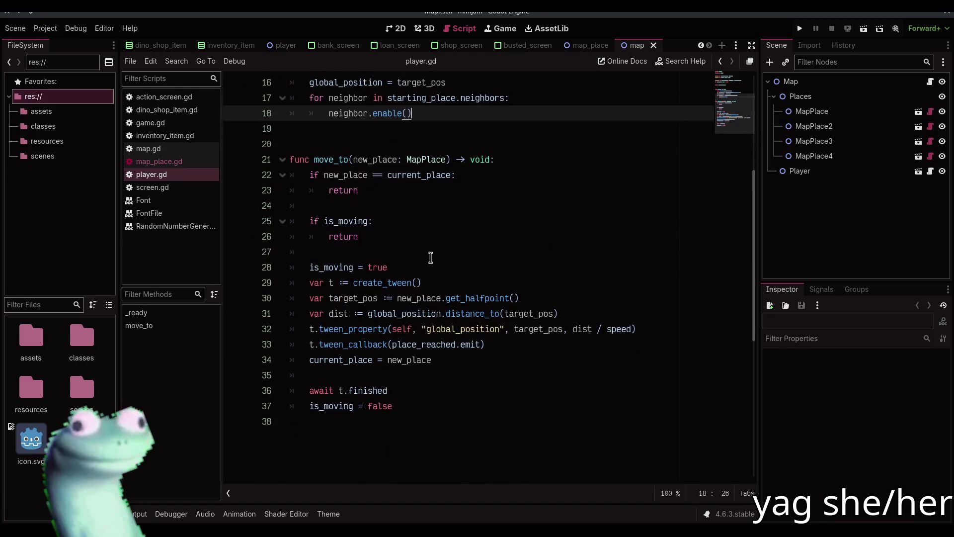
{"action": "left_click", "coordinate": [430, 251]}
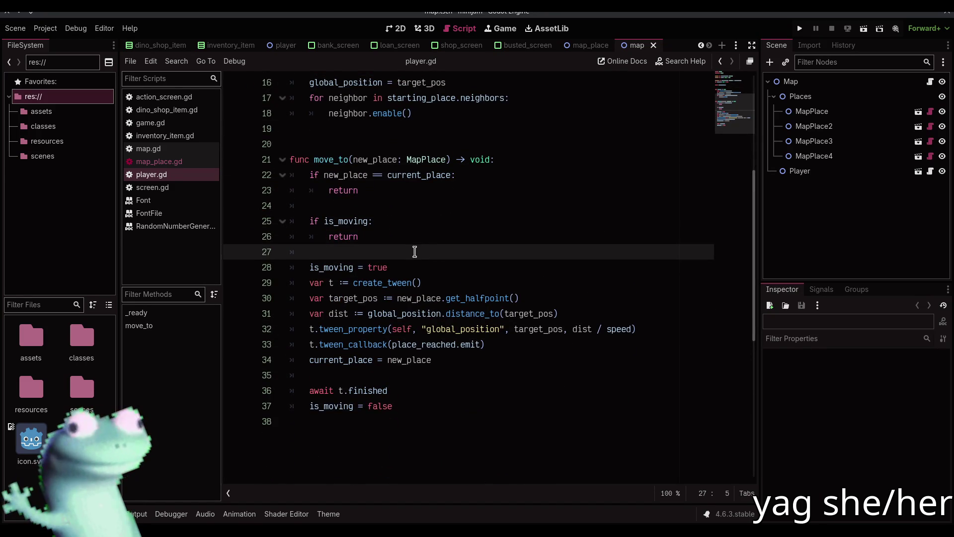
{"action": "key", "text": "Return"}
{"action": "key", "text": "Return"}
{"action": "key", "text": "Up"}
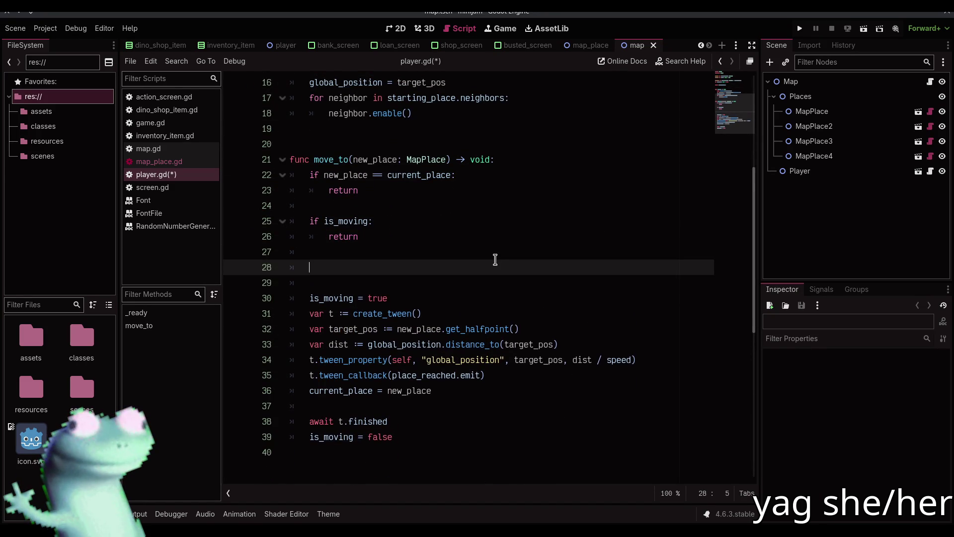
{"action": "type", "text": "cur"}
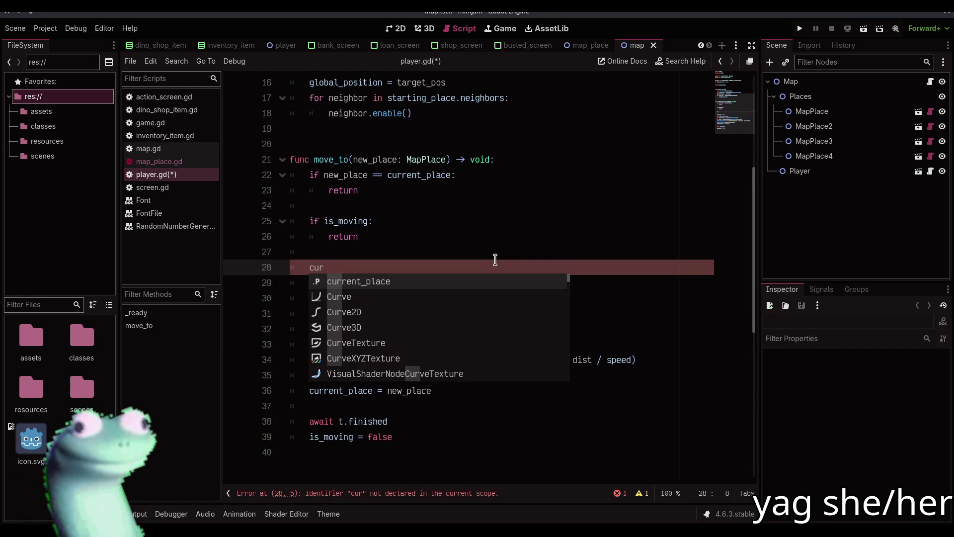
{"action": "key", "text": "BackSpace"}
{"action": "key", "text": "BackSpace"}
{"action": "key", "text": "BackSpace"}
{"action": "type", "text": "for neighbor in c"}
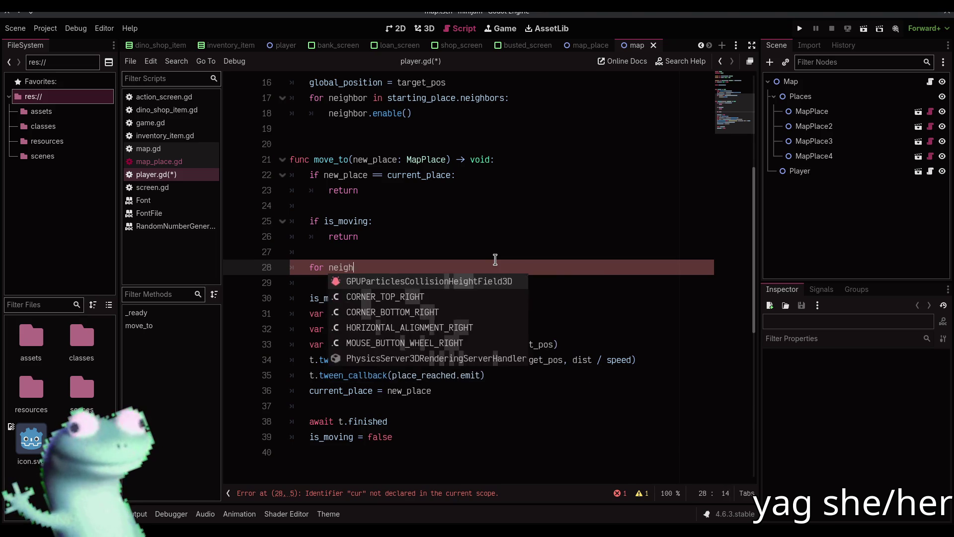
{"action": "type", "text": "urr"}
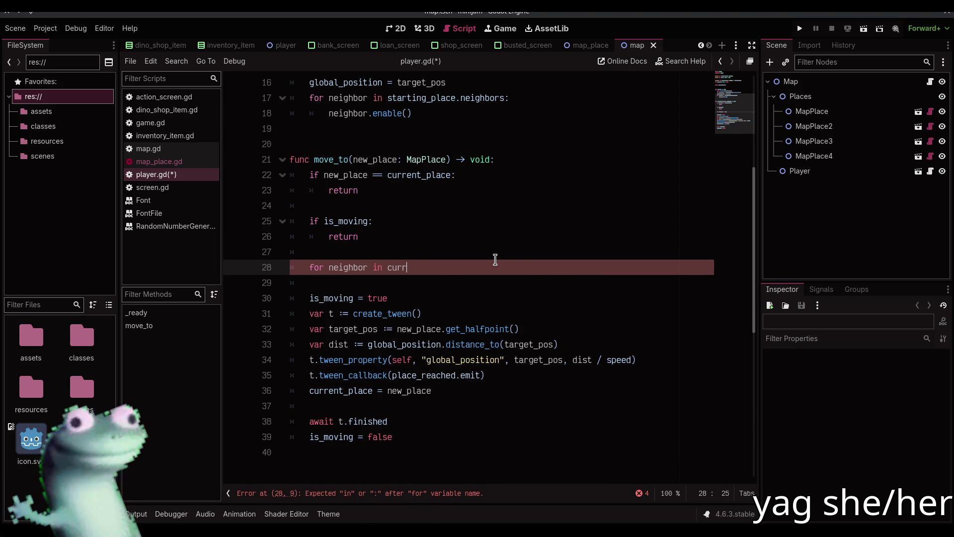
{"action": "key", "text": "Return"}
{"action": "type", "text": "."}
{"action": "key", "text": "Escape"}
{"action": "key", "text": "Return"}
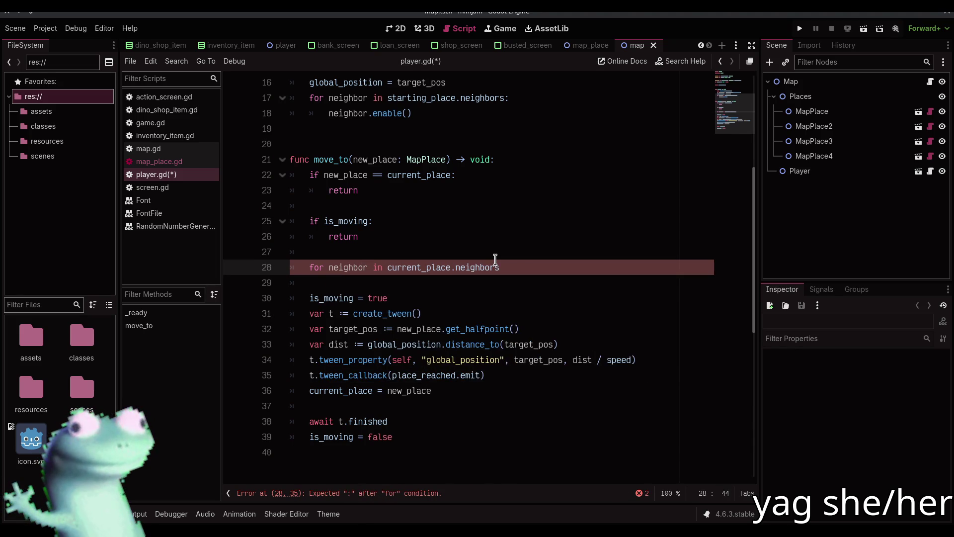
{"action": "type", "text": ":"}
{"action": "key", "text": "Return"}
{"action": "type", "text": "neighbor.disable"}
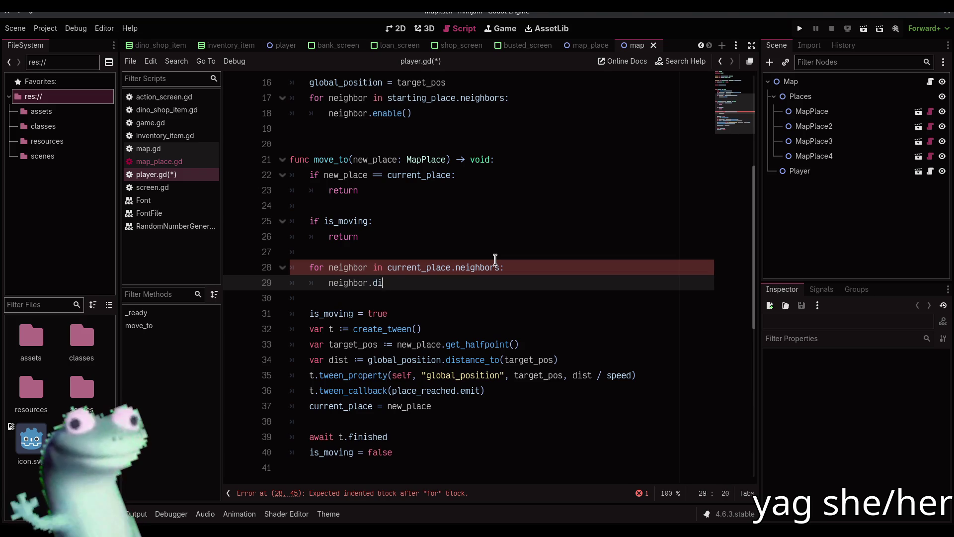
{"action": "key", "text": "Return"}
{"action": "key", "text": "Up"}
{"action": "key", "text": "End"}
{"action": "type", "text": "()"}
{"action": "key", "text": "Down"}
Add current_place.disable() and start a new loop after the current_place assignment.
{"action": "type", "text": "cu"}
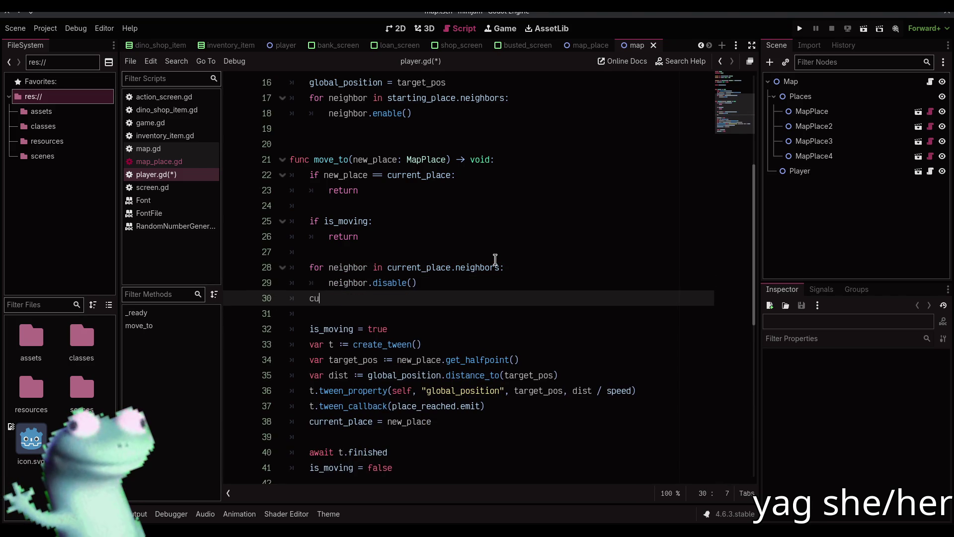
{"action": "type", "text": "rrent_place.disable"}
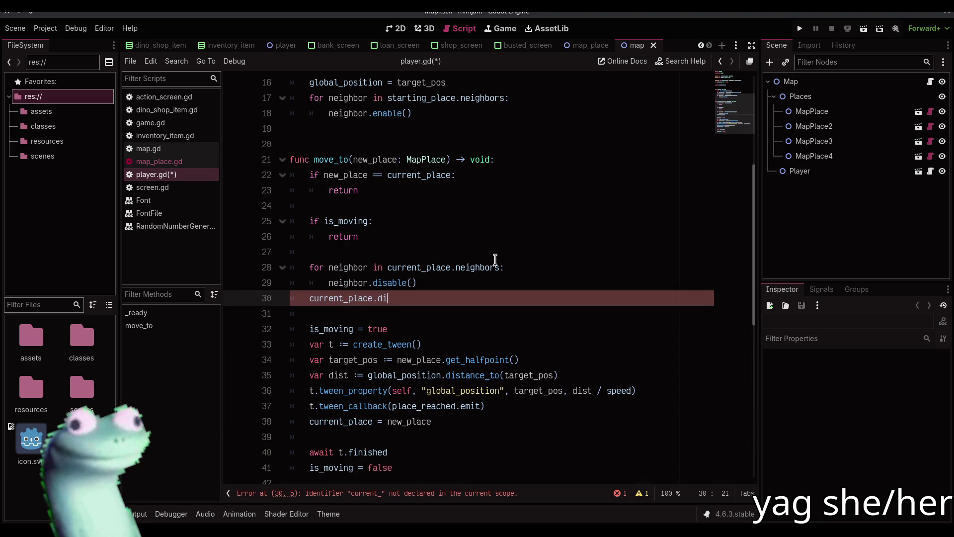
{"action": "key", "text": "Escape"}
{"action": "key", "text": "Down"}
{"action": "key", "text": "Down"}
{"action": "key", "text": "Down"}
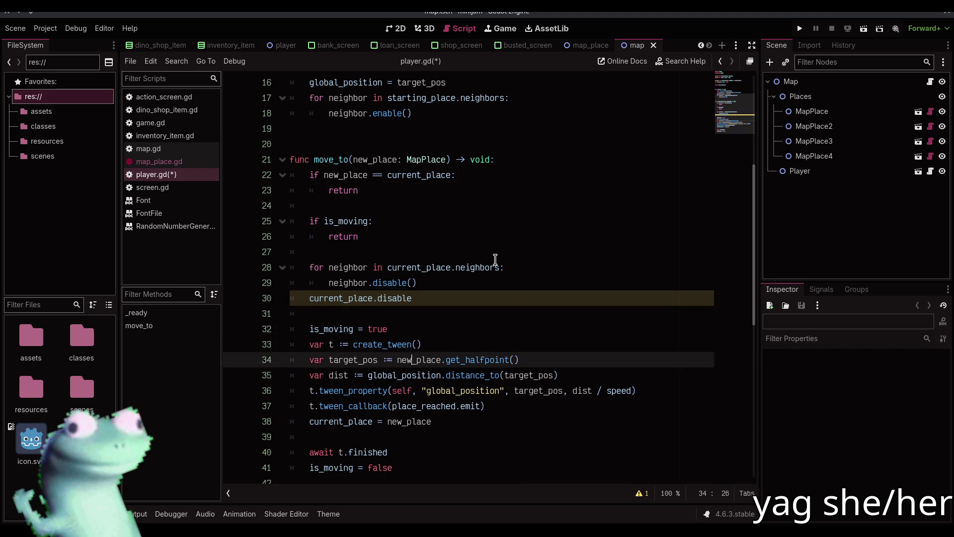
{"action": "key", "text": "End"}
{"action": "key", "text": "Return"}
{"action": "type", "text": "for neighbor in"}
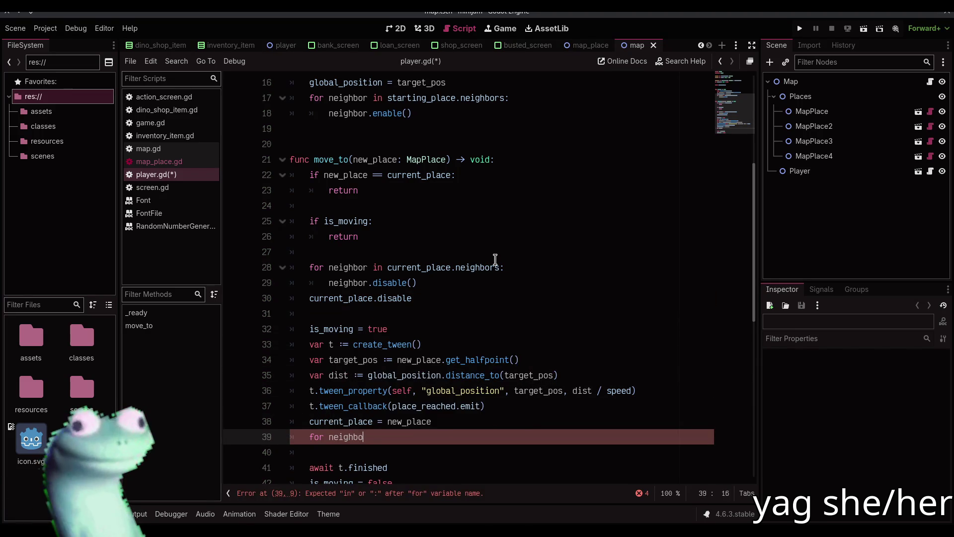
{"action": "left_click", "coordinate": [447, 299]}
{"action": "type", "text": "("}
Make that loop call neighbor.enable() on the new current_place.neighbors, save, and run the game.
{"action": "left_click", "coordinate": [430, 443]}
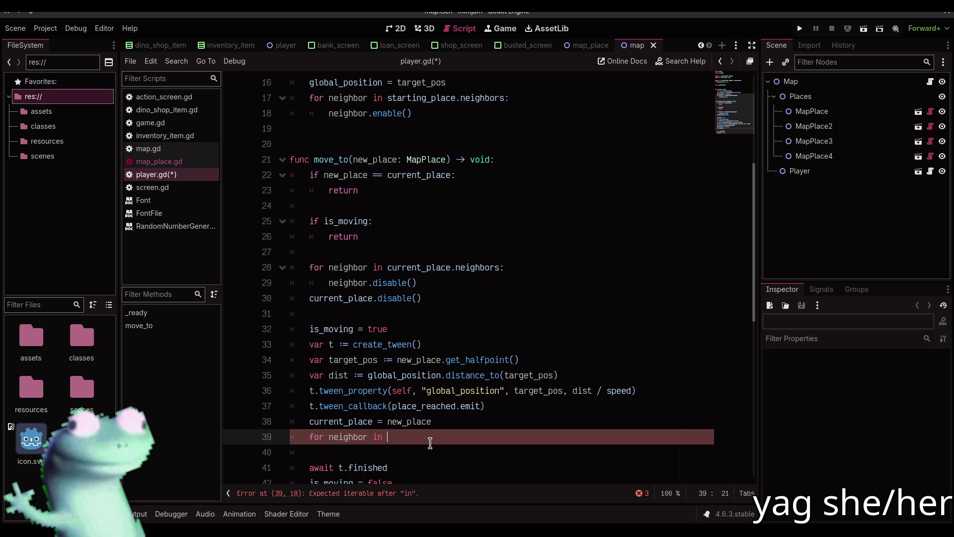
{"action": "type", "text": "current_place.ne"}
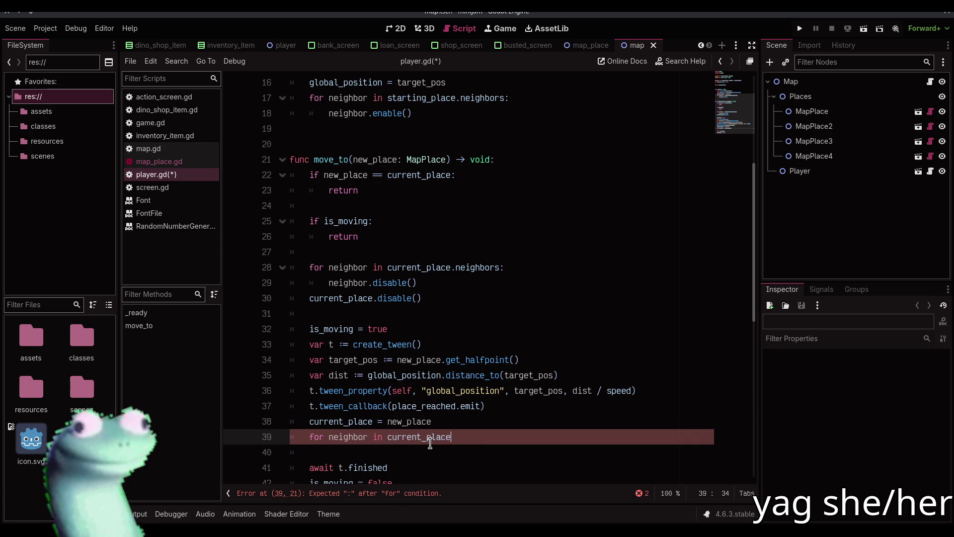
{"action": "type", "text": "ighbors:"}
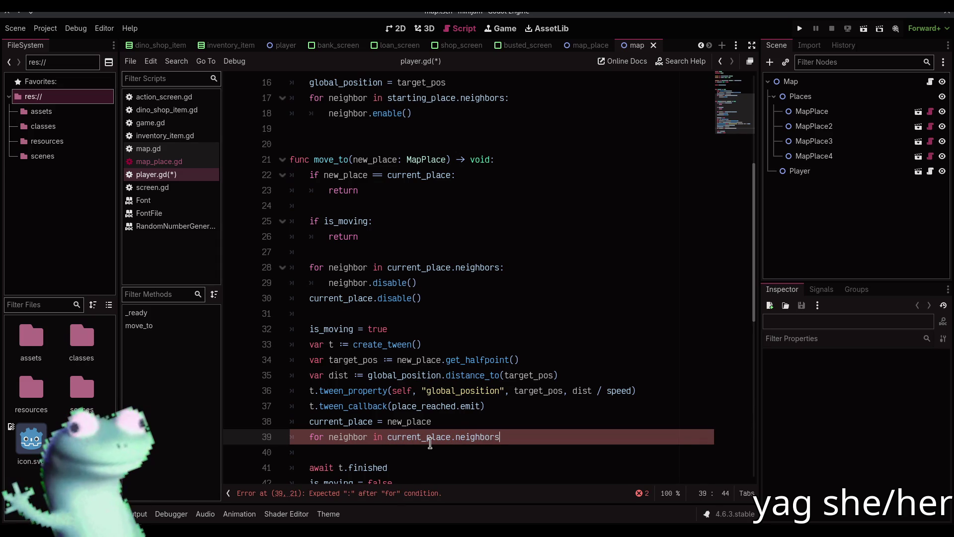
{"action": "key", "text": "Return"}
{"action": "type", "text": "hbor.enable()"}
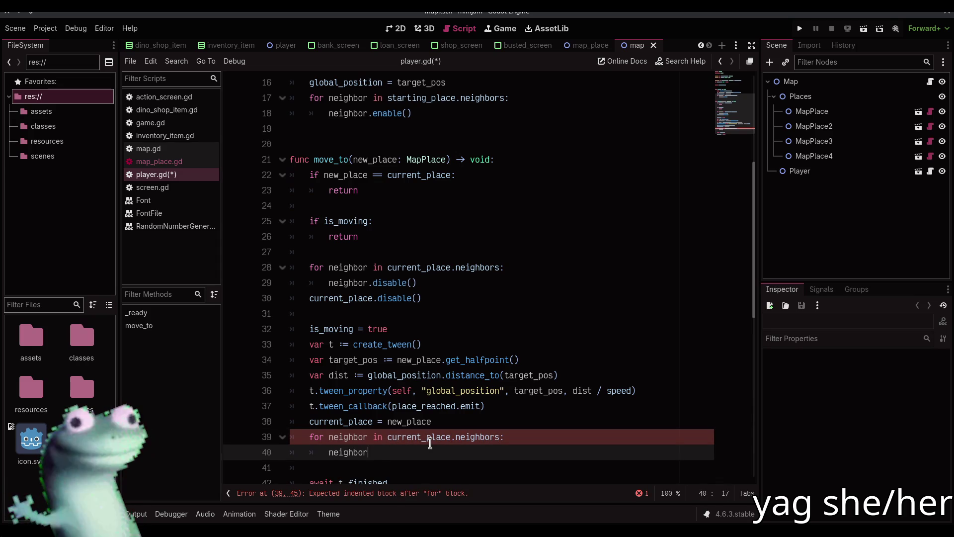
{"action": "key", "text": "ctrl+s"}
{"action": "key", "text": "F5"}
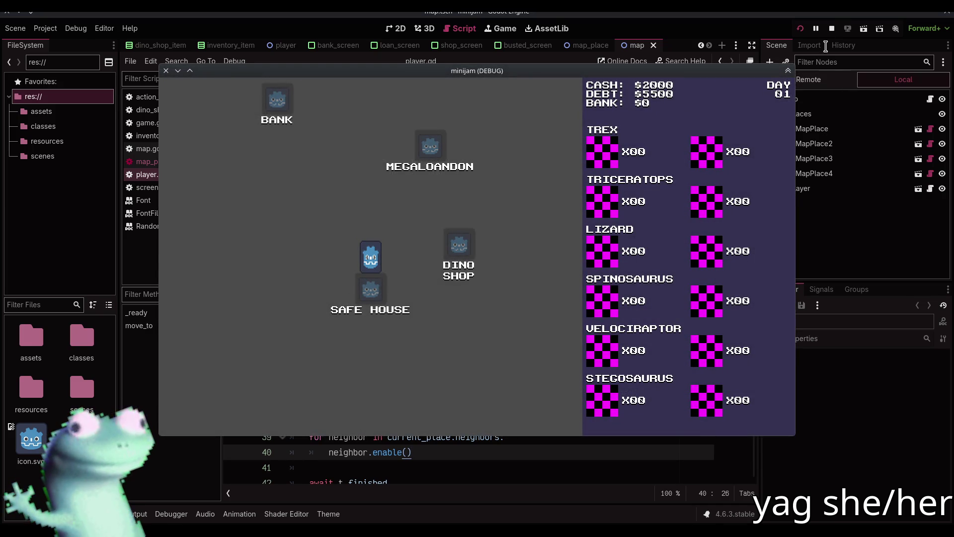
Close the test run, pan the 2D map scene, and select the safe house MapPlace before switching to the stream.
{"action": "left_click", "coordinate": [831, 29]}
{"action": "left_click", "coordinate": [396, 28]}
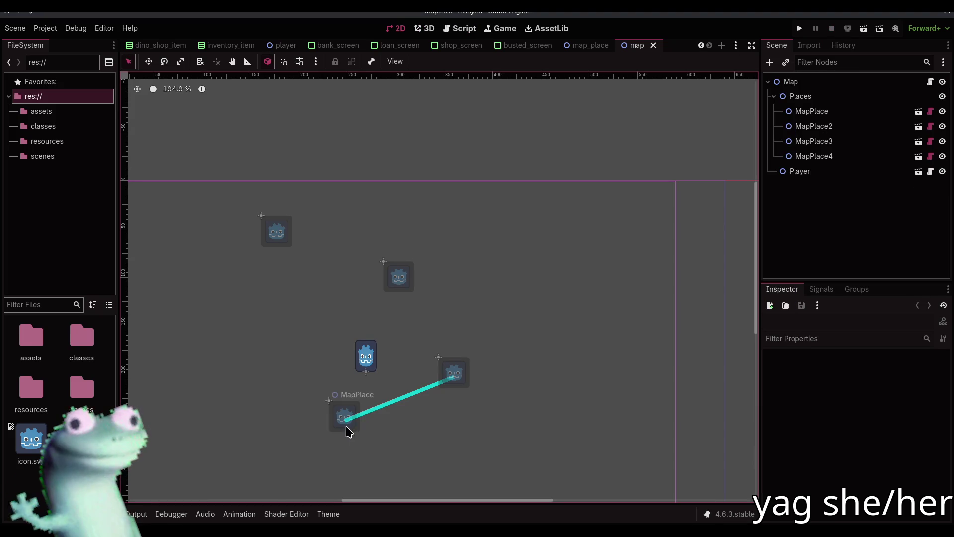
{"action": "left_click_drag", "start_coordinate": [346, 430], "coordinate": [443, 302]}
{"action": "left_click", "coordinate": [825, 113]}
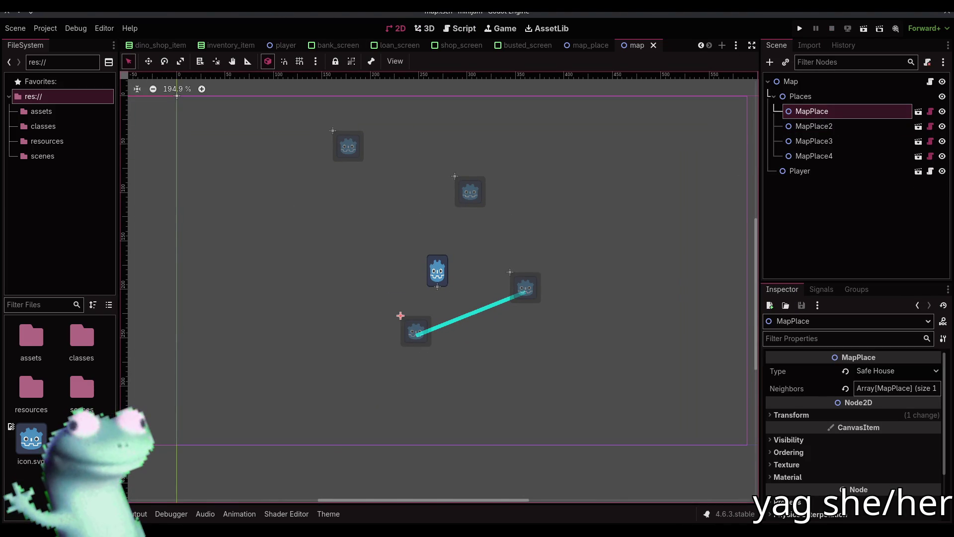
{"action": "key", "text": "alt+Tab"}
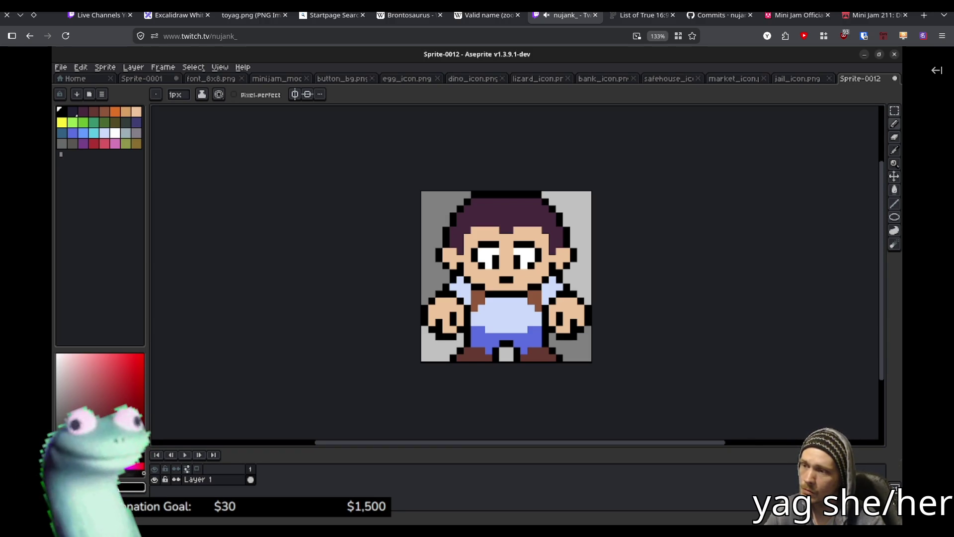
{"action": "left_click", "coordinate": [478, 298], "text": "alt"}
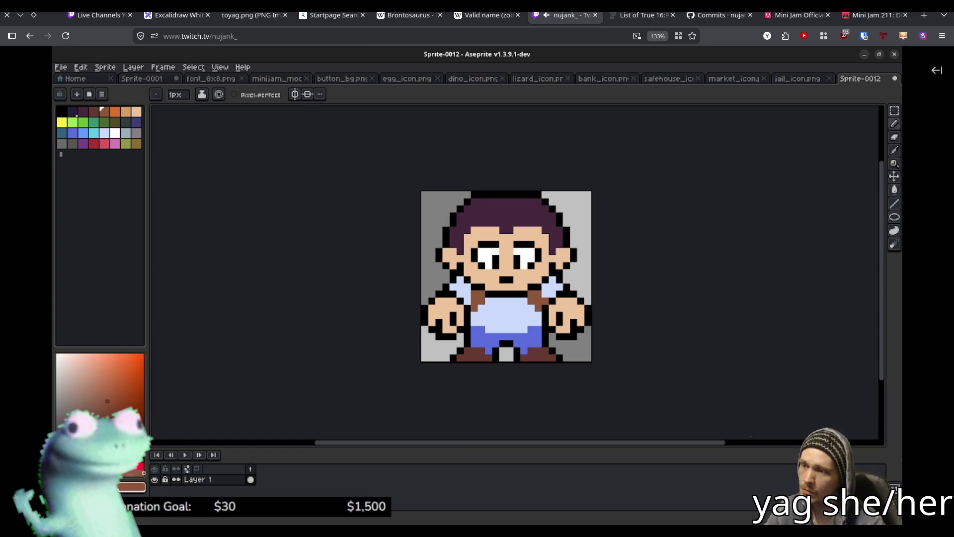
{"action": "key", "text": "v"}
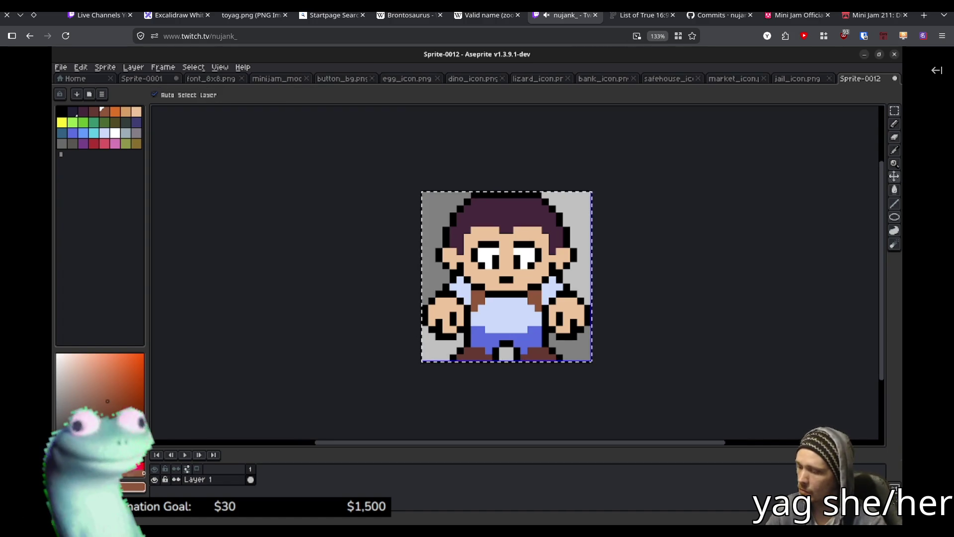
{"action": "key", "text": "b"}
{"action": "key", "text": "m"}
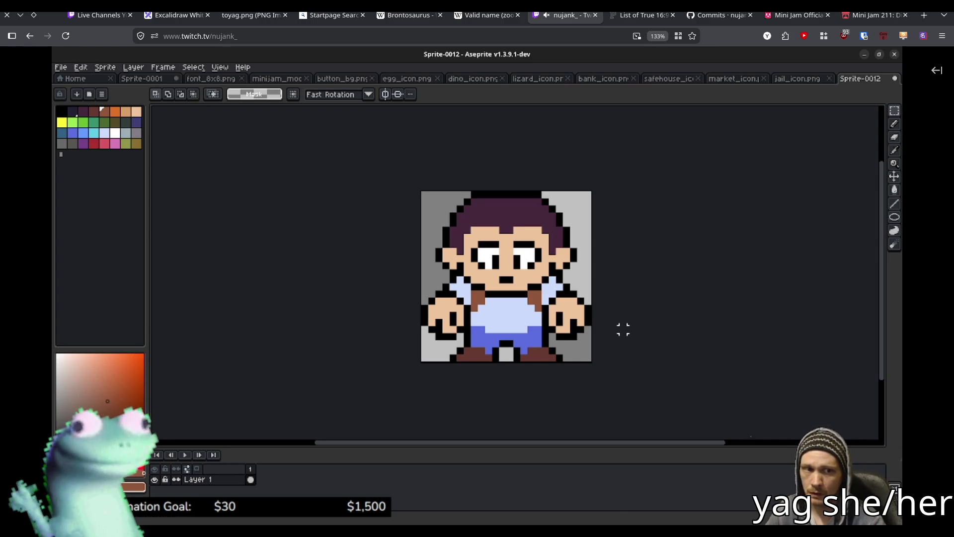
{"action": "key", "text": "ctrl+a"}
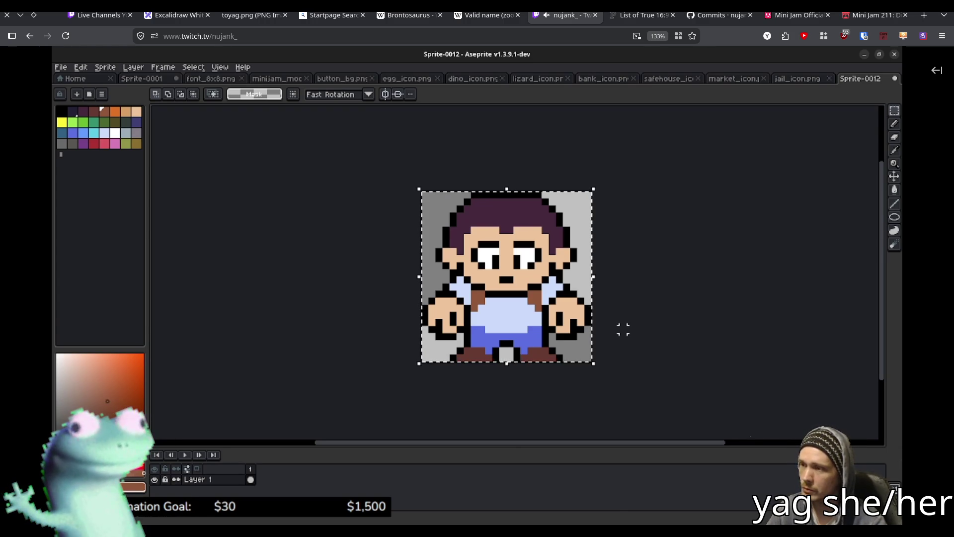
{"action": "left_click", "coordinate": [277, 79]}
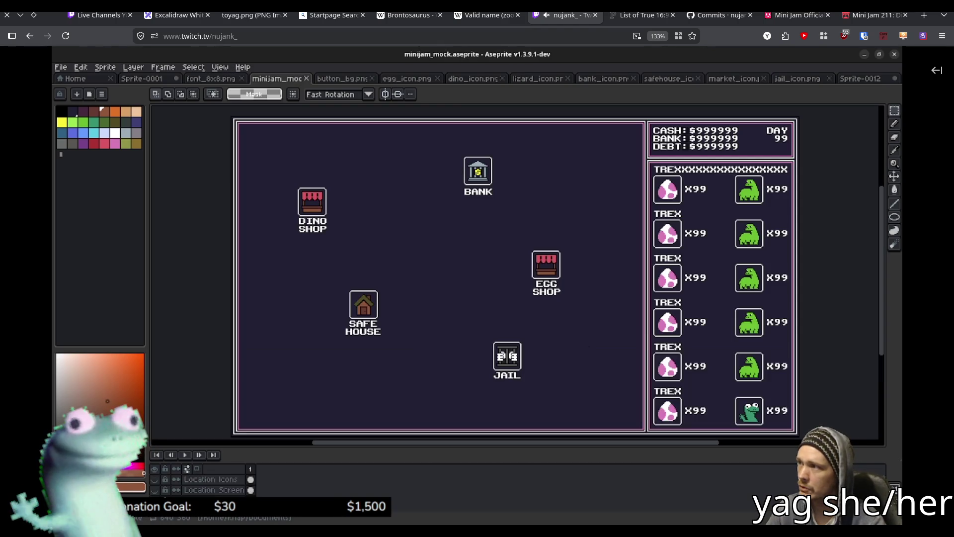
{"action": "key", "text": "ctrl+v"}
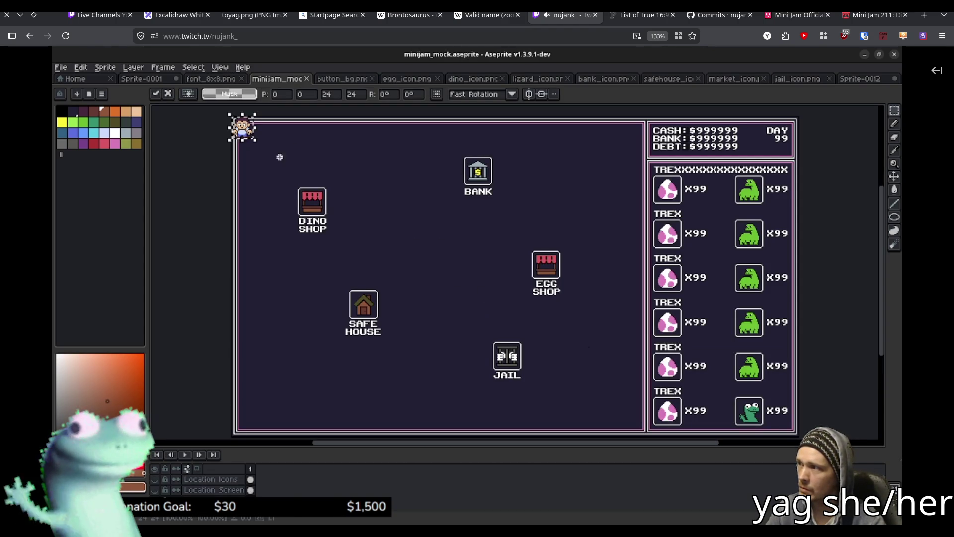
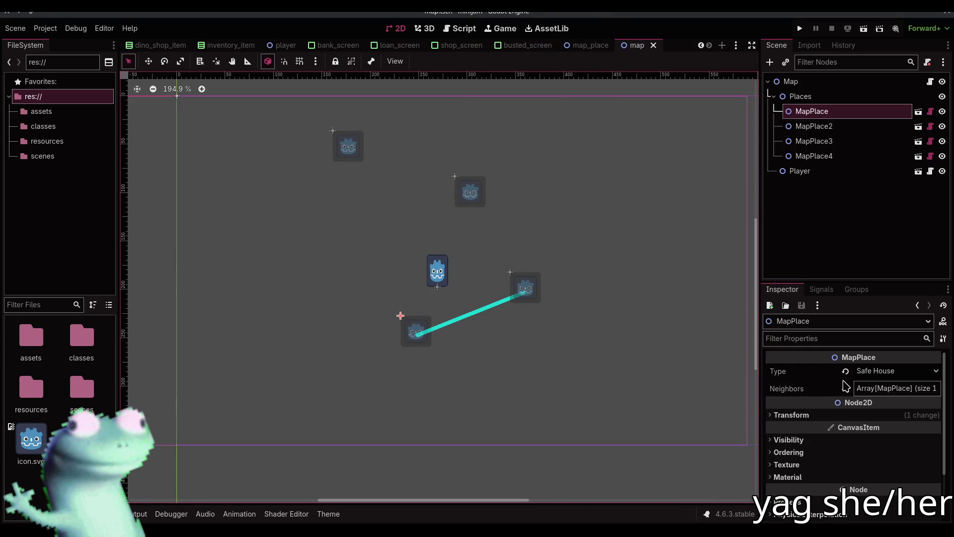
Set the Player's Starting Place to MapPlace in the Inspector.
{"action": "left_click", "coordinate": [460, 28]}
{"action": "scroll", "coordinate": [483, 271], "scroll_direction": "up", "scroll_amount": 5}
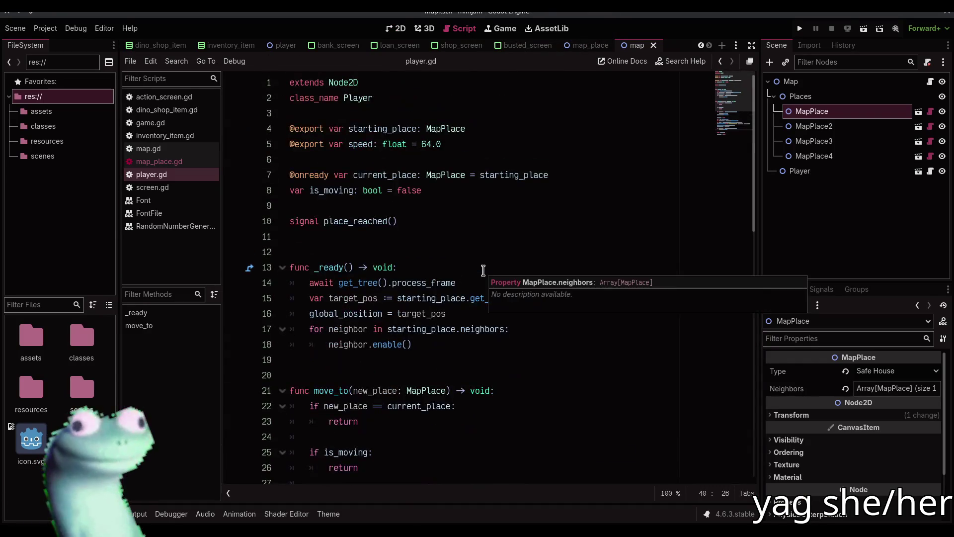
{"action": "left_click", "coordinate": [460, 350]}
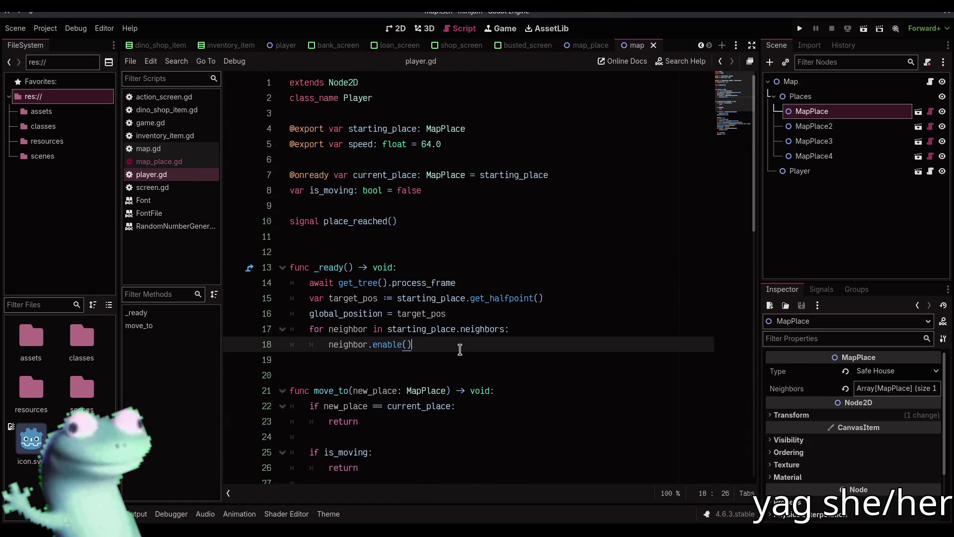
{"action": "left_click", "coordinate": [815, 169]}
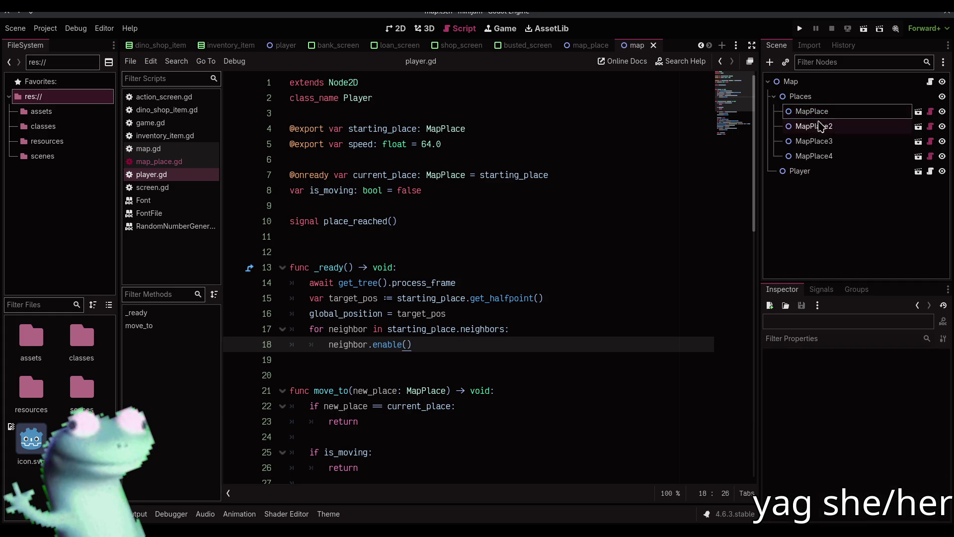
{"action": "left_click", "coordinate": [815, 111]}
{"action": "left_click", "coordinate": [800, 170]}
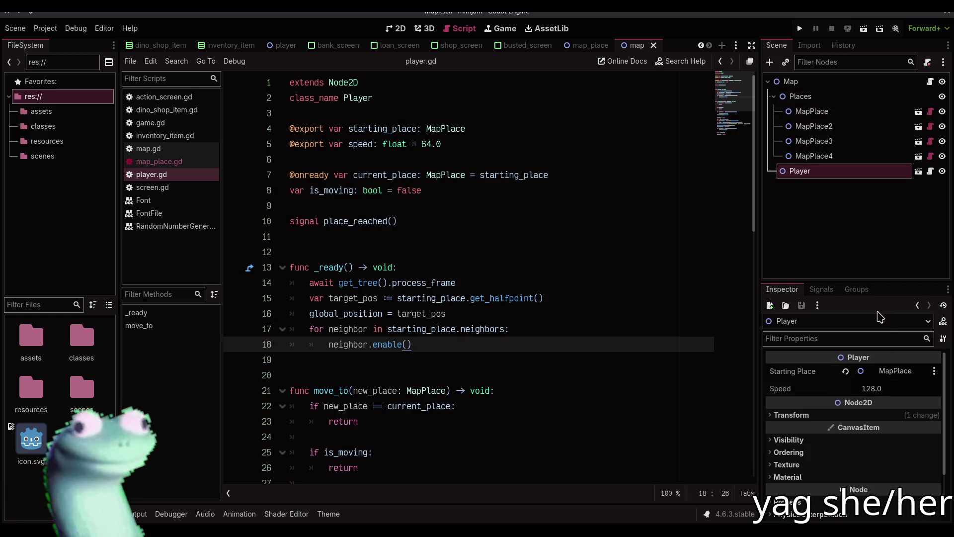
{"action": "left_click", "coordinate": [894, 371]}
{"action": "double_click", "coordinate": [469, 175]}
Check MapPlace's Neighbors list, then run the game to test the map.
{"action": "left_click", "coordinate": [820, 112]}
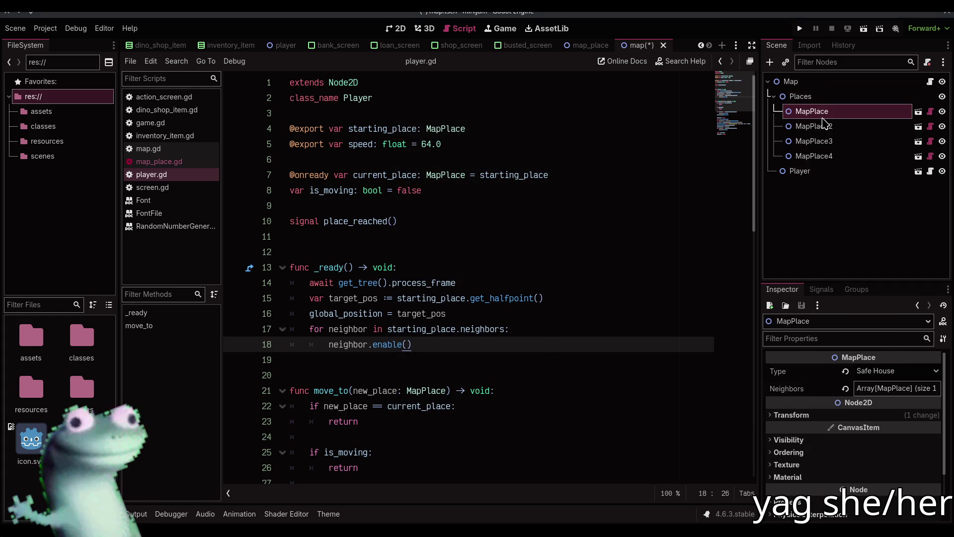
{"action": "scroll", "coordinate": [586, 328], "scroll_direction": "down", "scroll_amount": 4}
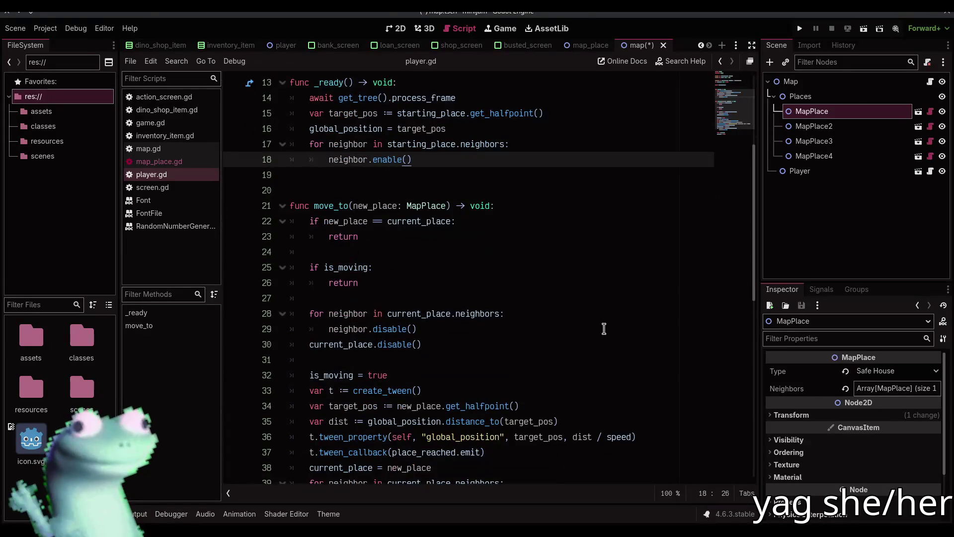
{"action": "left_click", "coordinate": [894, 388]}
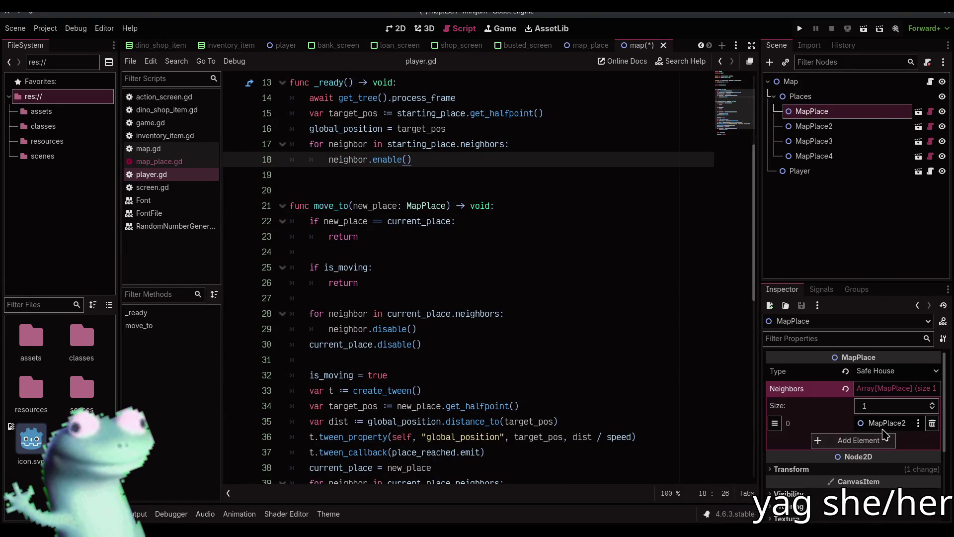
{"action": "left_click", "coordinate": [800, 28]}
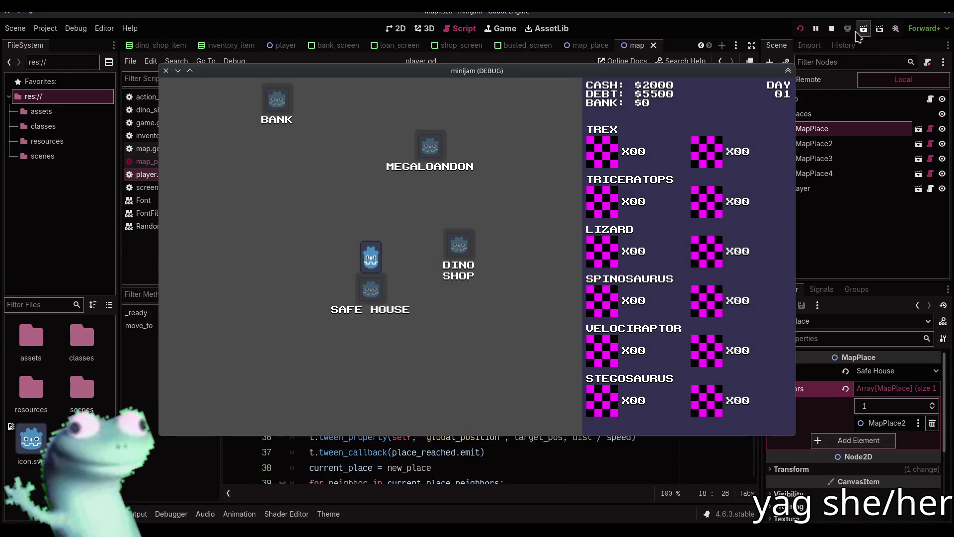
Stop the game, open map_place.gd at its disable() and enable() functions, and collapse Neighbors.
{"action": "left_click", "coordinate": [831, 29]}
{"action": "left_click", "coordinate": [188, 166]}
{"action": "scroll", "coordinate": [515, 292], "scroll_direction": "down", "scroll_amount": 1}
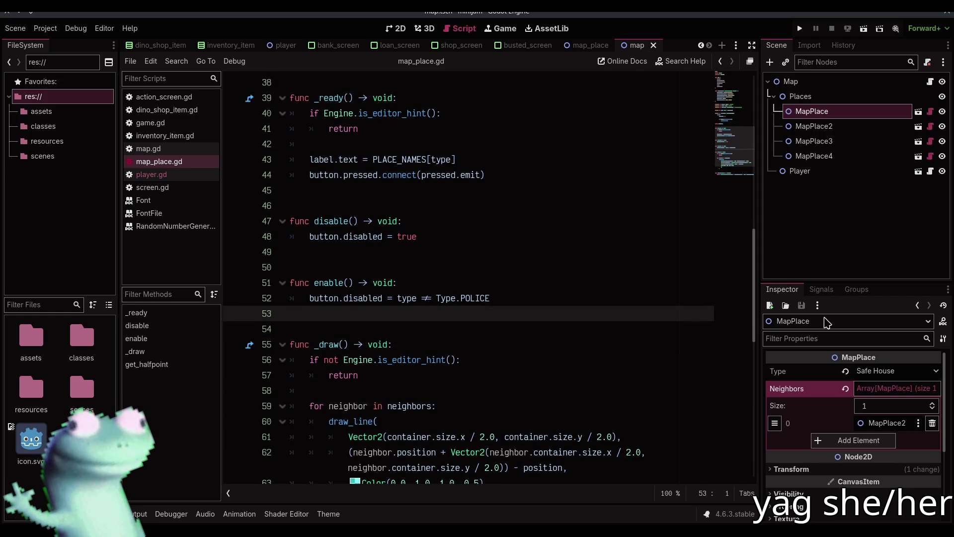
{"action": "left_click", "coordinate": [895, 388]}
{"action": "left_click", "coordinate": [498, 250]}
{"action": "scroll", "coordinate": [494, 273], "scroll_direction": "up", "scroll_amount": 2}
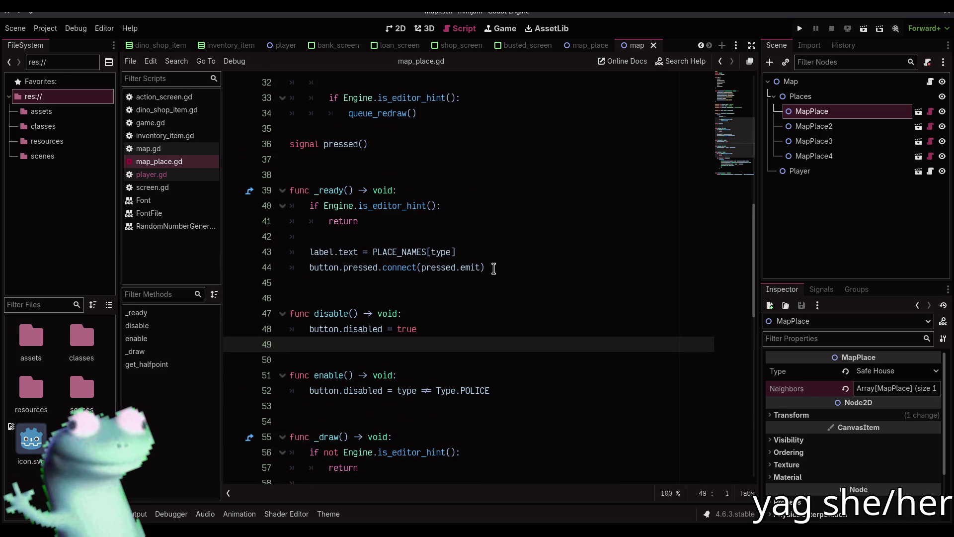
Add a breakpoint on line 52 in enable() and run the game under the debugger.
{"action": "left_click", "coordinate": [237, 393]}
{"action": "left_click", "coordinate": [800, 29]}
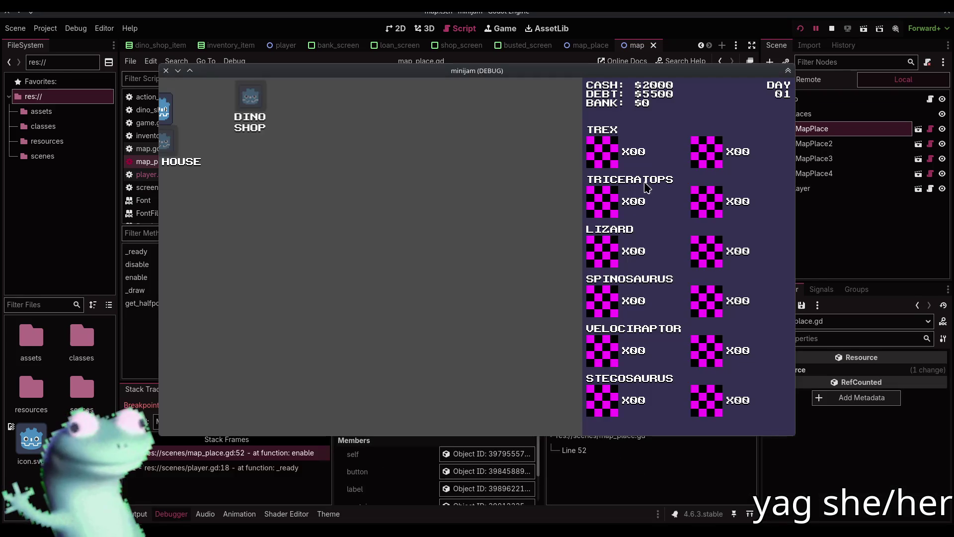
{"action": "left_click", "coordinate": [138, 404]}
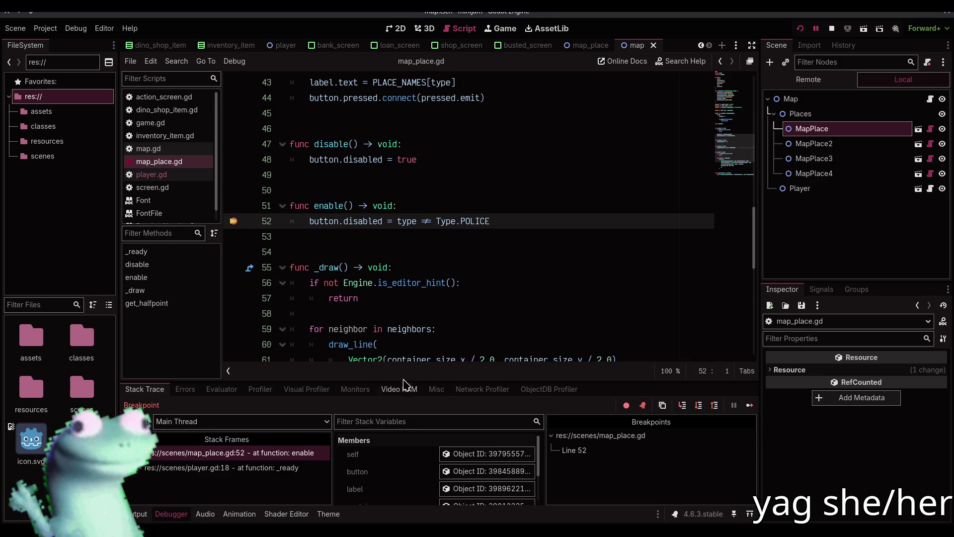
Inspect the player's _ready and enable stack frames and the neighbor's members in the Debugger.
{"action": "left_click", "coordinate": [300, 468]}
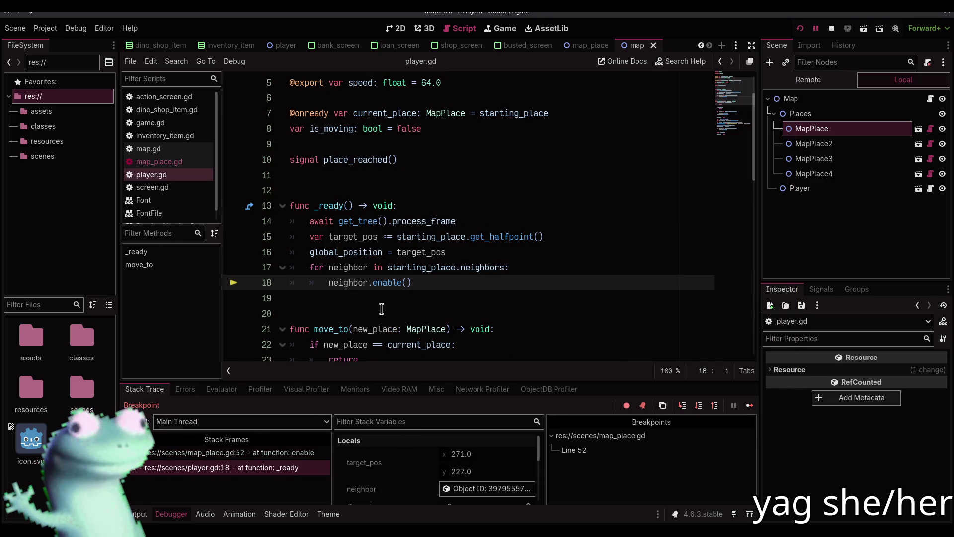
{"action": "left_click", "coordinate": [489, 471]}
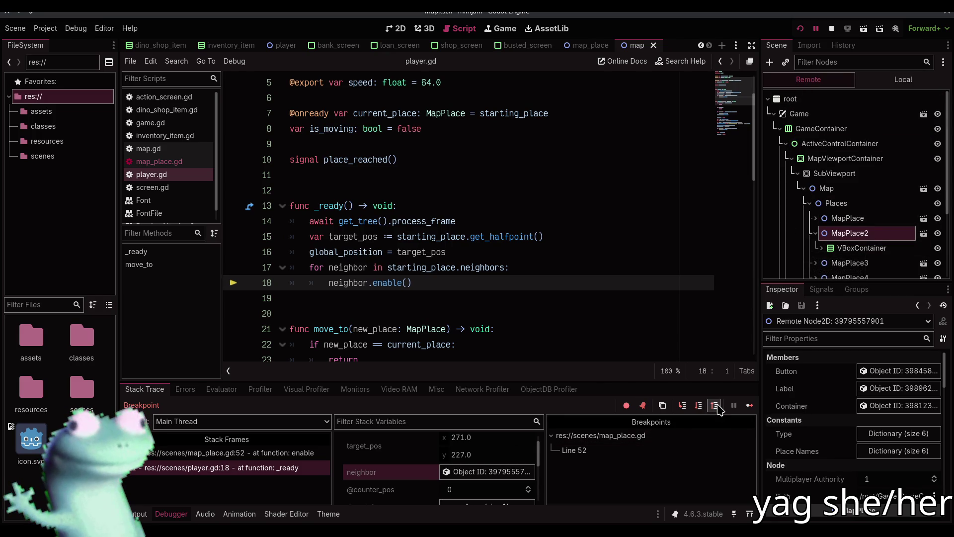
{"action": "left_click", "coordinate": [293, 453]}
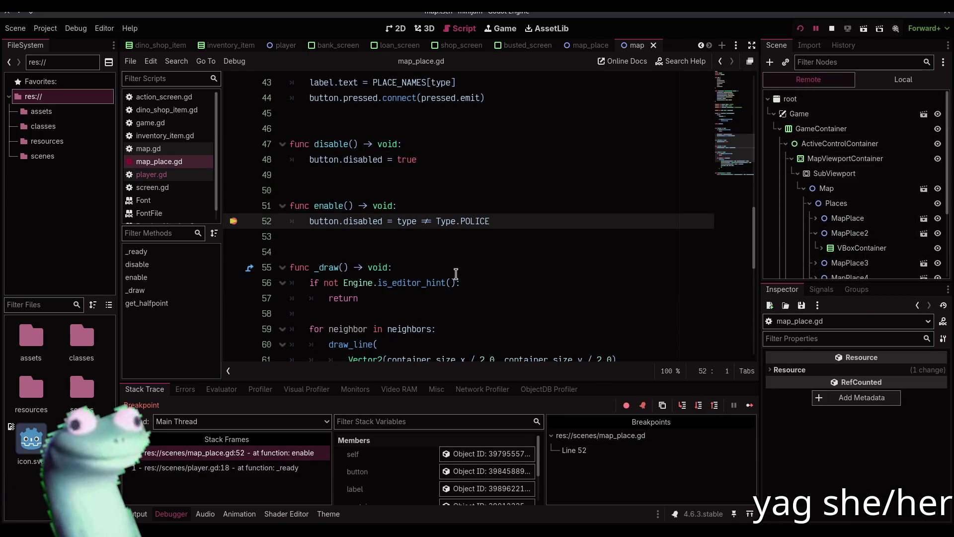
{"action": "scroll", "coordinate": [418, 486], "scroll_direction": "down", "scroll_amount": 1}
{"action": "scroll", "coordinate": [418, 486], "scroll_direction": "down", "scroll_amount": 1}
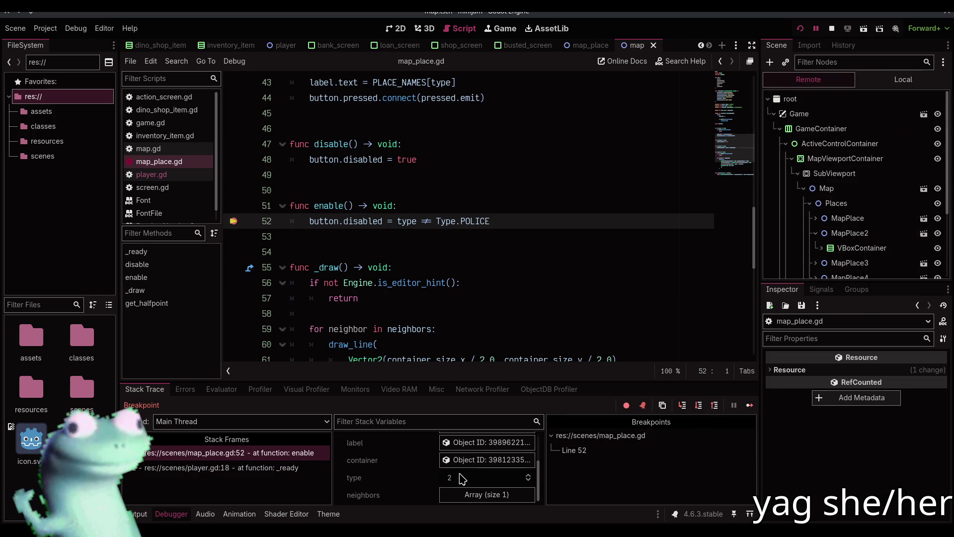
{"action": "scroll", "coordinate": [415, 303], "scroll_direction": "up", "scroll_amount": 7}
{"action": "scroll", "coordinate": [415, 303], "scroll_direction": "up", "scroll_amount": 5}
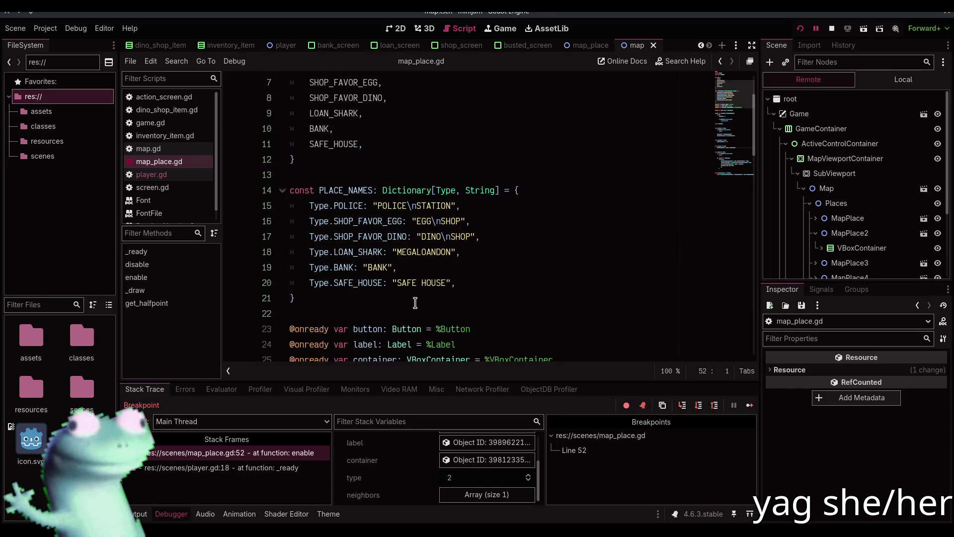
{"action": "scroll", "coordinate": [415, 302], "scroll_direction": "down", "scroll_amount": 11}
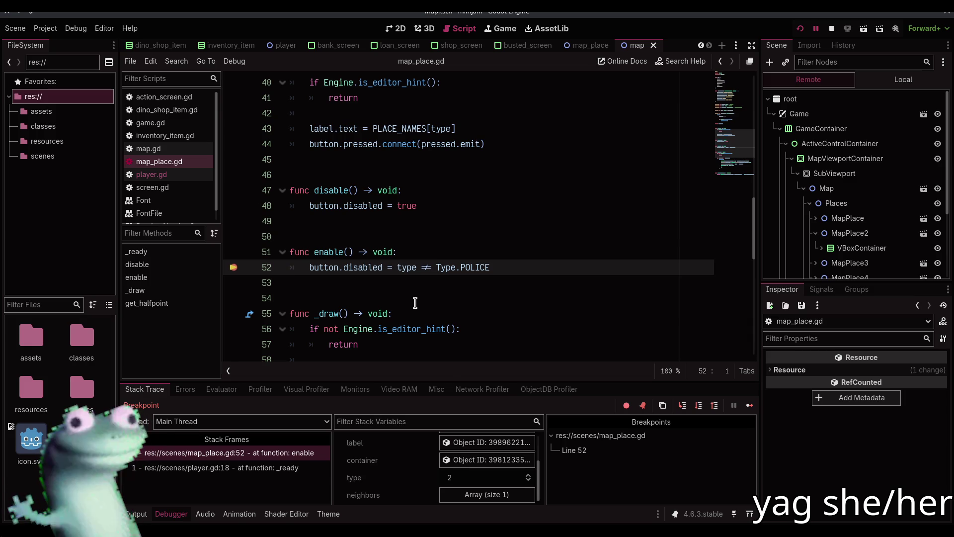
Stop debugging, remove the line 52 breakpoint, and change != to == in enable().
{"action": "left_click", "coordinate": [832, 29]}
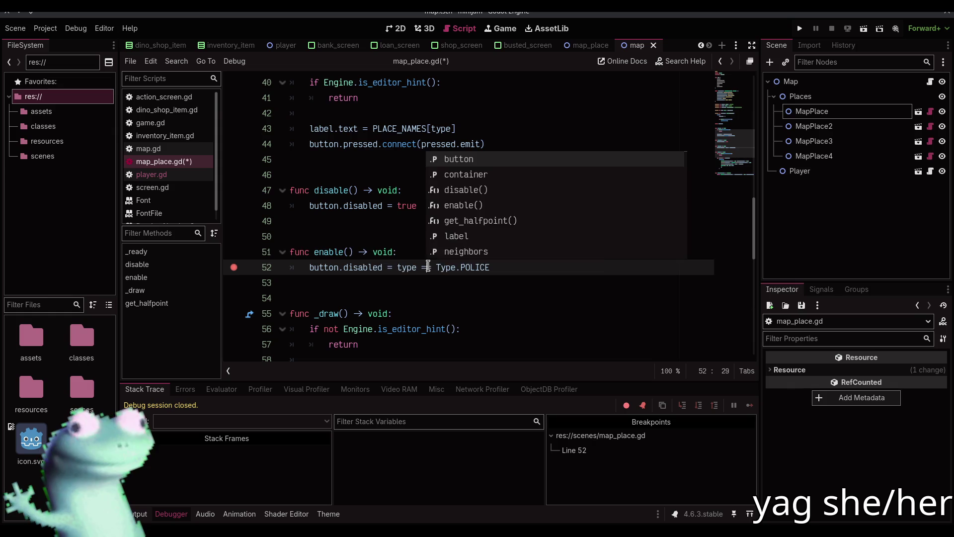
{"action": "left_click", "coordinate": [234, 267]}
{"action": "left_click", "coordinate": [411, 286]}
Playtest travelling back and forth between DINO SHOP and SAFE HOUSE, then stop the game.
{"action": "left_click", "coordinate": [800, 29]}
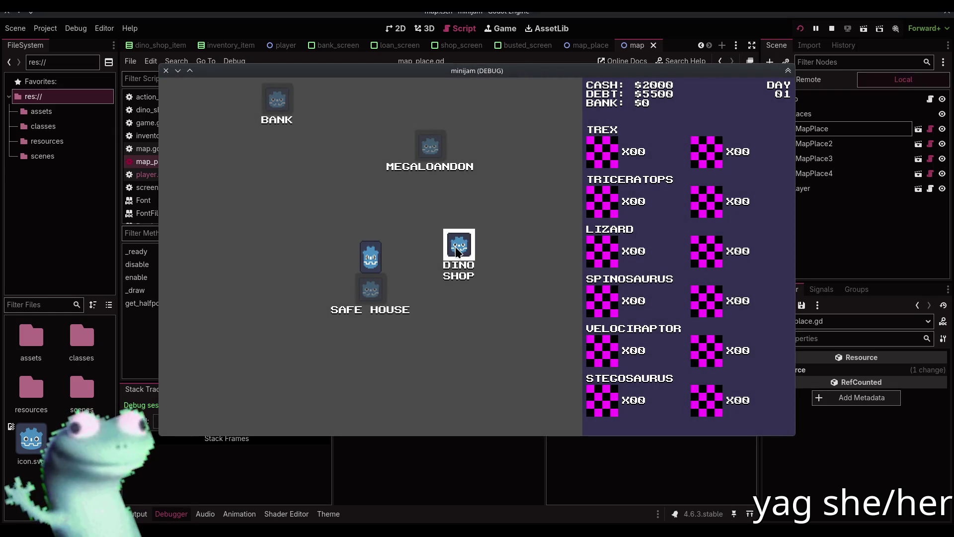
{"action": "left_click", "coordinate": [457, 251]}
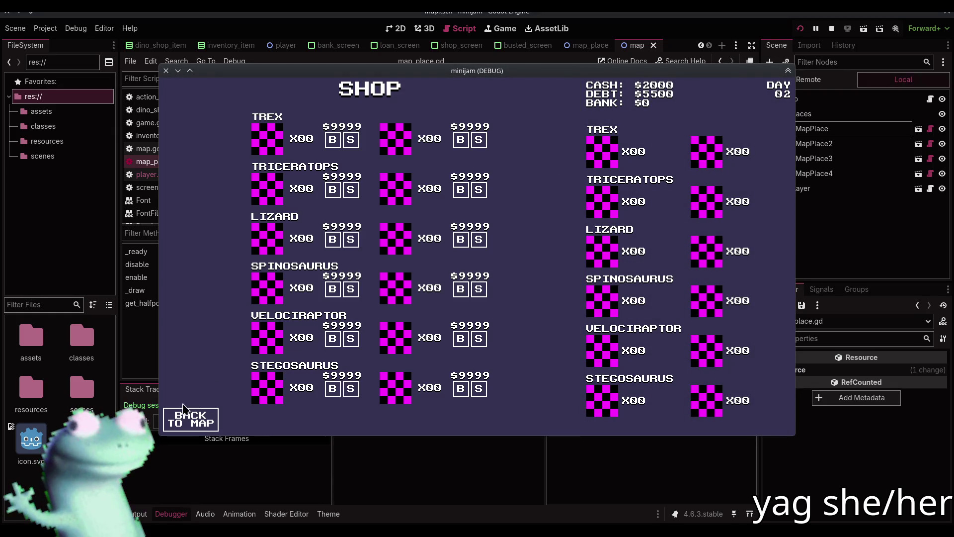
{"action": "left_click", "coordinate": [192, 417]}
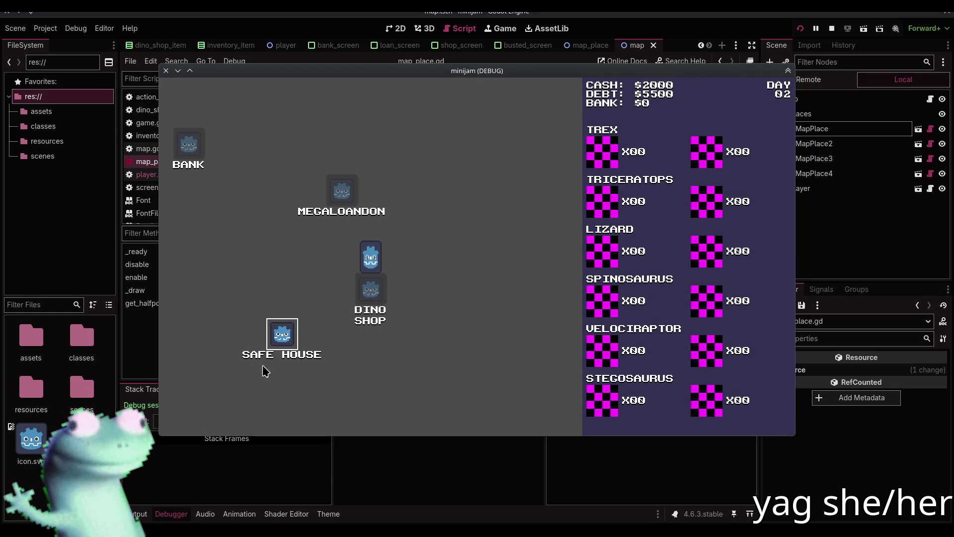
{"action": "left_click", "coordinate": [290, 332]}
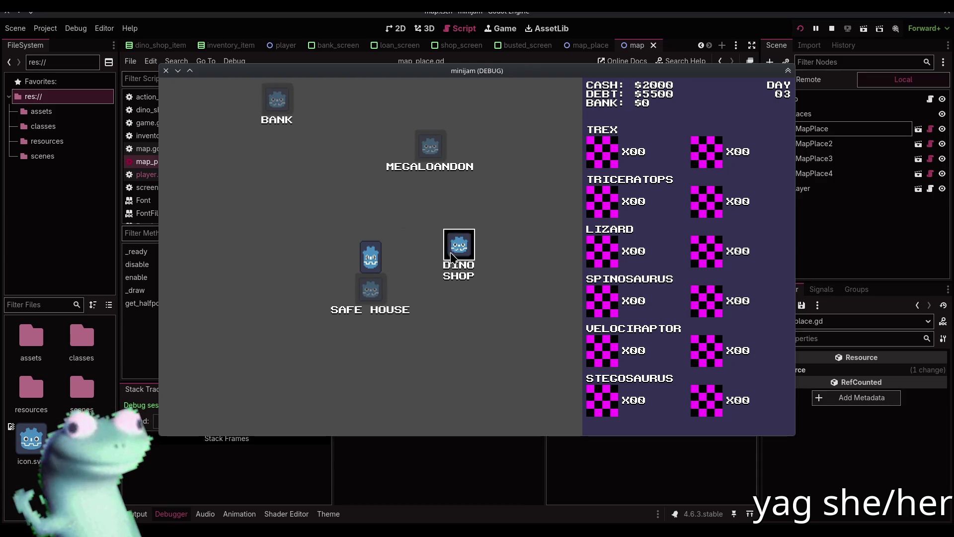
{"action": "left_click", "coordinate": [451, 251]}
{"action": "left_click", "coordinate": [192, 419]}
{"action": "left_click", "coordinate": [282, 340]}
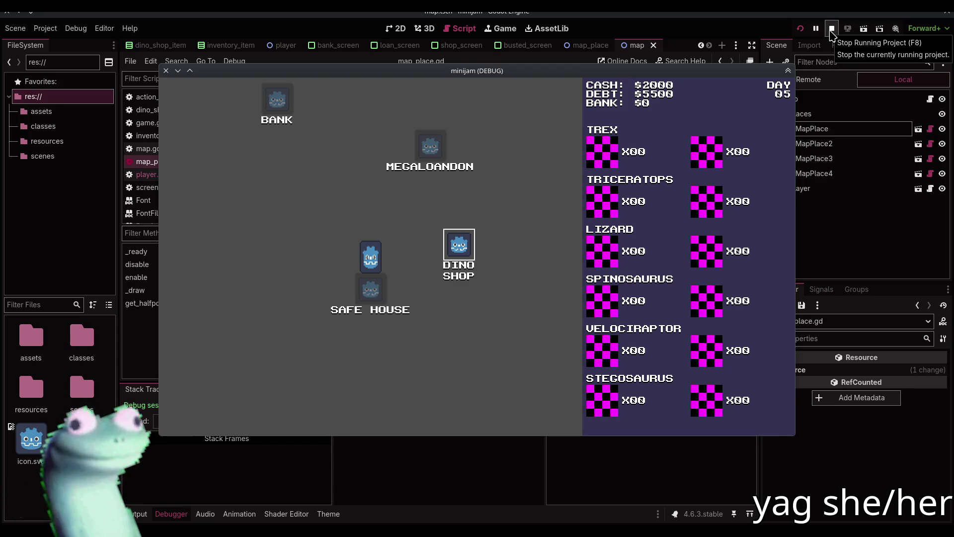
{"action": "left_click", "coordinate": [831, 30]}
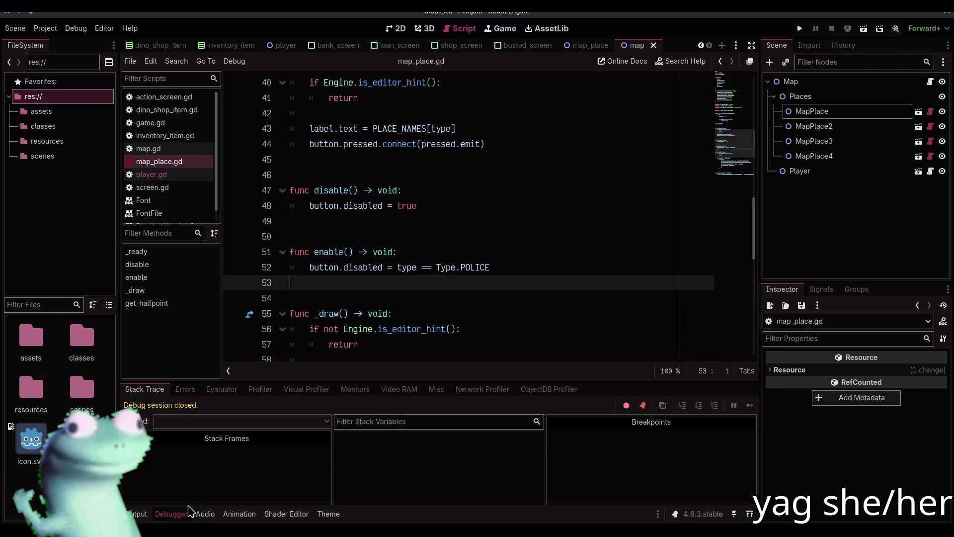
Review map_place.gd's draw_line code and check the cyan link line in the 2D map scene.
{"action": "left_click", "coordinate": [186, 512]}
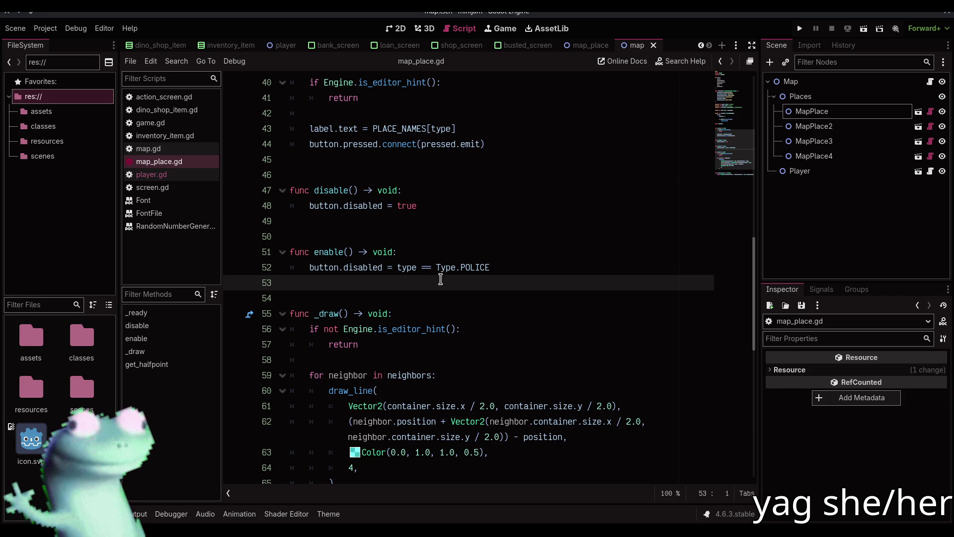
{"action": "left_click", "coordinate": [458, 298]}
{"action": "scroll", "coordinate": [452, 284], "scroll_direction": "down", "scroll_amount": 5}
{"action": "left_click", "coordinate": [451, 273]}
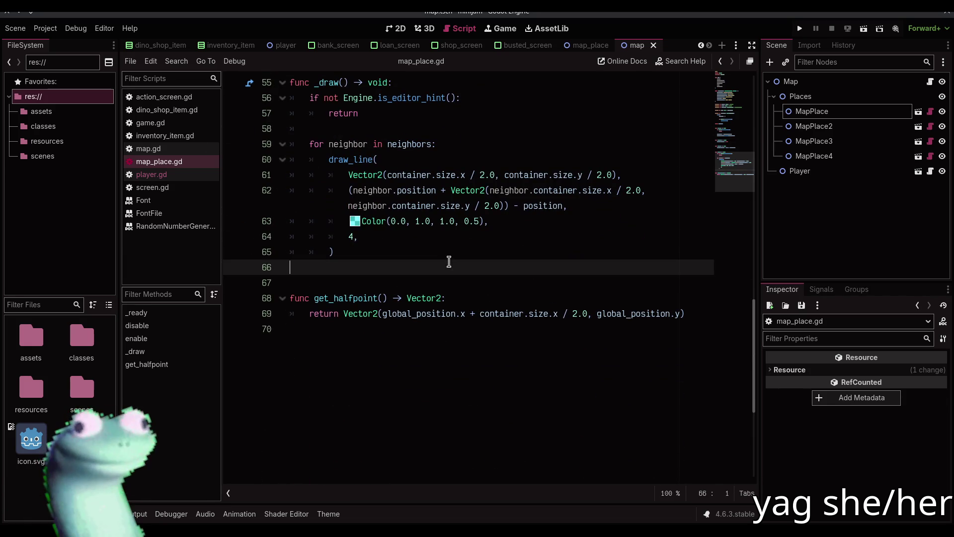
{"action": "left_click", "coordinate": [399, 28]}
{"action": "scroll", "coordinate": [447, 244], "scroll_direction": "up", "scroll_amount": 2}
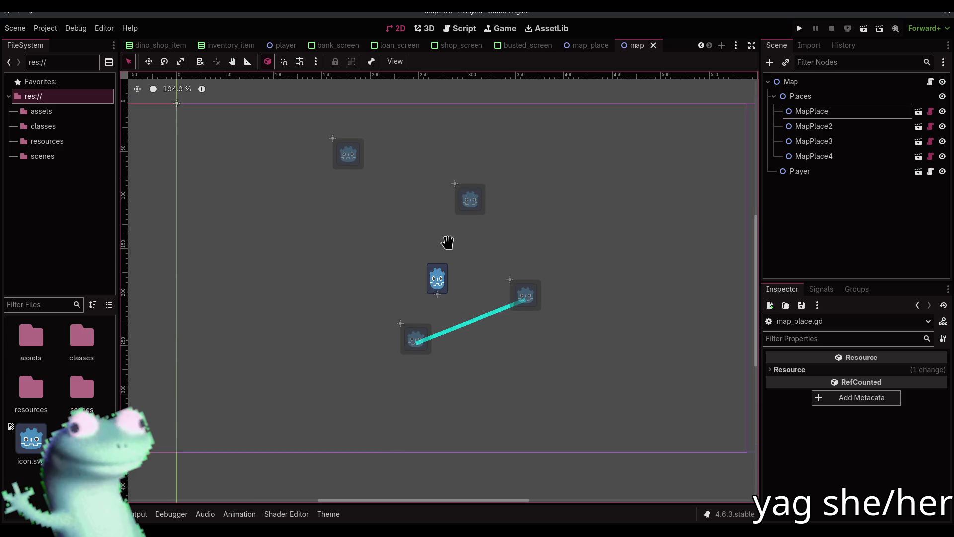
{"action": "left_click", "coordinate": [460, 29]}
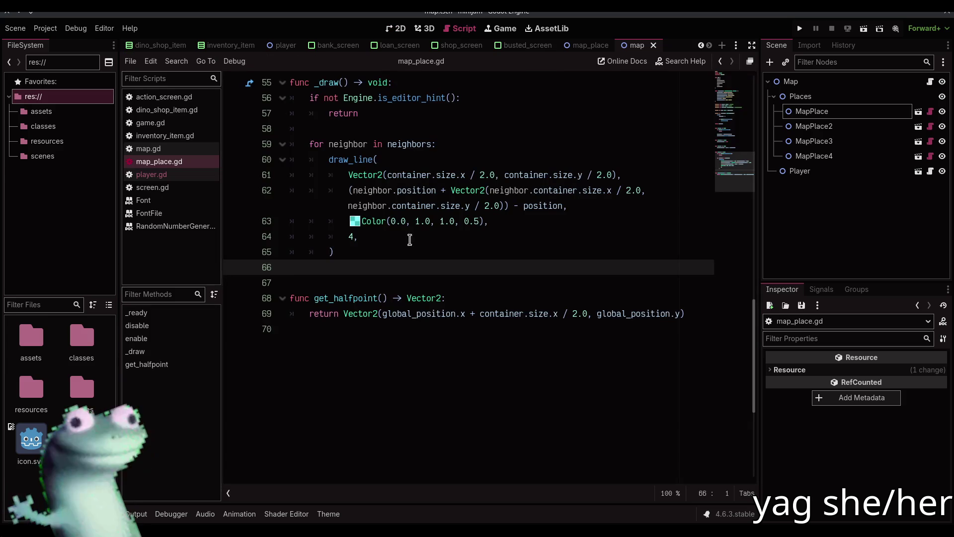
{"action": "mouse_move", "coordinate": [348, 161]}
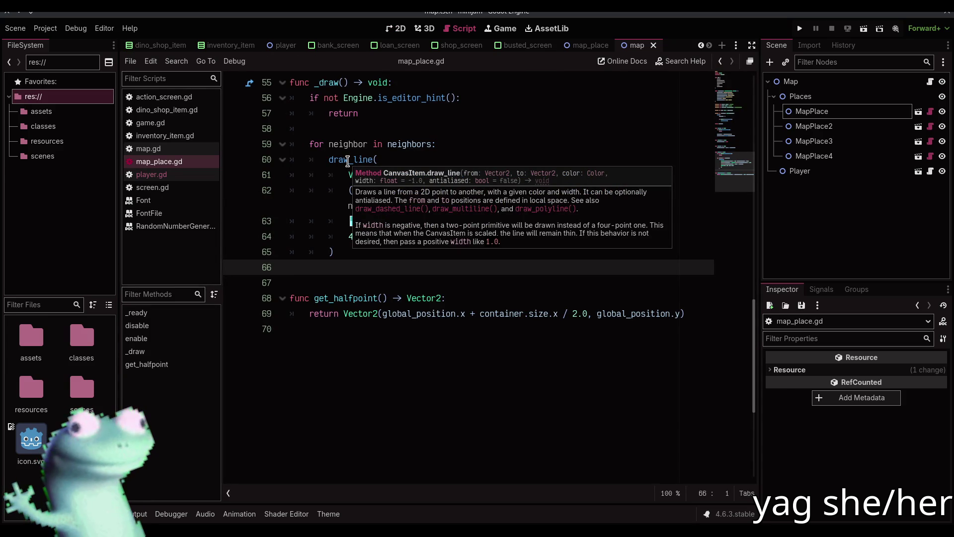
{"action": "left_click", "coordinate": [400, 30]}
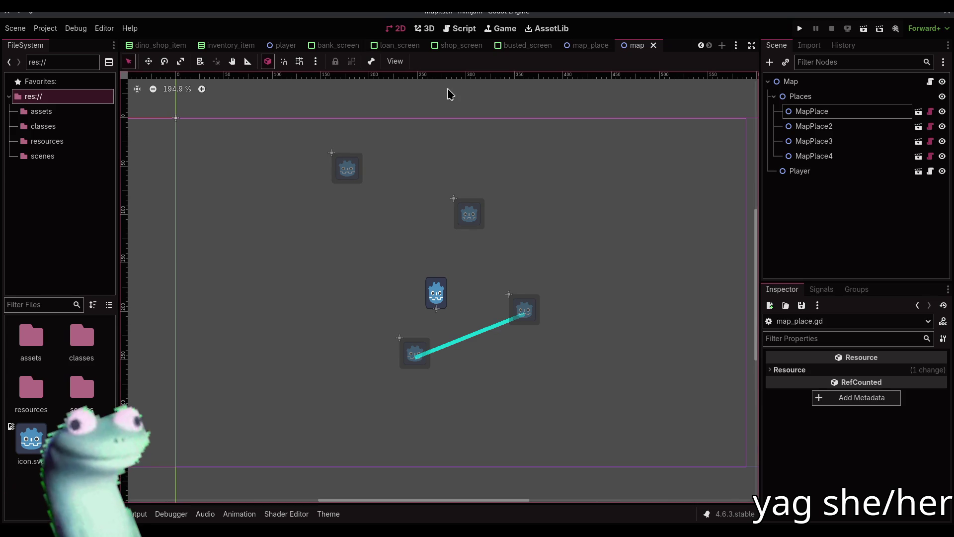
{"action": "left_click", "coordinate": [458, 29]}
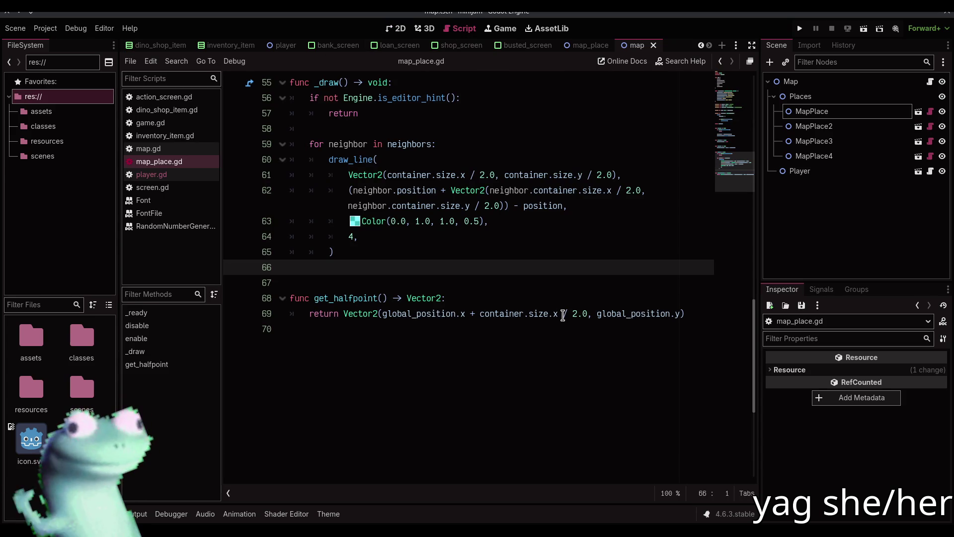
{"action": "left_click", "coordinate": [396, 28]}
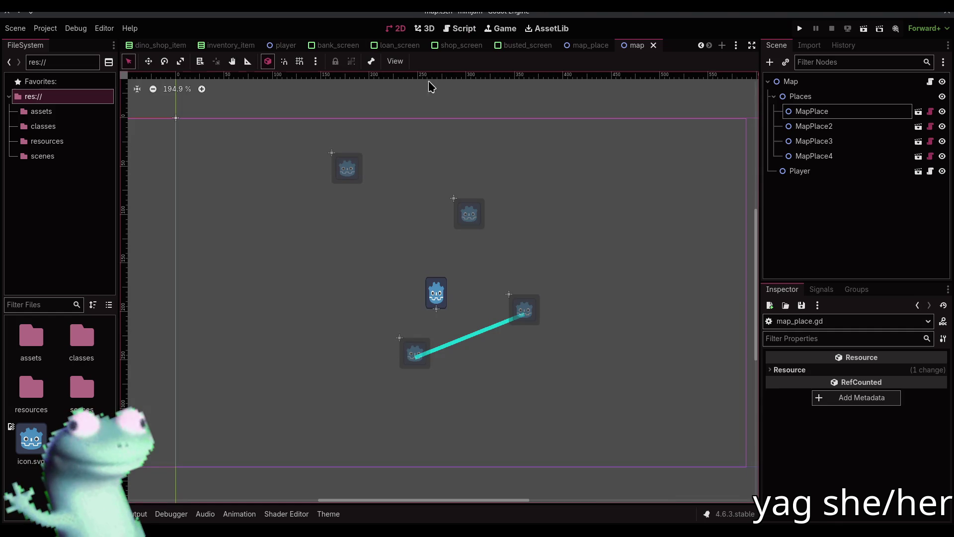
Add an empty second Neighbors slot to MapPlace2 and read the resulting error in the output log.
{"action": "left_click", "coordinate": [831, 127]}
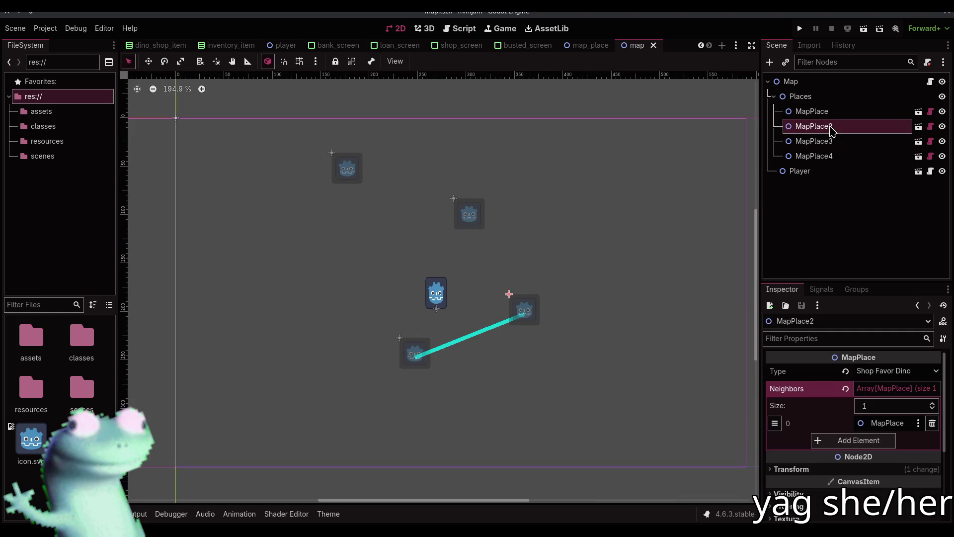
{"action": "left_click", "coordinate": [875, 442]}
{"action": "left_click", "coordinate": [875, 442]}
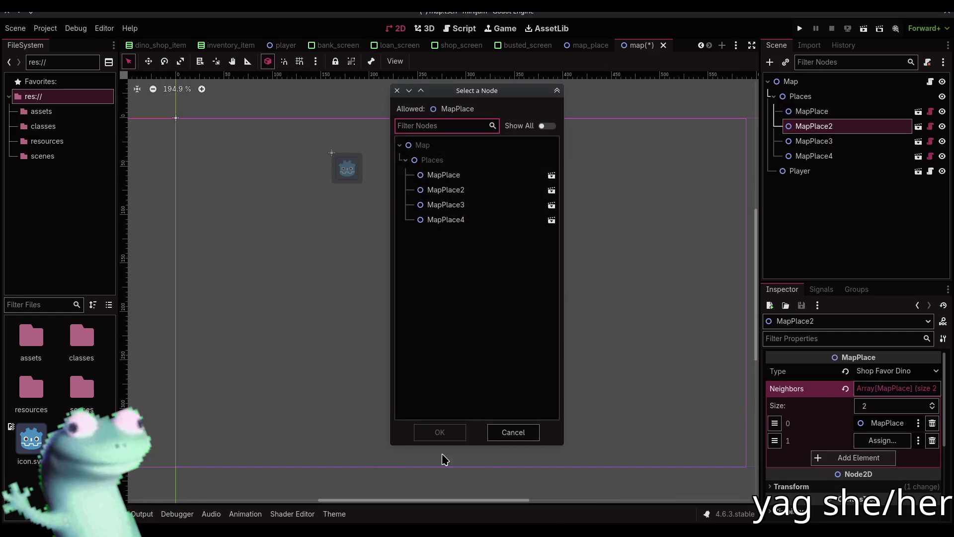
{"action": "left_click", "coordinate": [513, 430]}
{"action": "left_click", "coordinate": [141, 514]}
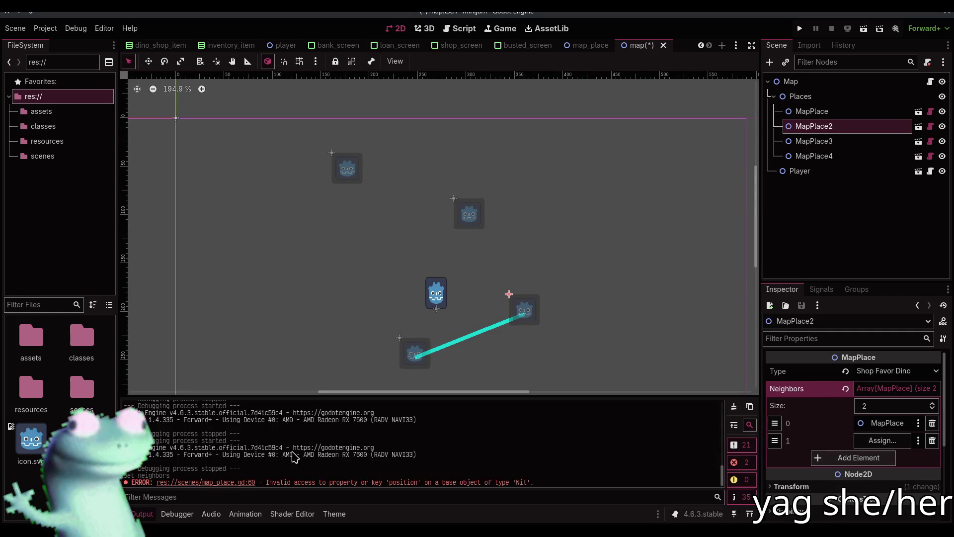
Add 'if not is_instance_valid(neighbor): continue' to the _draw loop in map_place.gd and save.
{"action": "left_click", "coordinate": [458, 30]}
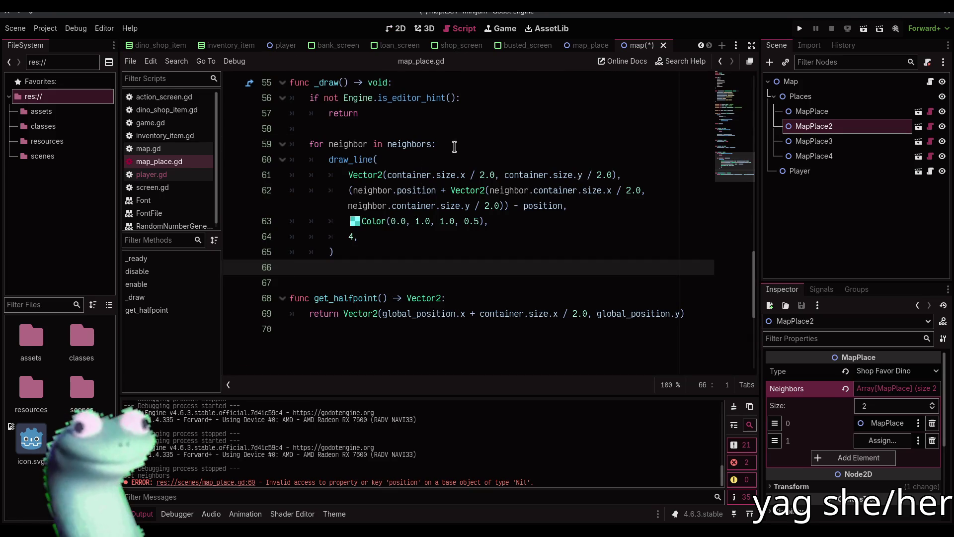
{"action": "left_click", "coordinate": [434, 144]}
{"action": "key", "text": "Return"}
{"action": "type", "text": "if not is_ins"}
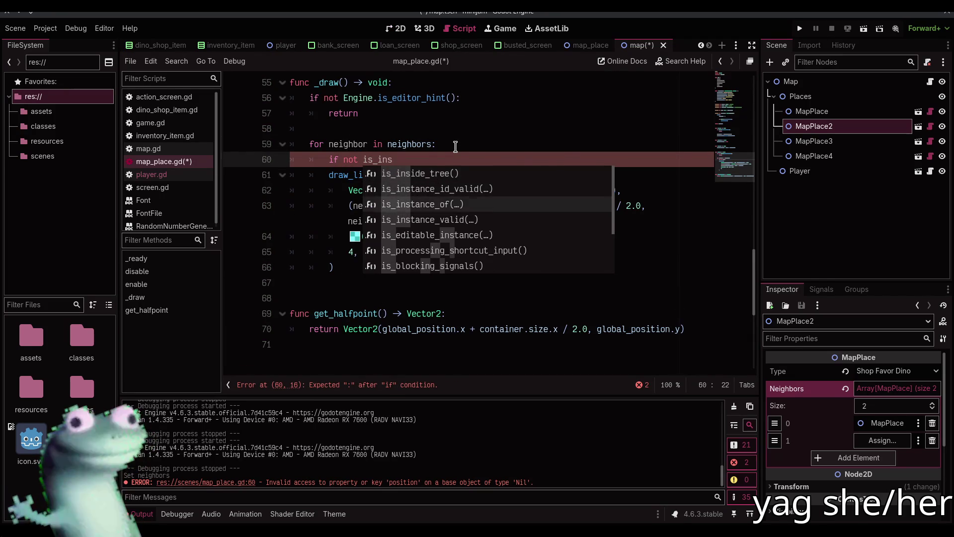
{"action": "key", "text": "Down"}
{"action": "key", "text": "Return"}
{"action": "type", "text": "ghbor):"}
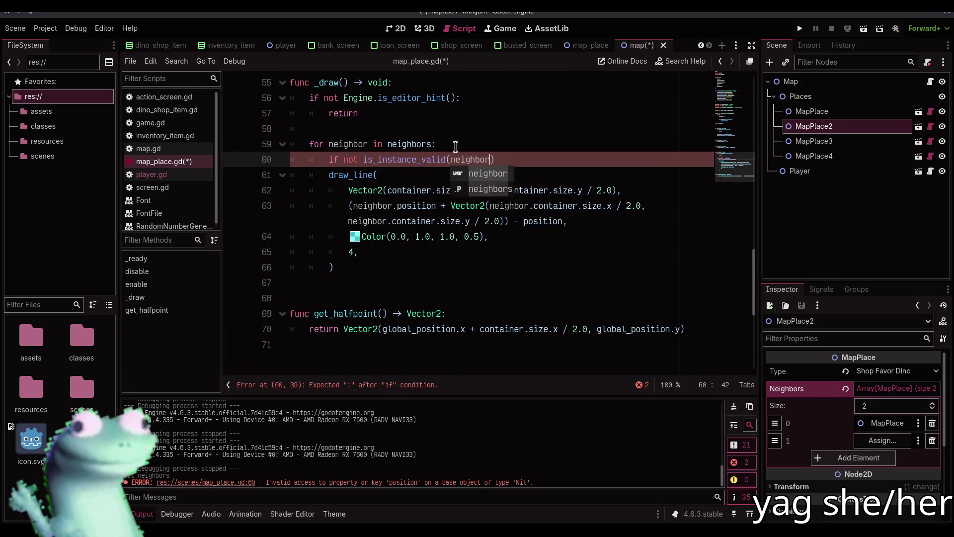
{"action": "key", "text": "Return"}
{"action": "type", "text": "continue"}
{"action": "key", "text": "ctrl+s"}
{"action": "left_click", "coordinate": [734, 406]}
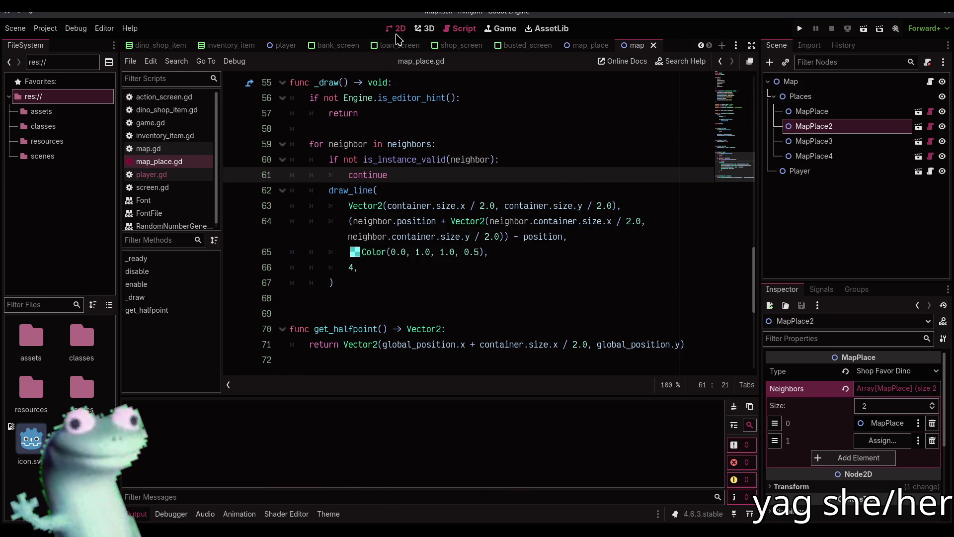
{"action": "left_click", "coordinate": [396, 28]}
Assign MapPlace3 as MapPlace2's second neighbour and save the map scene.
{"action": "left_click", "coordinate": [138, 517]}
{"action": "left_click", "coordinate": [883, 441]}
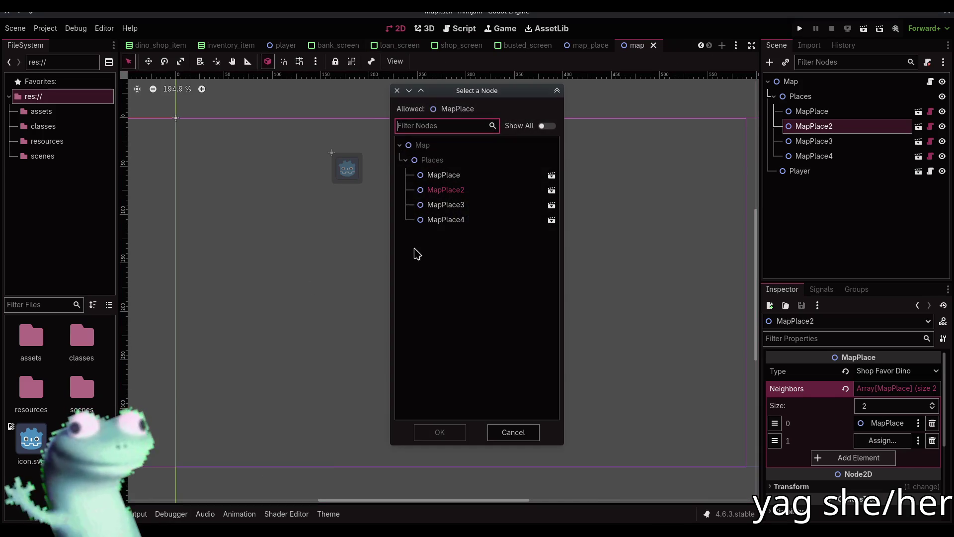
{"action": "double_click", "coordinate": [457, 207]}
{"action": "left_click_drag", "start_coordinate": [554, 211], "coordinate": [511, 208]}
{"action": "key", "text": "ctrl+s"}
Give MapPlace3 a Neighbors entry pointing to MapPlace2.
{"action": "left_click", "coordinate": [512, 106]}
{"action": "scroll", "coordinate": [462, 286], "scroll_direction": "up", "scroll_amount": 10}
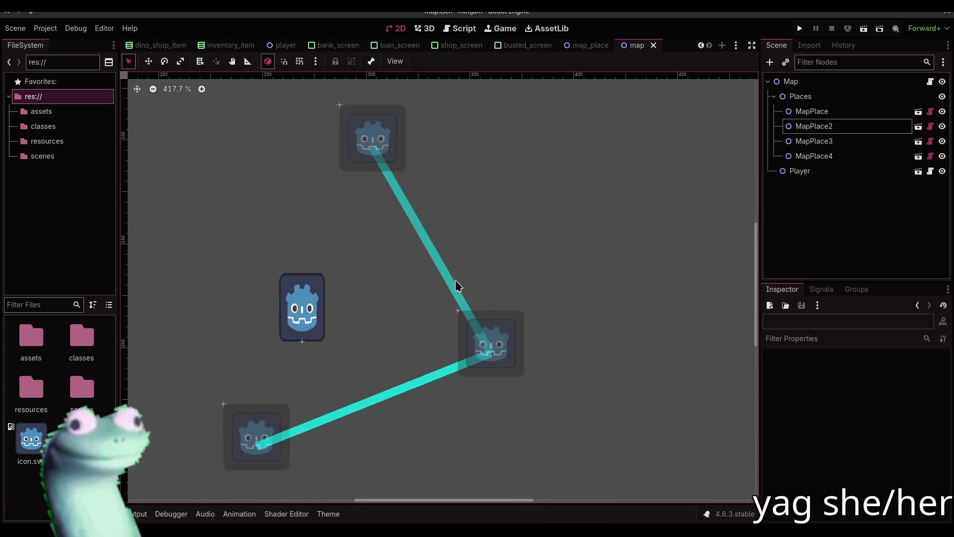
{"action": "scroll", "coordinate": [448, 288], "scroll_direction": "down", "scroll_amount": 6}
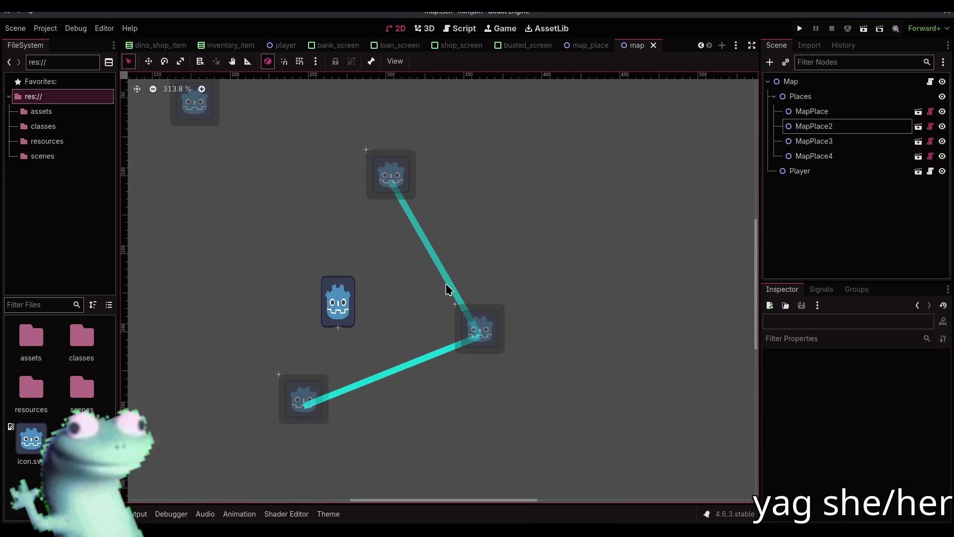
{"action": "left_click", "coordinate": [396, 177]}
{"action": "scroll", "coordinate": [427, 274], "scroll_direction": "down", "scroll_amount": 4}
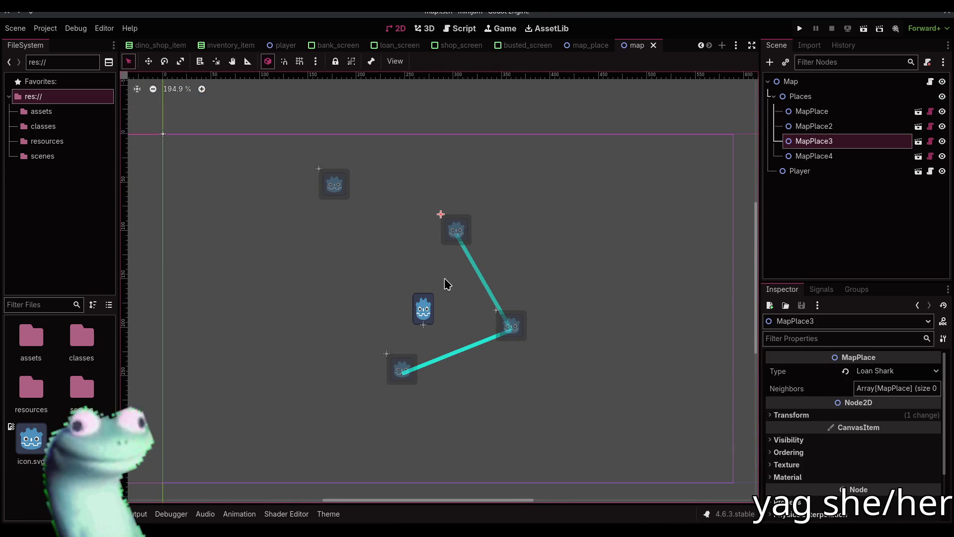
{"action": "left_click", "coordinate": [895, 388]}
{"action": "left_click", "coordinate": [858, 422]}
{"action": "left_click", "coordinate": [882, 423]}
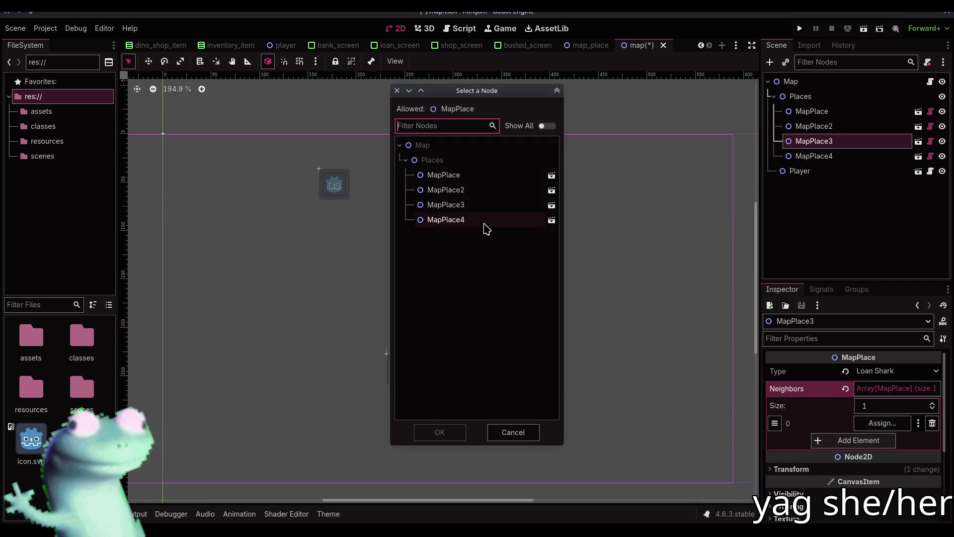
{"action": "double_click", "coordinate": [469, 190]}
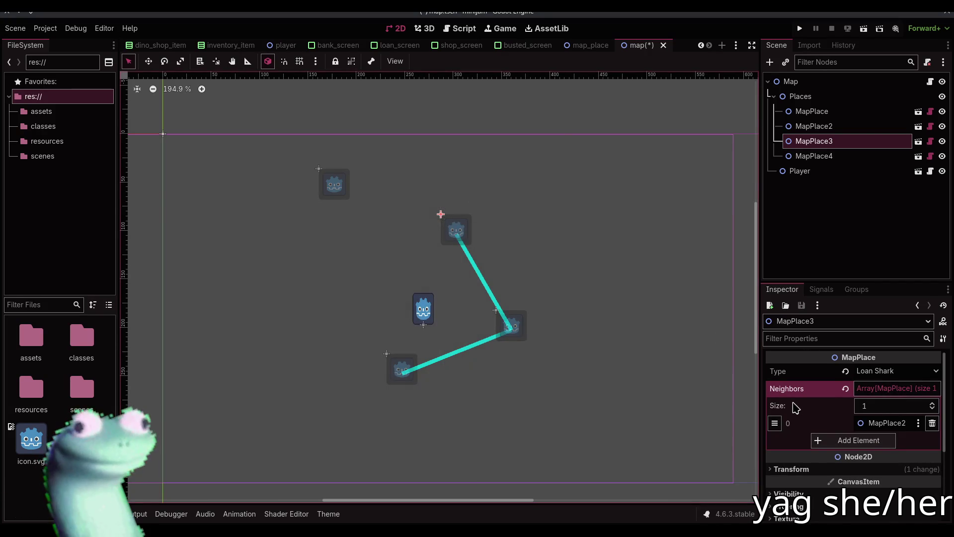
{"action": "left_click", "coordinate": [859, 440]}
{"action": "left_click", "coordinate": [883, 441]}
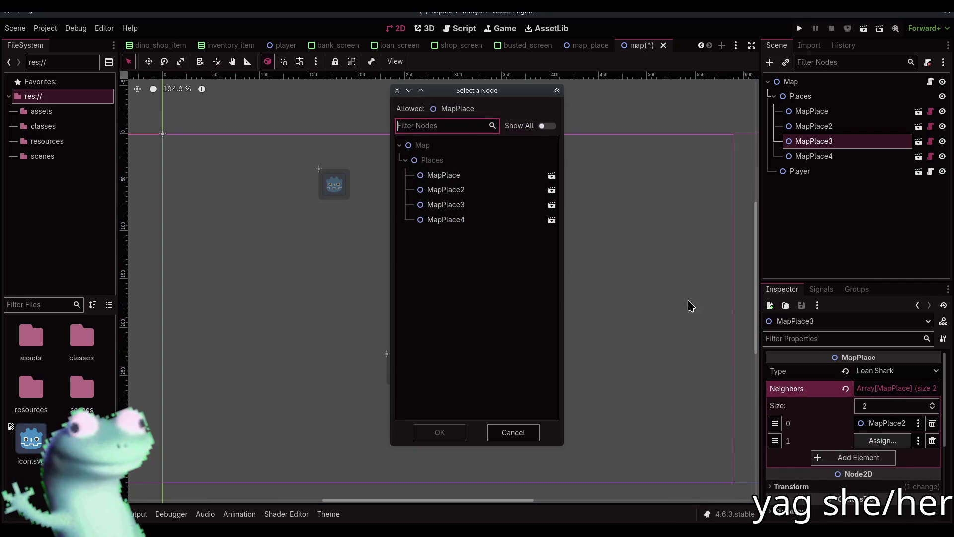
{"action": "double_click", "coordinate": [473, 219]}
{"action": "key", "text": "ctrl+s"}
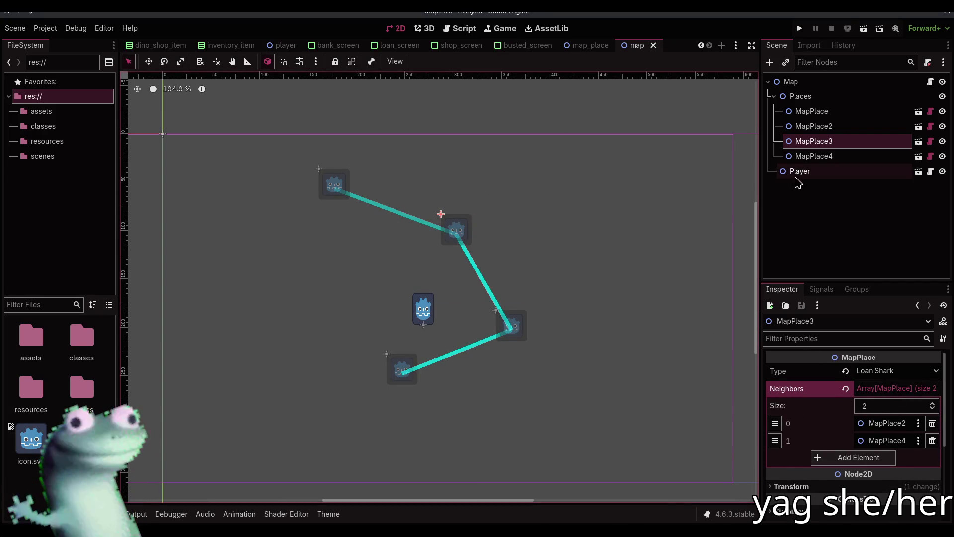
{"action": "left_click", "coordinate": [931, 441]}
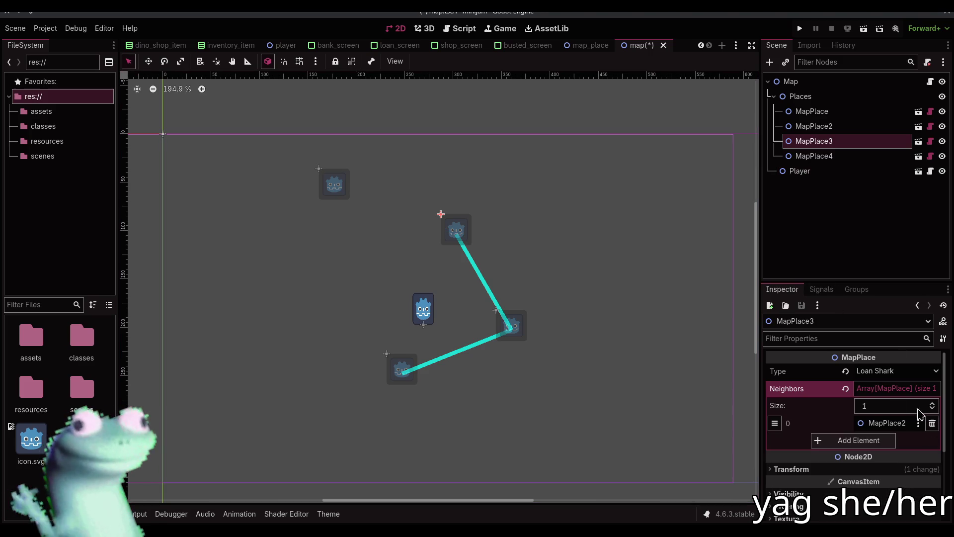
Set MapPlace4's neighbour to MapPlace3 and run the game.
{"action": "left_click", "coordinate": [815, 156]}
{"action": "left_click", "coordinate": [893, 389]}
{"action": "left_click", "coordinate": [859, 423]}
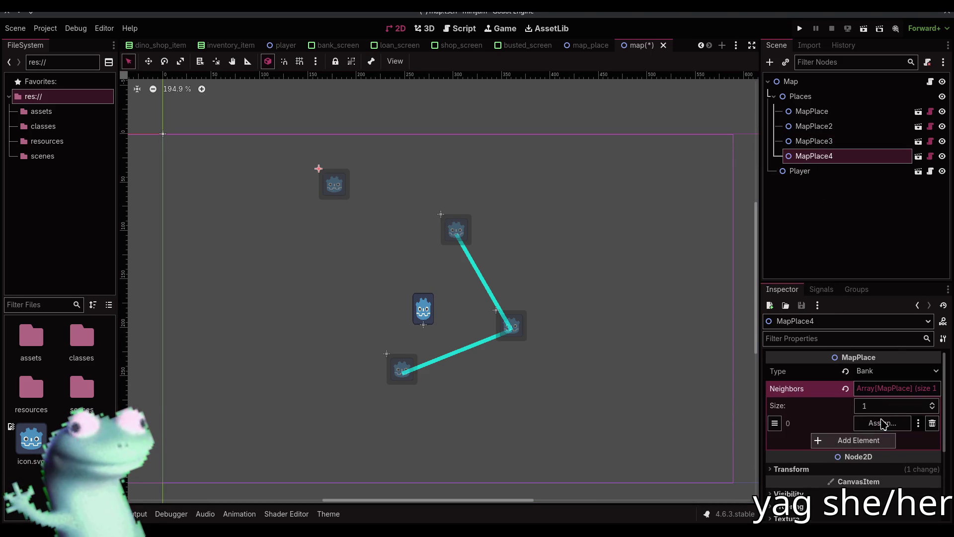
{"action": "left_click", "coordinate": [882, 423]}
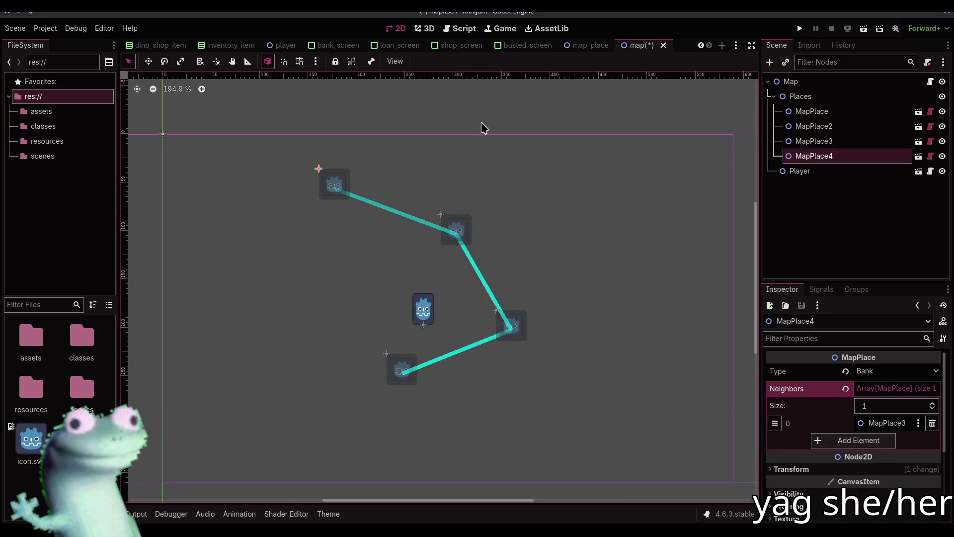
{"action": "key", "text": "F5"}
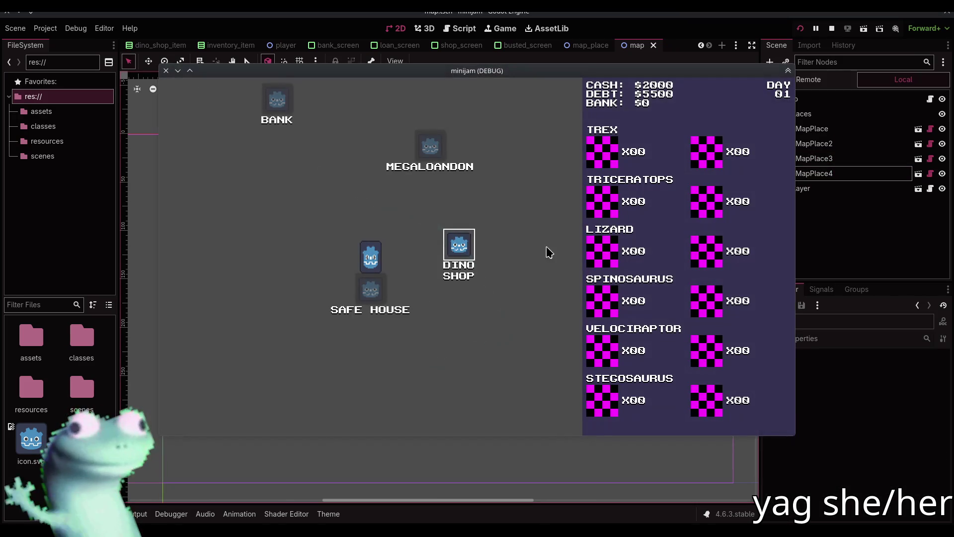
Stop the game and select the place-type match block in game.gd.
{"action": "left_click", "coordinate": [831, 28]}
{"action": "left_click", "coordinate": [460, 29]}
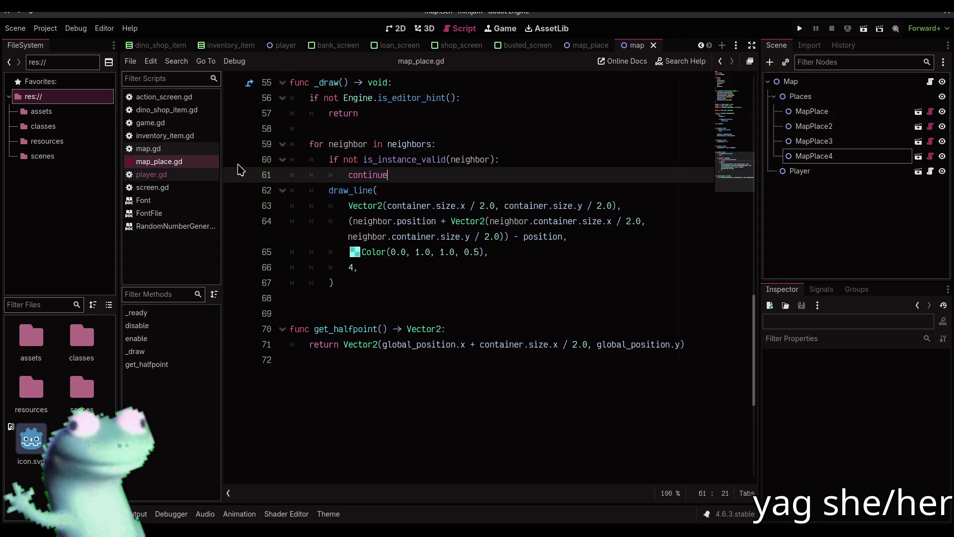
{"action": "left_click", "coordinate": [150, 123]}
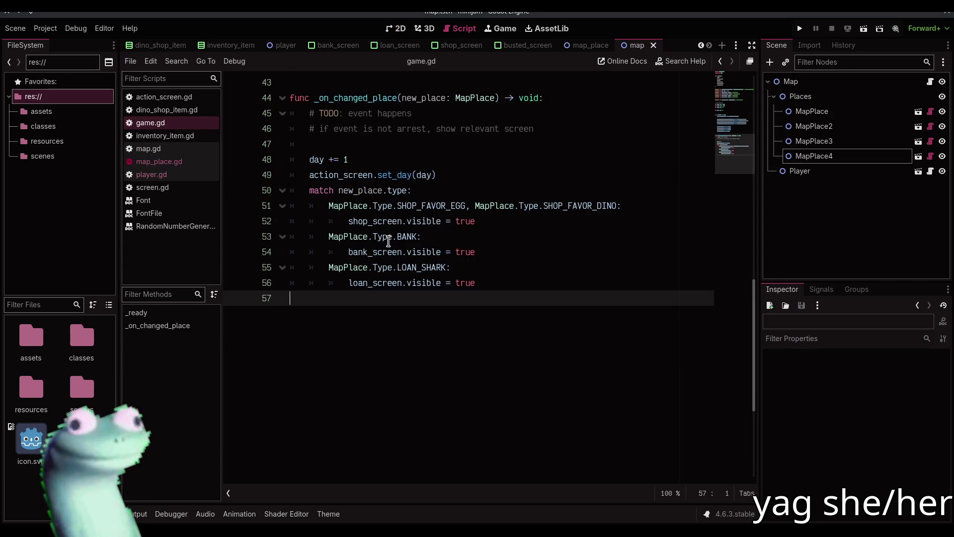
{"action": "mouse_move", "coordinate": [370, 193]}
{"action": "left_mouse_down"}
{"action": "mouse_move", "coordinate": [379, 294]}
{"action": "mouse_move", "coordinate": [381, 285]}
{"action": "left_mouse_up"}
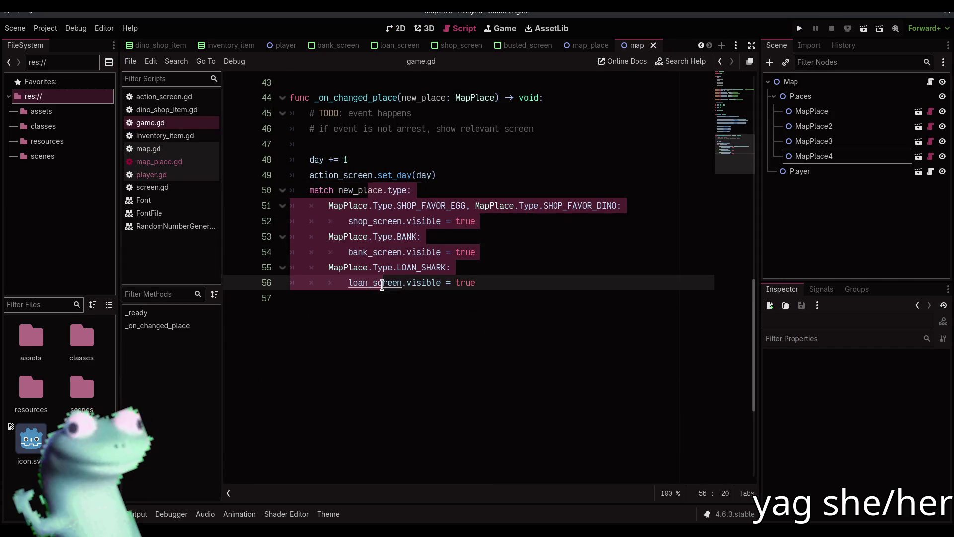
Playtest travelling to two map places, then close the game and return to the 2D map.
{"action": "key", "text": "F5"}
{"action": "left_click", "coordinate": [450, 247]}
{"action": "left_click", "coordinate": [396, 378]}
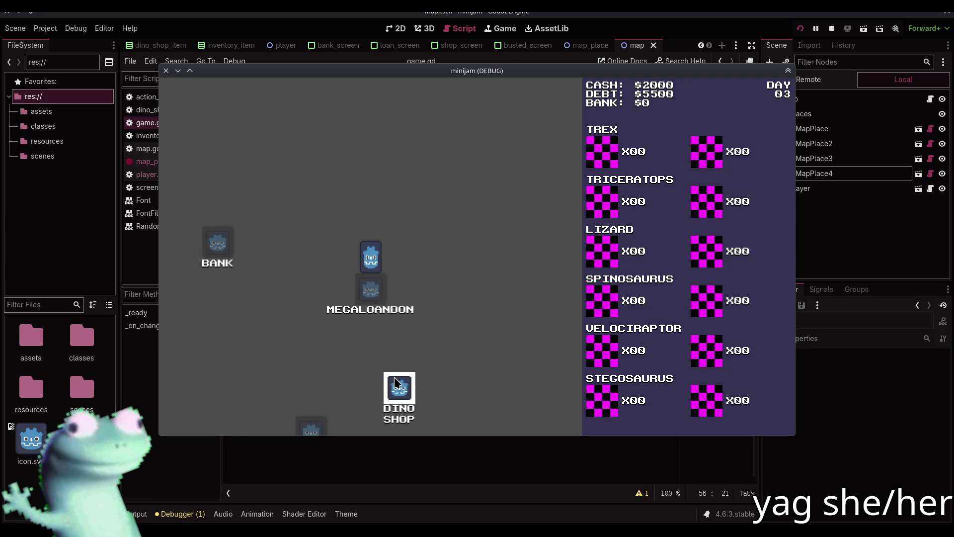
{"action": "left_click", "coordinate": [832, 28]}
{"action": "left_click", "coordinate": [396, 28]}
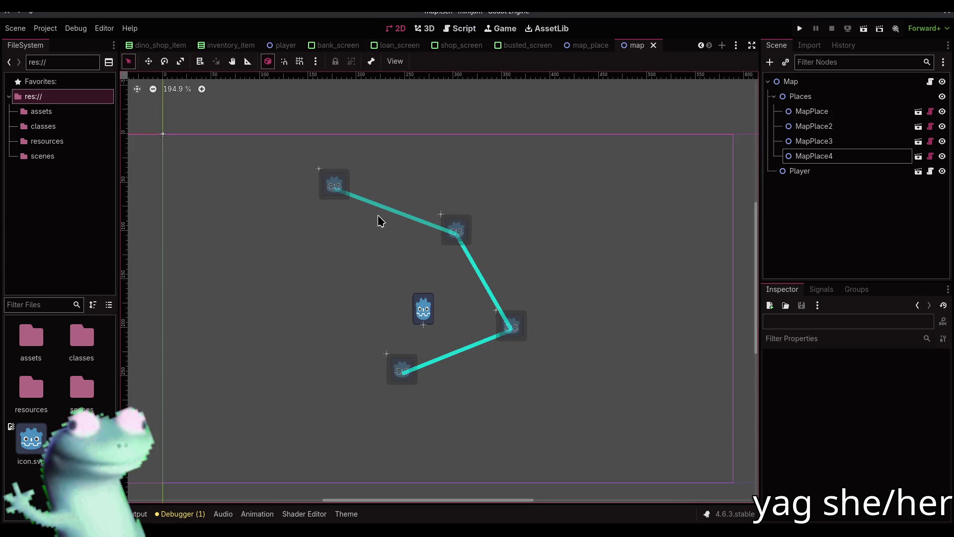
Add MapPlace4 as MapPlace3's second neighbour and run the scene with F6.
{"action": "left_click", "coordinate": [455, 229]}
{"action": "left_click", "coordinate": [873, 437]}
{"action": "left_click", "coordinate": [865, 438]}
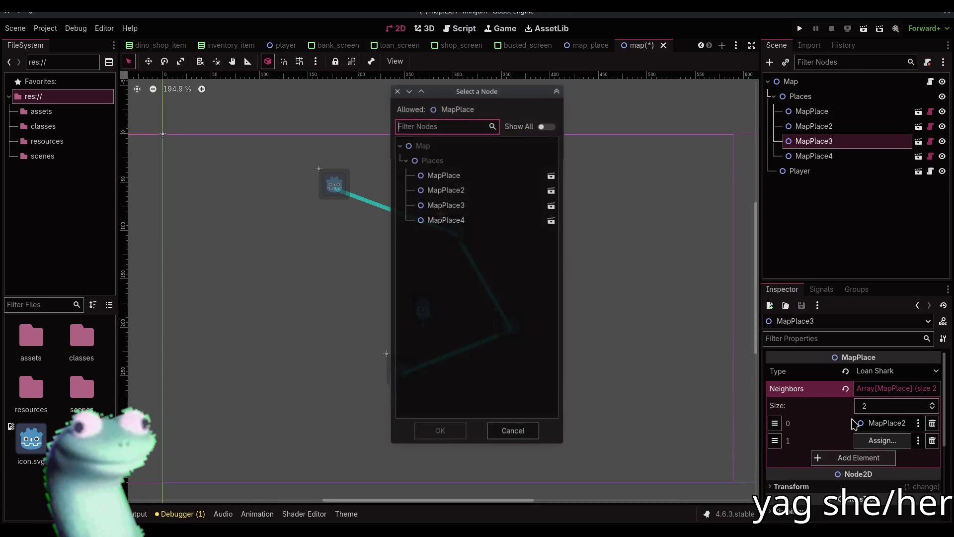
{"action": "left_click", "coordinate": [460, 221]}
{"action": "left_click", "coordinate": [441, 429]}
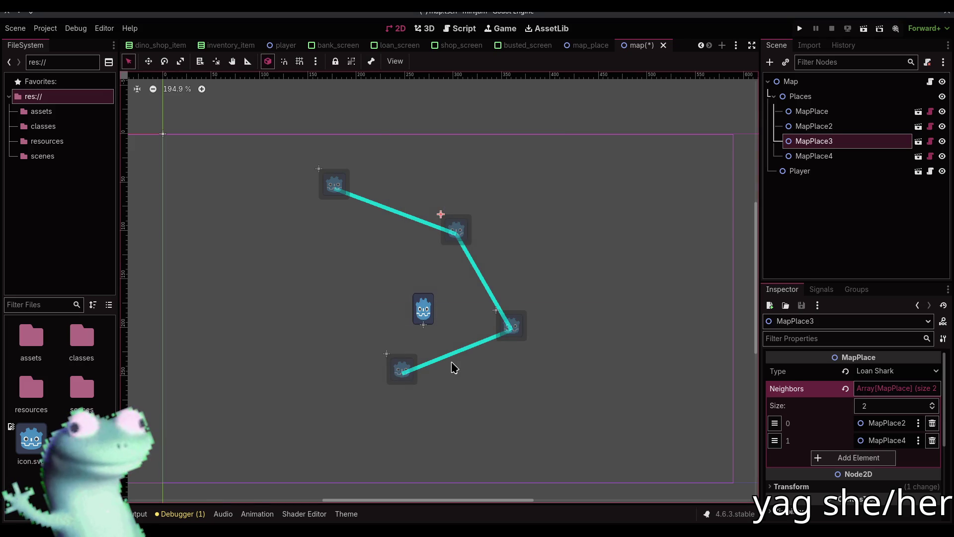
{"action": "key", "text": "F6"}
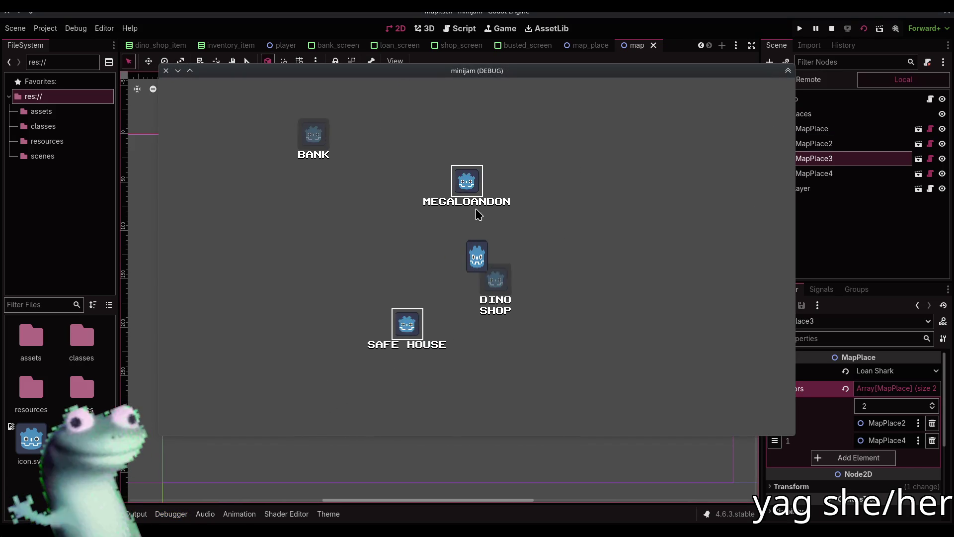
Playtest travelling between MEGALOANDON and BANK, then close the game window.
{"action": "left_click", "coordinate": [442, 200]}
{"action": "left_click", "coordinate": [343, 253]}
{"action": "left_click", "coordinate": [633, 339]}
{"action": "left_click", "coordinate": [831, 28]}
Relaunch the game and travel between MEGALOANDON, BANK, DINO SHOP and SAFE HOUSE.
{"action": "left_click", "coordinate": [799, 28]}
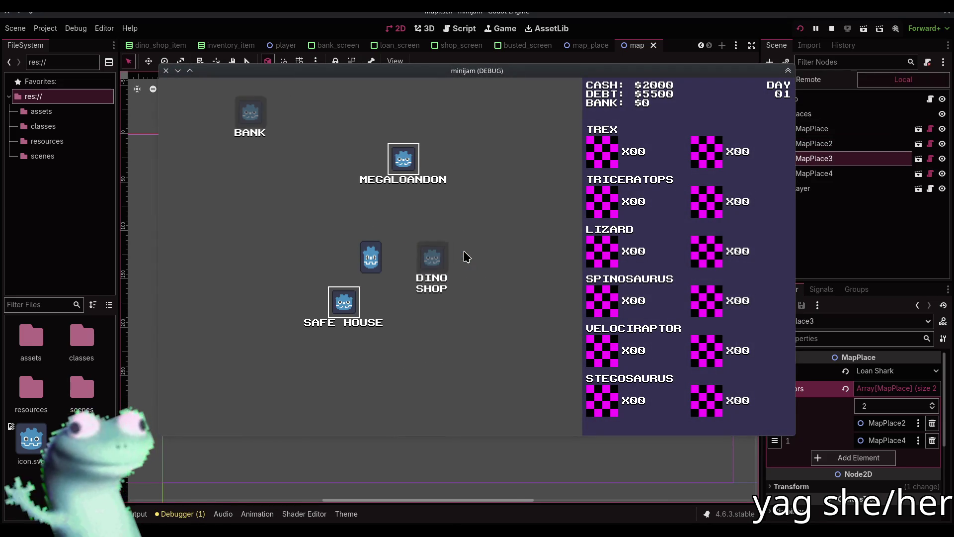
{"action": "left_click", "coordinate": [407, 157]}
{"action": "left_click", "coordinate": [208, 231]}
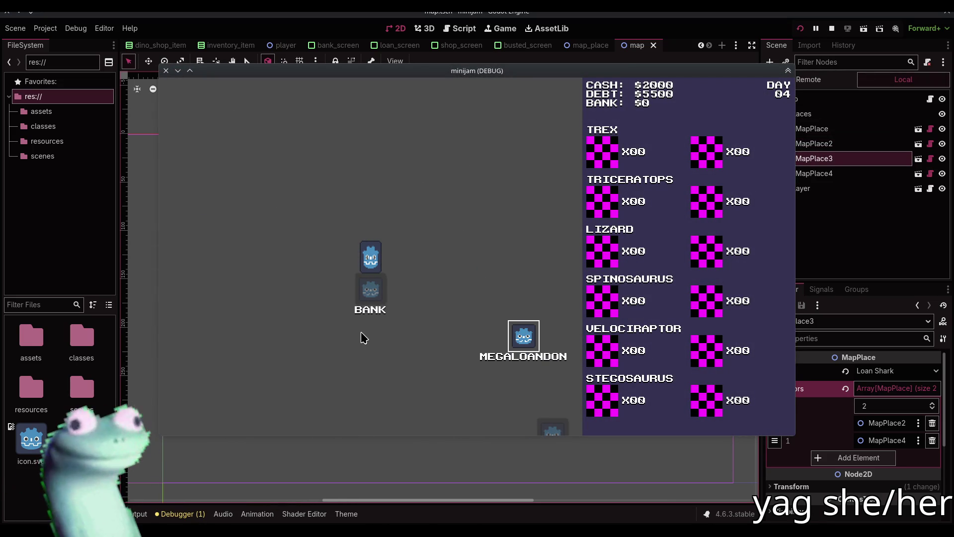
{"action": "left_click", "coordinate": [520, 340]}
{"action": "left_click", "coordinate": [442, 387]}
{"action": "left_click", "coordinate": [287, 334]}
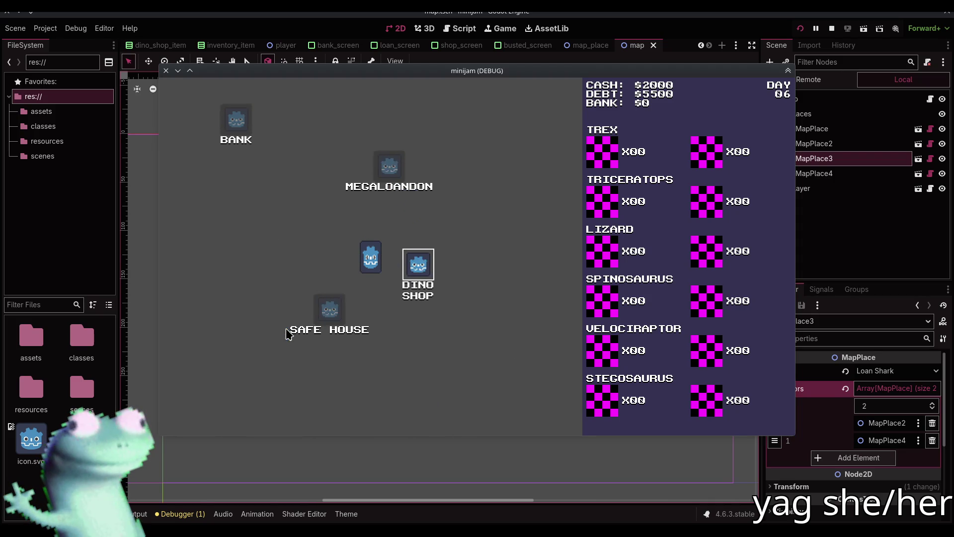
{"action": "left_click", "coordinate": [453, 248]}
{"action": "left_click", "coordinate": [347, 189]}
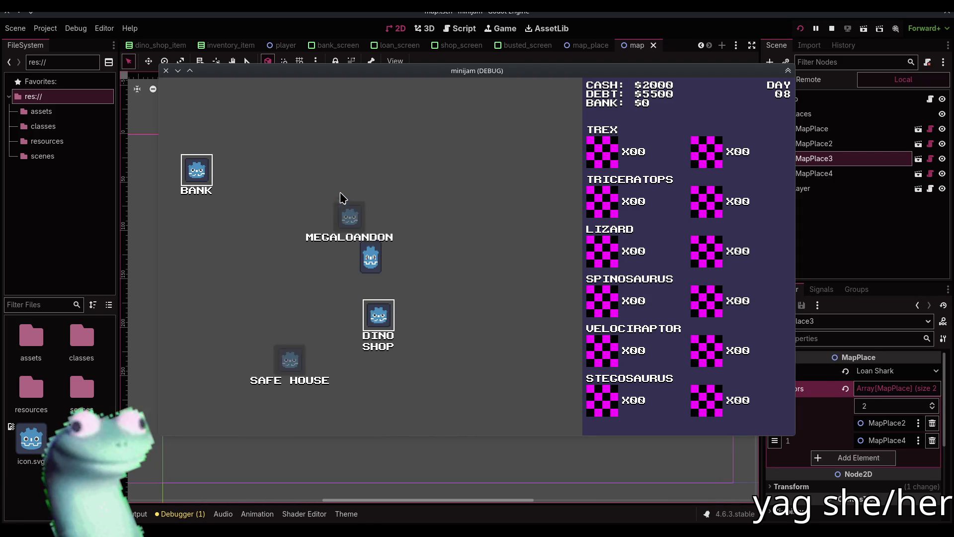
{"action": "left_click", "coordinate": [225, 250]}
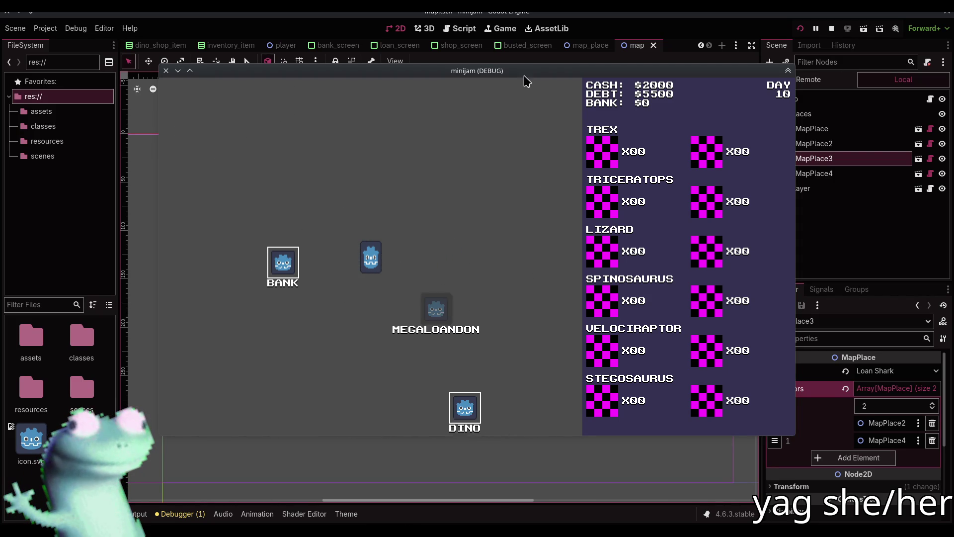
Toggle the game window to fullscreen and back, then stop the game.
{"action": "double_click", "coordinate": [522, 70]}
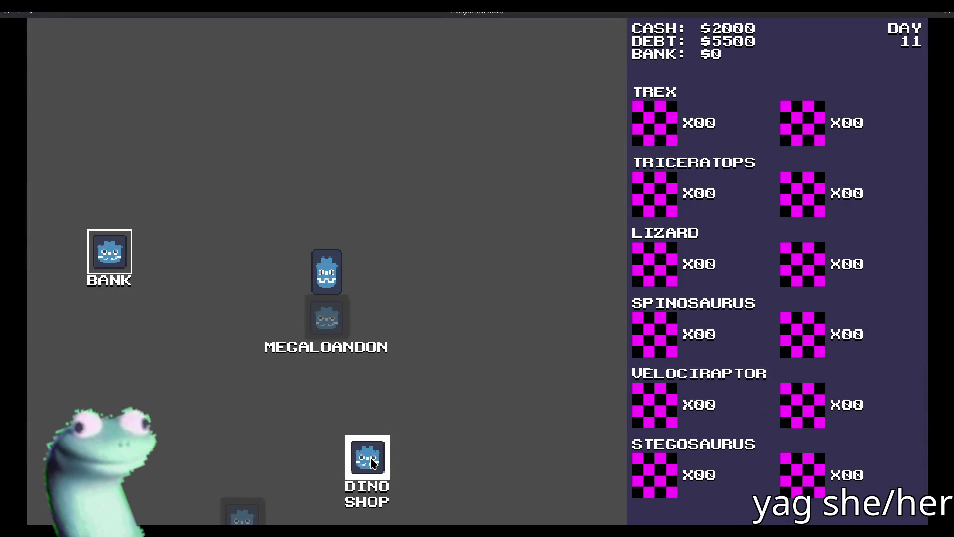
{"action": "double_click", "coordinate": [495, 14]}
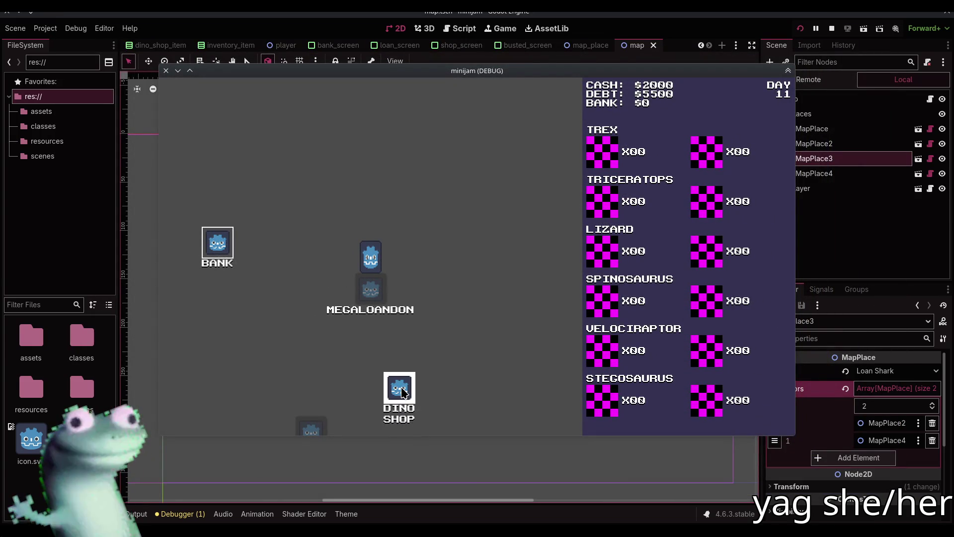
{"action": "key", "text": "F8"}
Set Display > Window Stretch Aspect to keep_width in Project Settings and rerun the game.
{"action": "left_click", "coordinate": [46, 29]}
{"action": "left_click", "coordinate": [55, 41]}
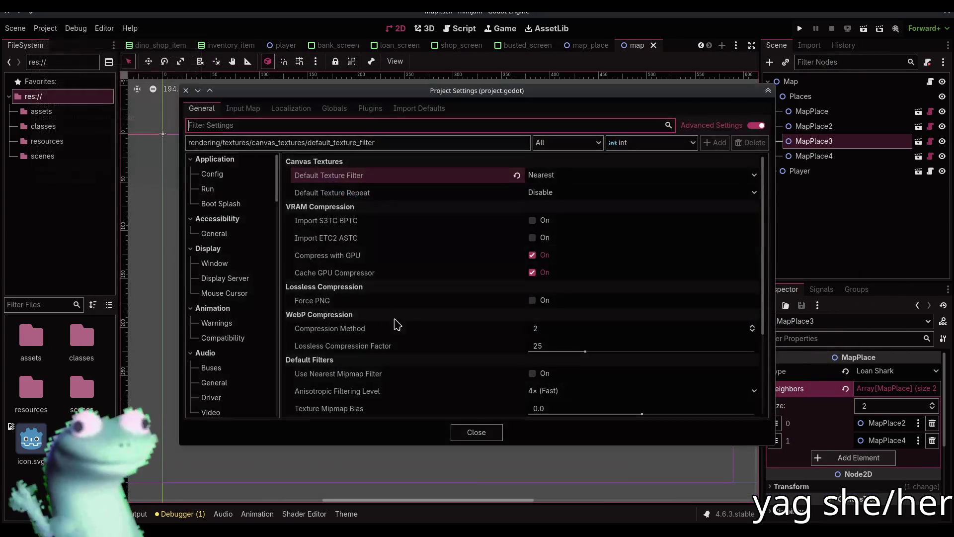
{"action": "scroll", "coordinate": [239, 308], "scroll_direction": "down", "scroll_amount": 10}
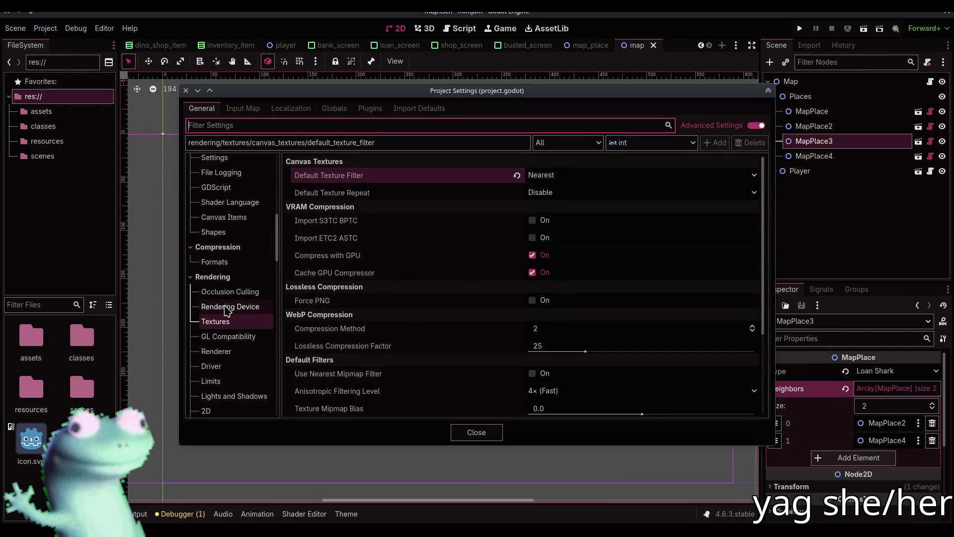
{"action": "scroll", "coordinate": [243, 318], "scroll_direction": "up", "scroll_amount": 10}
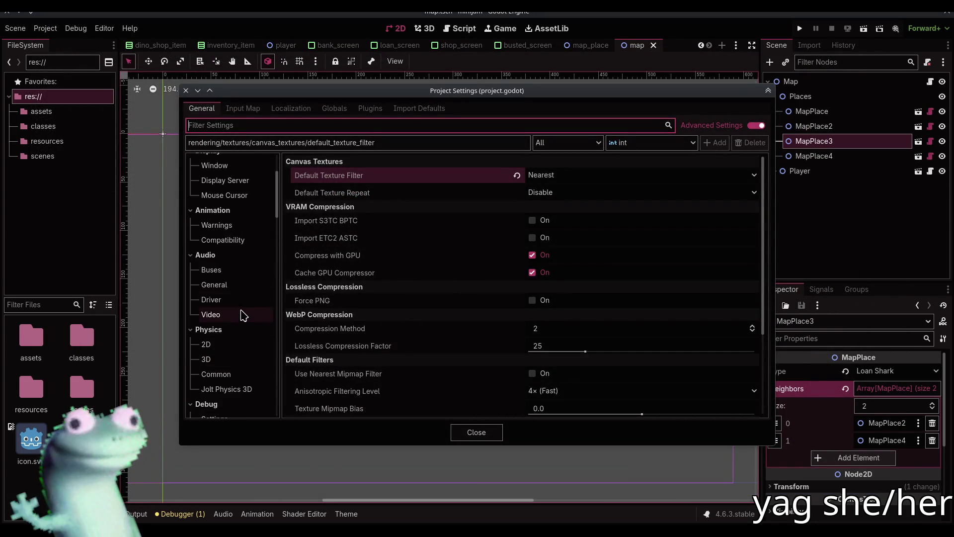
{"action": "left_click", "coordinate": [232, 265]}
{"action": "scroll", "coordinate": [426, 324], "scroll_direction": "down", "scroll_amount": 8}
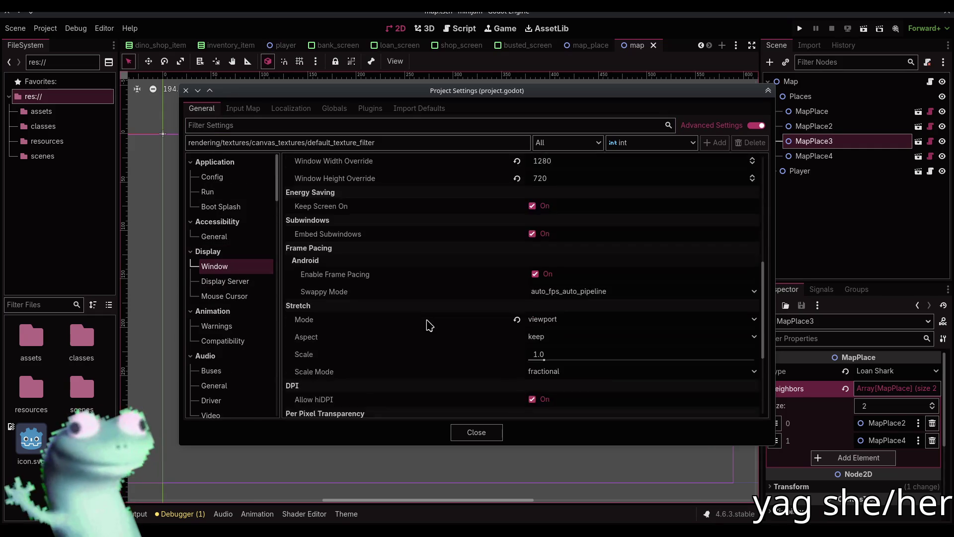
{"action": "left_click", "coordinate": [539, 245]}
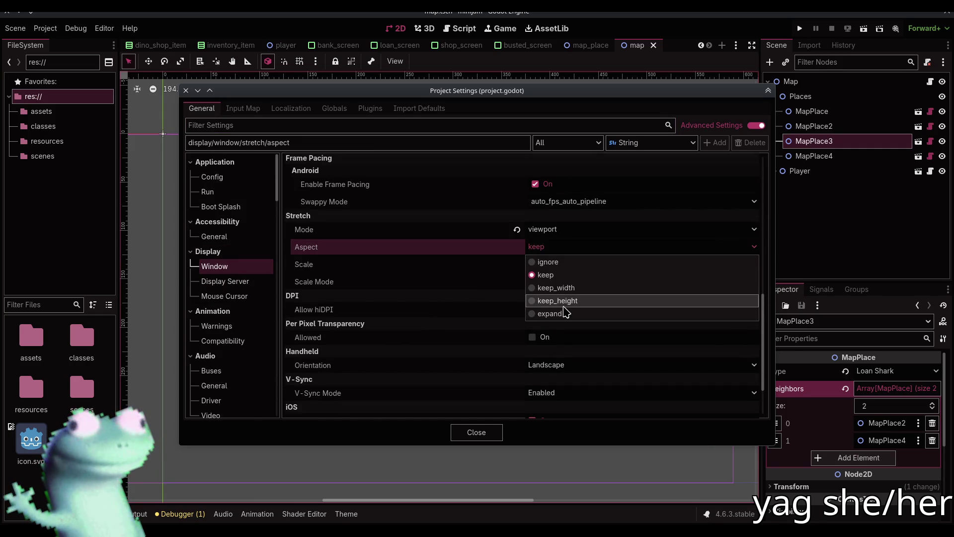
{"action": "left_click", "coordinate": [552, 288]}
{"action": "left_click", "coordinate": [481, 432]}
{"action": "key", "text": "F5"}
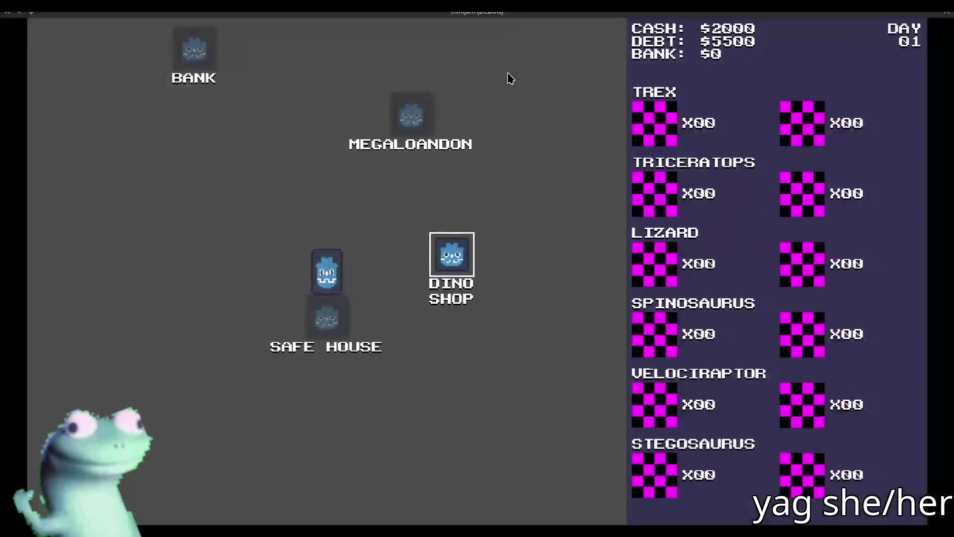
Playtest the game by traveling to the Dino Shop, Megaloandon and the Bank, then close it.
{"action": "left_click", "coordinate": [446, 267]}
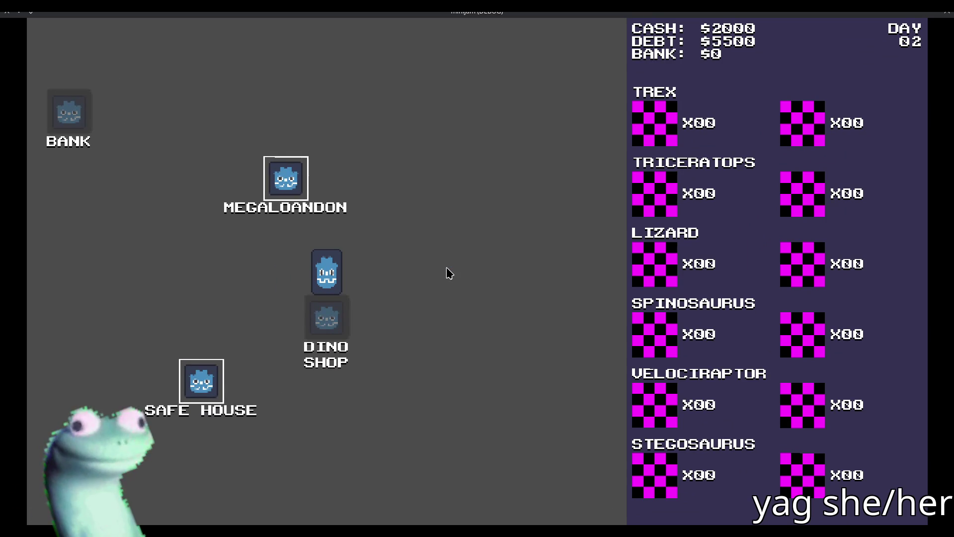
{"action": "left_click", "coordinate": [279, 184]}
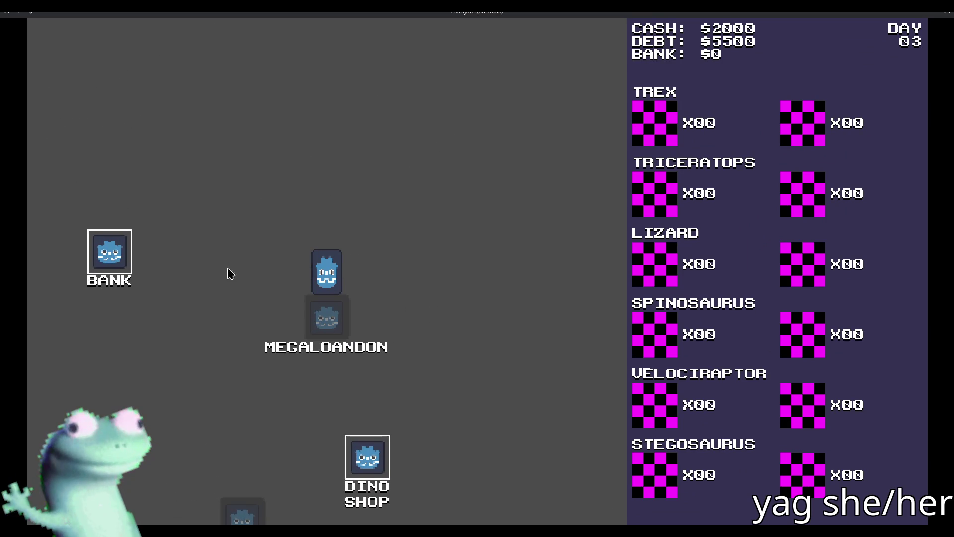
{"action": "double_click", "coordinate": [459, 17]}
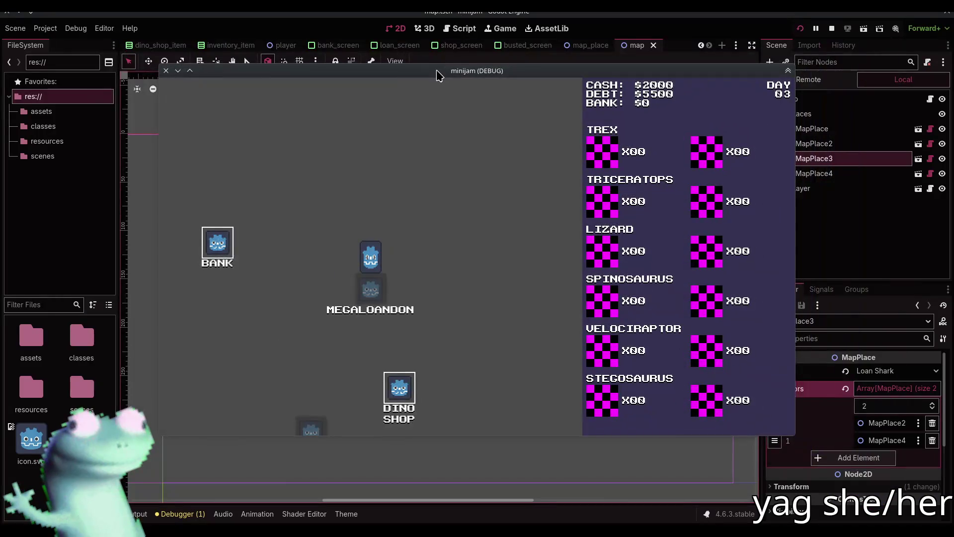
{"action": "double_click", "coordinate": [437, 75]}
{"action": "left_click", "coordinate": [110, 251]}
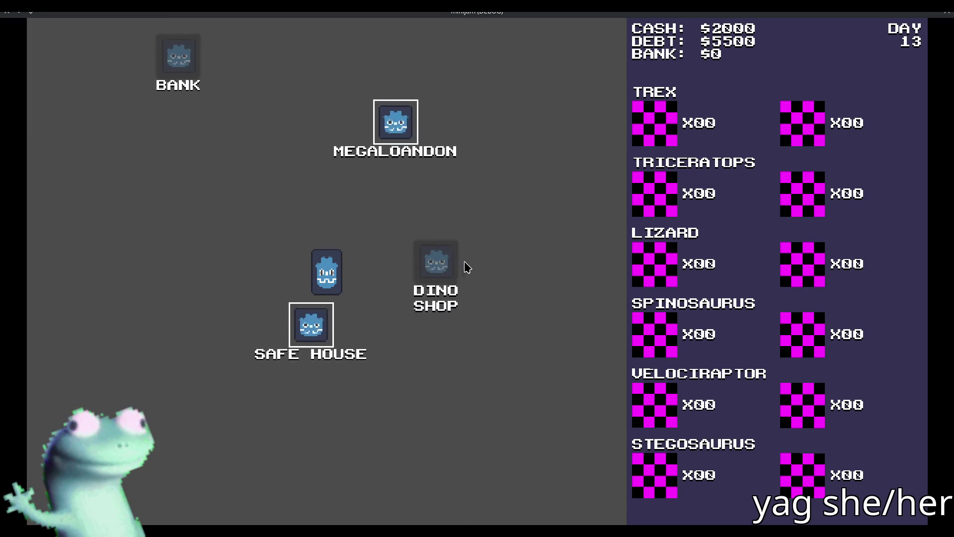
{"action": "left_click", "coordinate": [6, 12]}
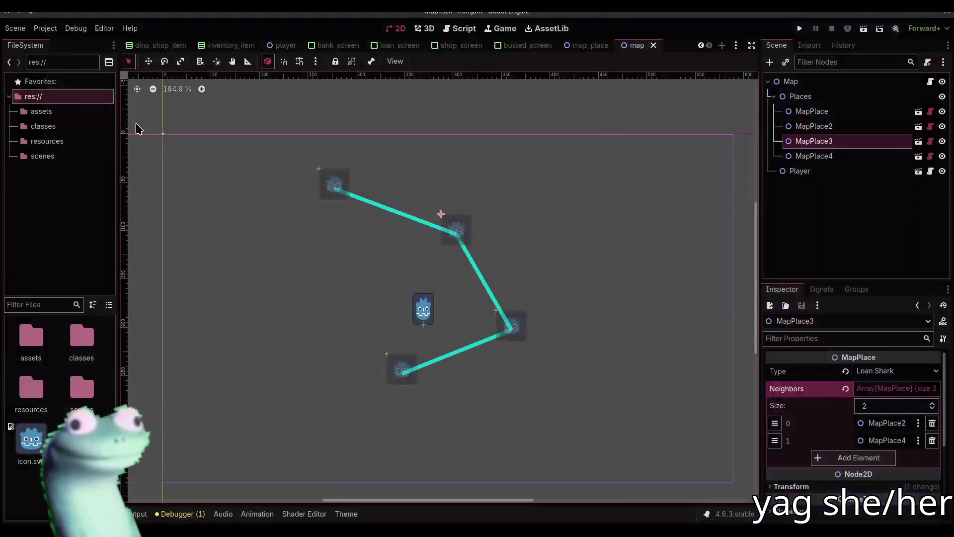
Return to game.gd and run git status in the drop-down terminal to list changed files.
{"action": "left_click", "coordinate": [459, 28]}
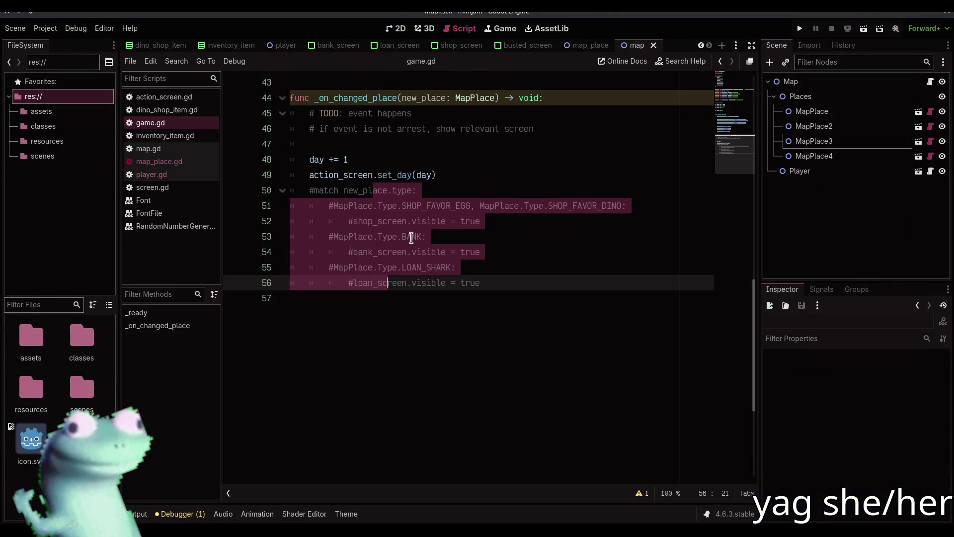
{"action": "left_click", "coordinate": [481, 292]}
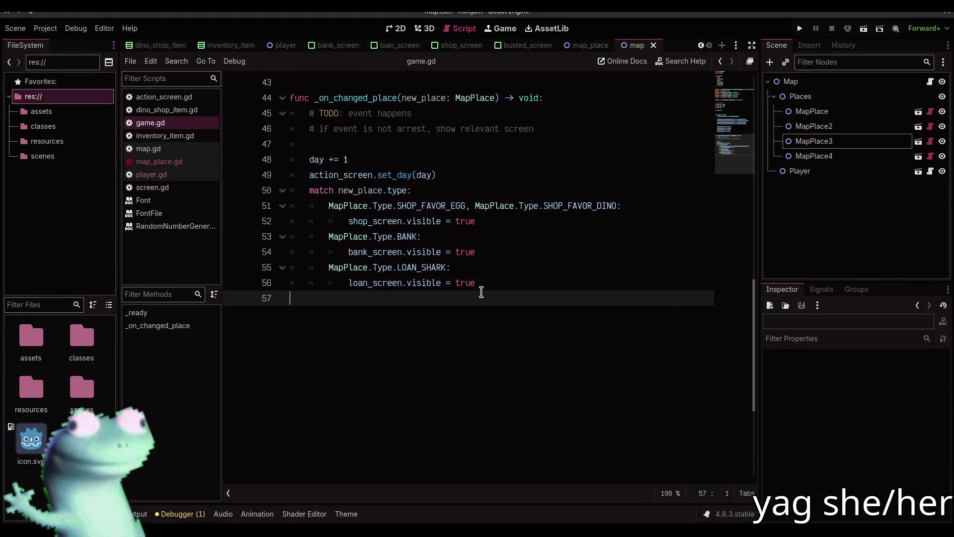
{"action": "key", "text": "F12"}
{"action": "type", "text": "git status"}
{"action": "key", "text": "Return"}
Stage all changes with git add . and pull the latest changes from the remote.
{"action": "type", "text": "git ass ."}
{"action": "key", "text": "Return"}
{"action": "type", "text": "gi"}
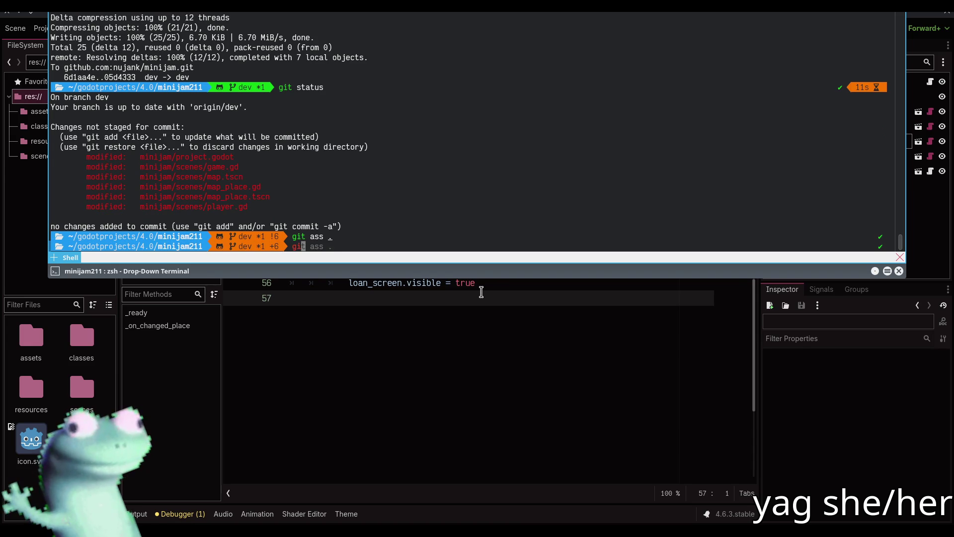
{"action": "type", "text": "t"}
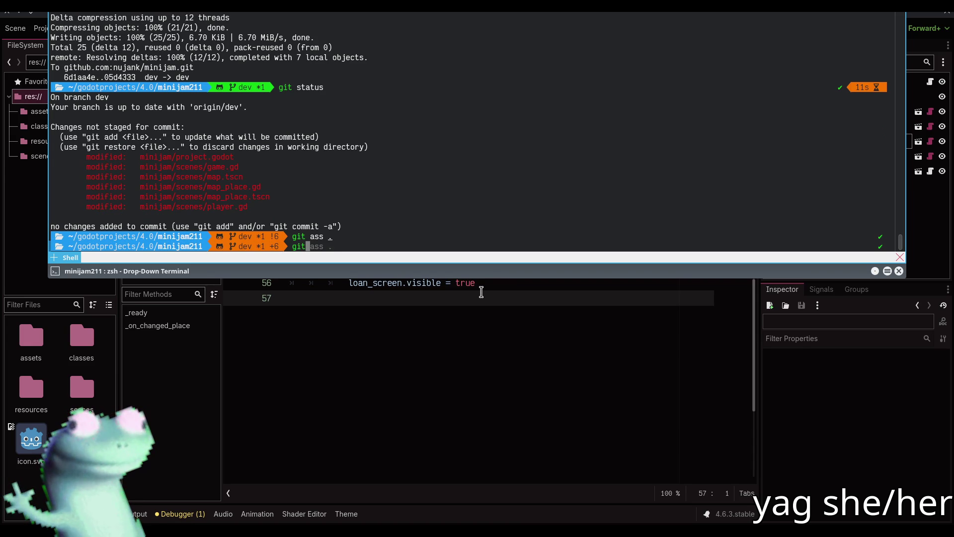
{"action": "type", "text": " pu"}
{"action": "key", "text": "BackSpace"}
{"action": "key", "text": "BackSpace"}
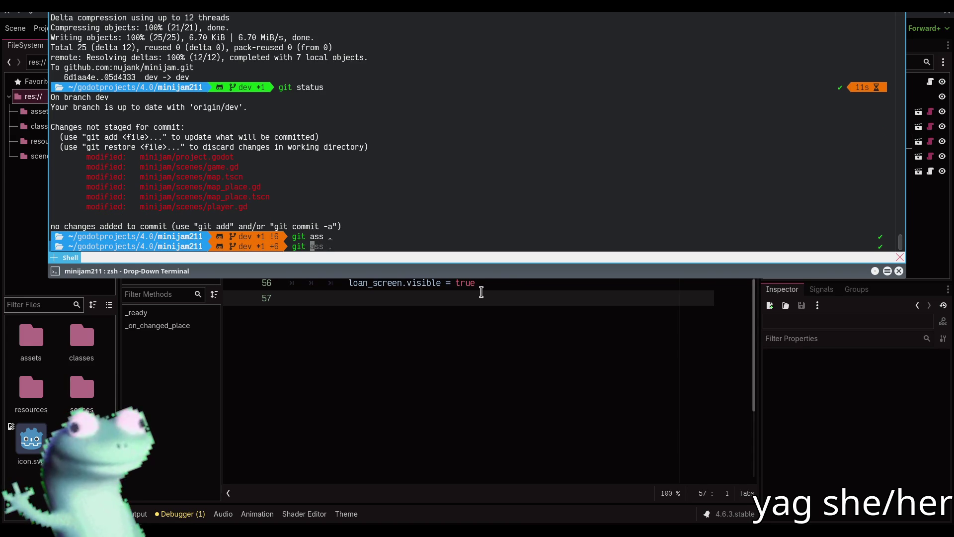
{"action": "type", "text": "l"}
{"action": "key", "text": "Return"}
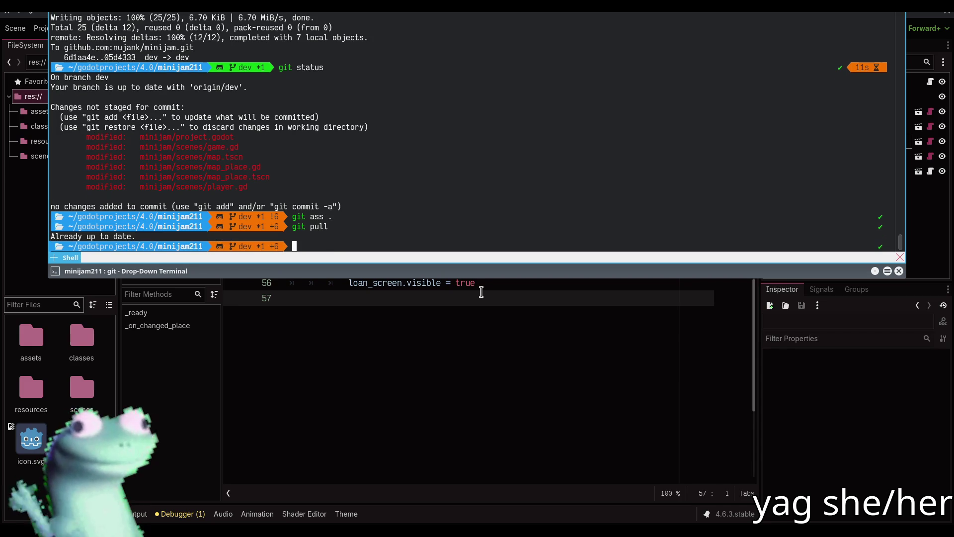
Commit with the message 'moving and neighbor', push it, and hide the terminal.
{"action": "type", "text": "git co"}
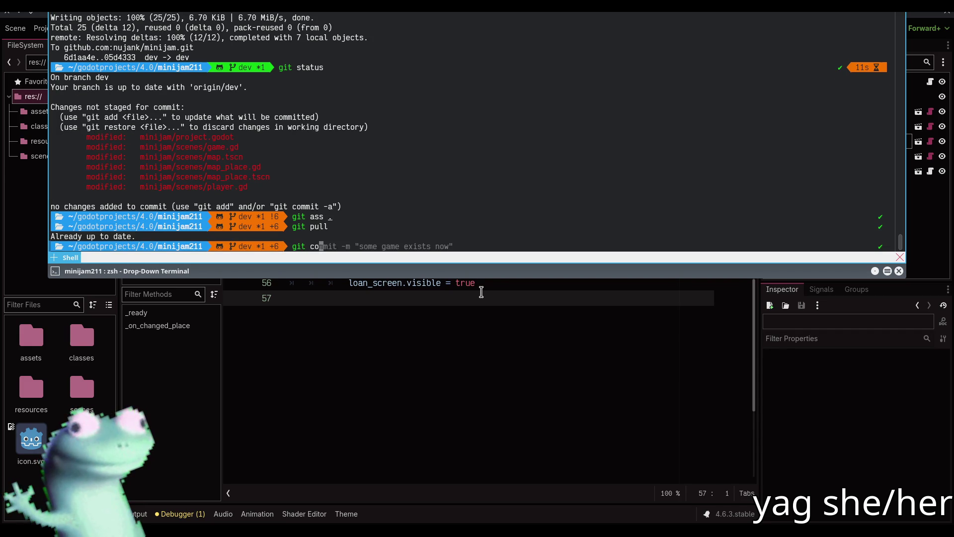
{"action": "type", "text": "mmit -m \""}
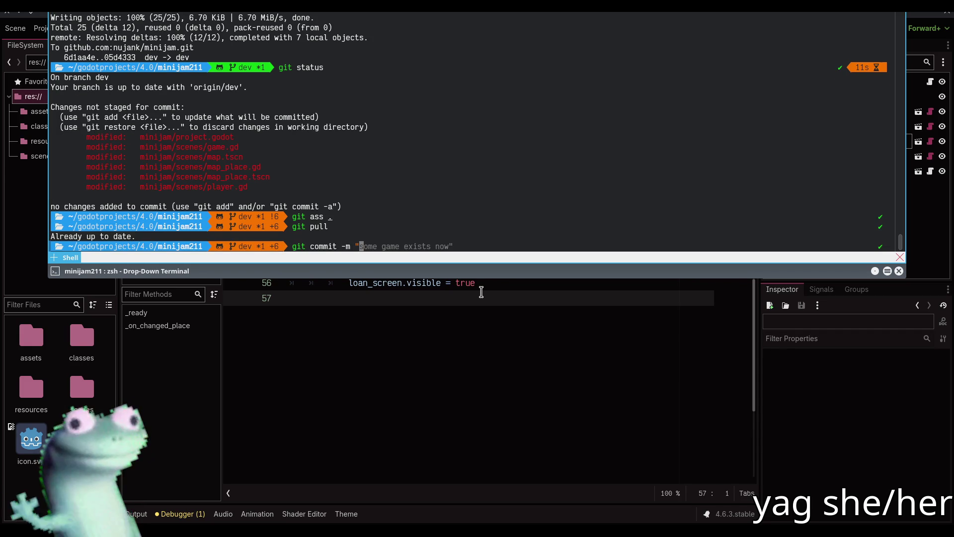
{"action": "type", "text": "mo"}
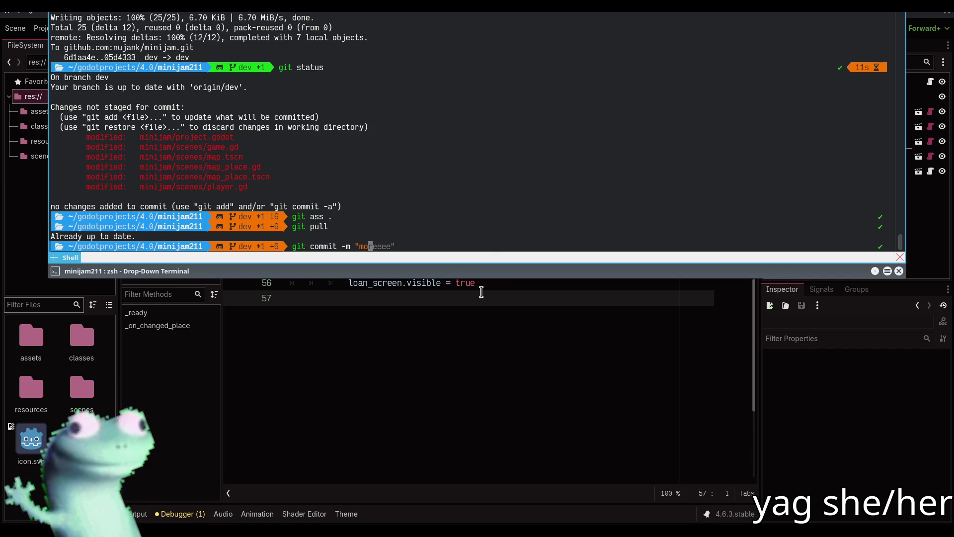
{"action": "type", "text": "ving and neighbors\""}
{"action": "key", "text": "Return"}
{"action": "type", "text": "git push"}
{"action": "key", "text": "Return"}
{"action": "key", "text": "F12"}
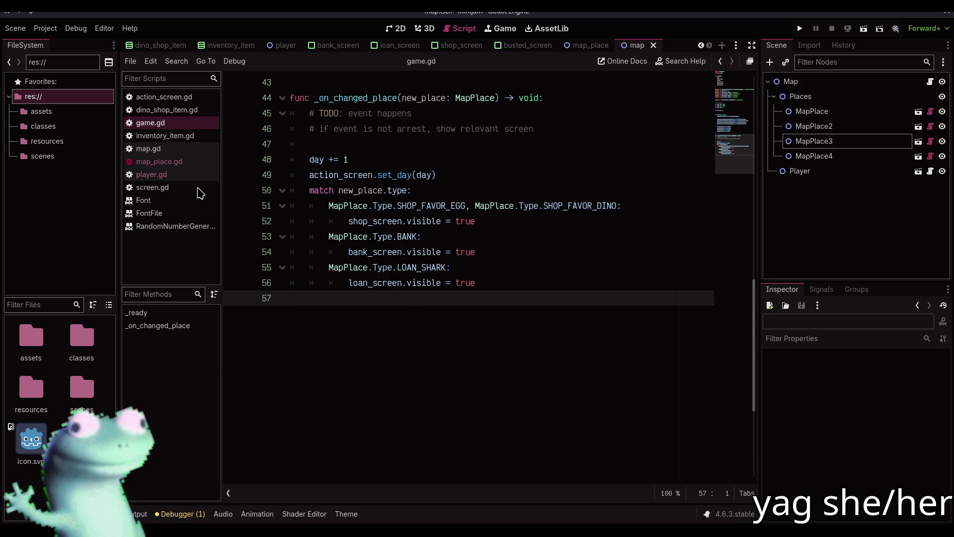
Review game.gd around line 47, then switch to the 2D map scene.
{"action": "scroll", "coordinate": [481, 345], "scroll_direction": "up", "scroll_amount": 3}
{"action": "left_click", "coordinate": [437, 283]}
{"action": "scroll", "coordinate": [437, 283], "scroll_direction": "up", "scroll_amount": 4}
{"action": "scroll", "coordinate": [437, 283], "scroll_direction": "down", "scroll_amount": 4}
{"action": "left_click", "coordinate": [396, 28]}
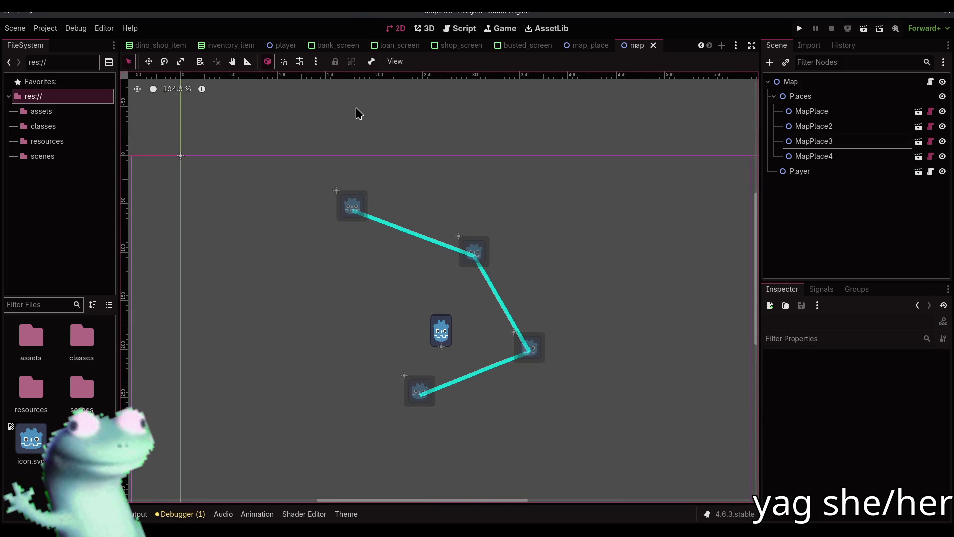
Reopen game.gd and inspect the code at lines 37 and 42.
{"action": "left_click", "coordinate": [459, 28]}
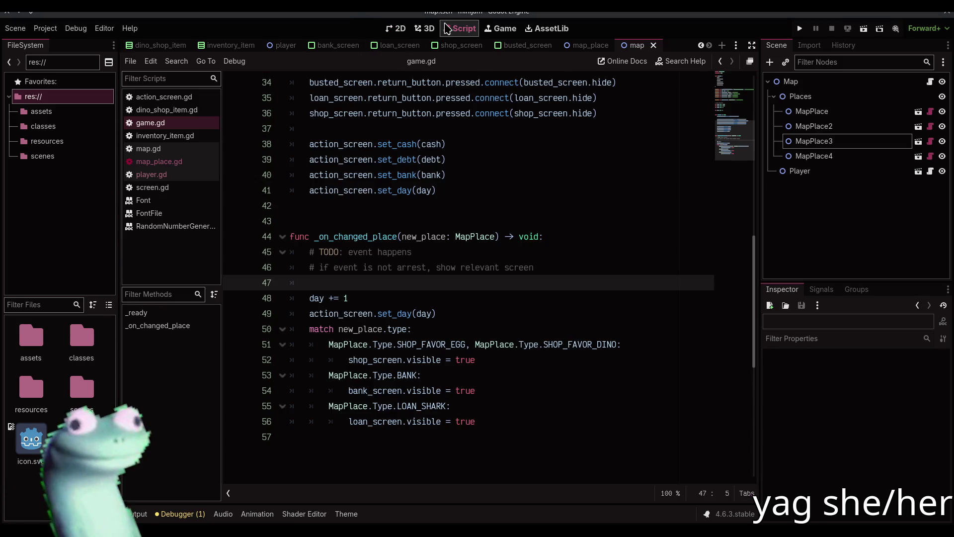
{"action": "left_click", "coordinate": [327, 133]}
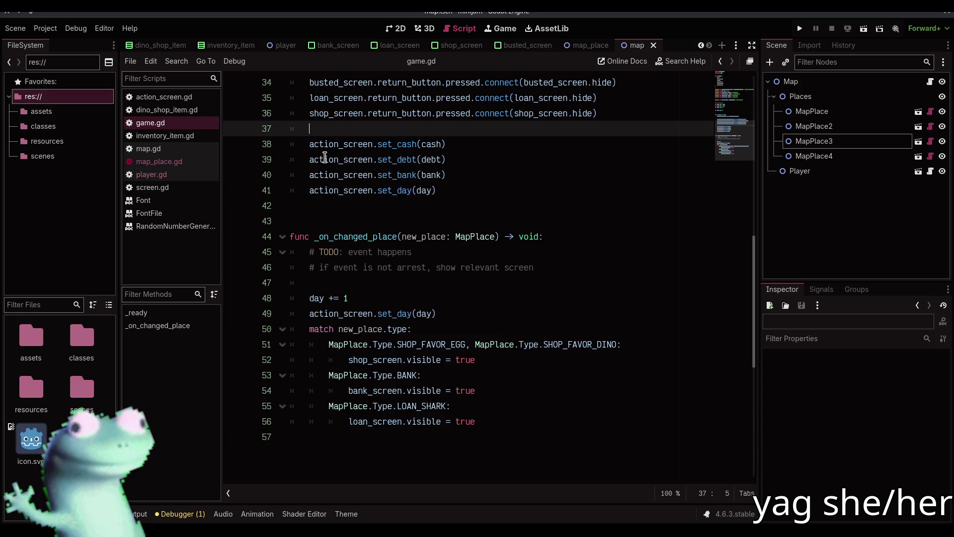
{"action": "mouse_move", "coordinate": [332, 173]}
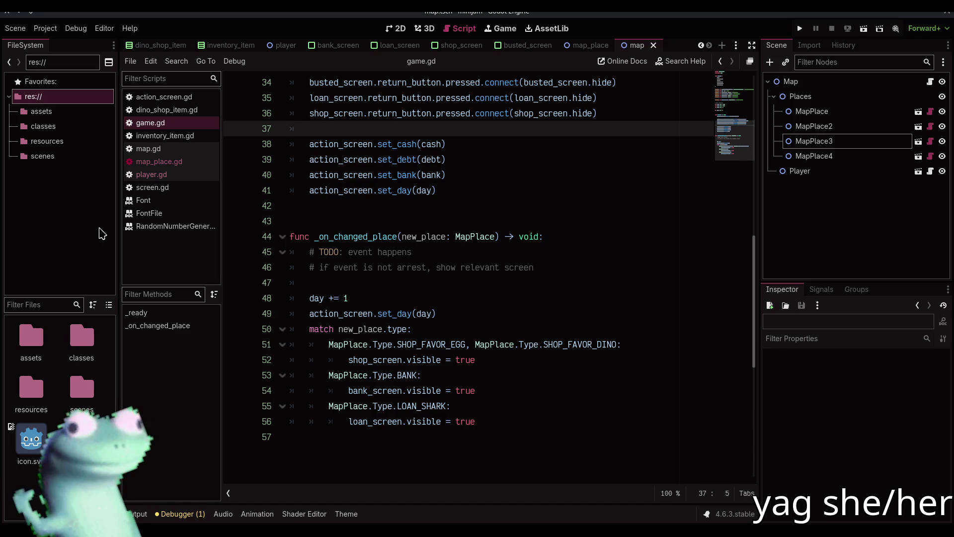
{"action": "left_click", "coordinate": [371, 212]}
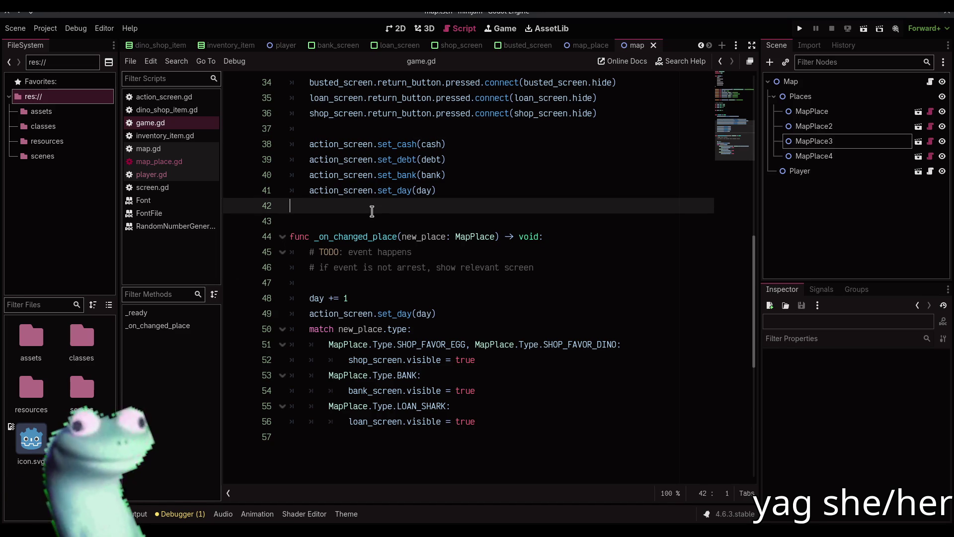
{"action": "scroll", "coordinate": [350, 47], "scroll_direction": "up", "scroll_amount": 2}
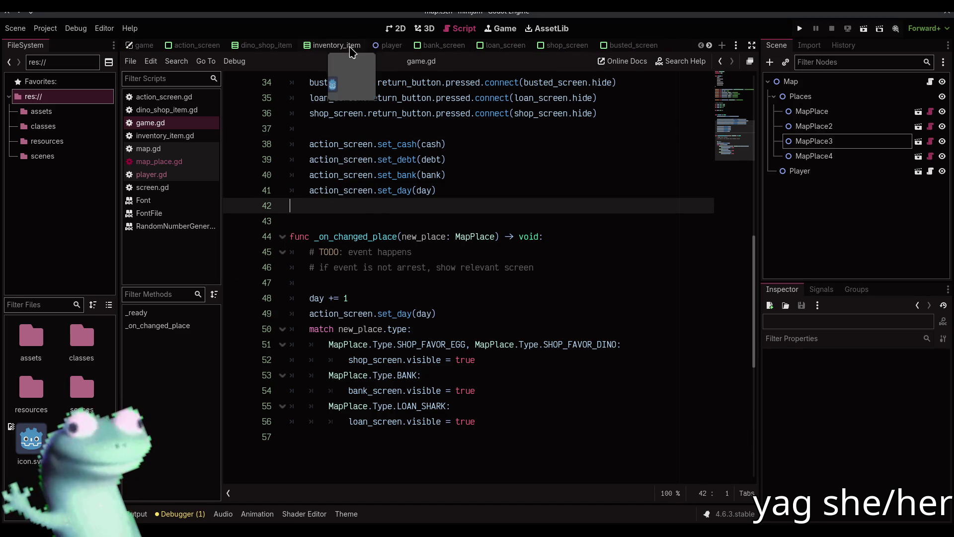
Look over the map scene in 2D, then open the action_screen scene.
{"action": "left_click", "coordinate": [400, 29]}
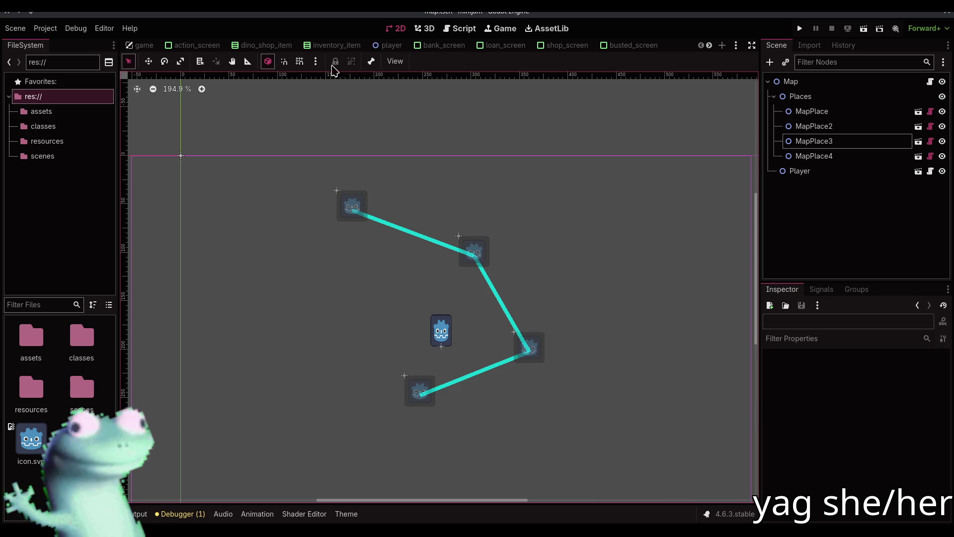
{"action": "scroll", "coordinate": [276, 46], "scroll_direction": "down", "scroll_amount": 2}
{"action": "scroll", "coordinate": [276, 46], "scroll_direction": "up", "scroll_amount": 2}
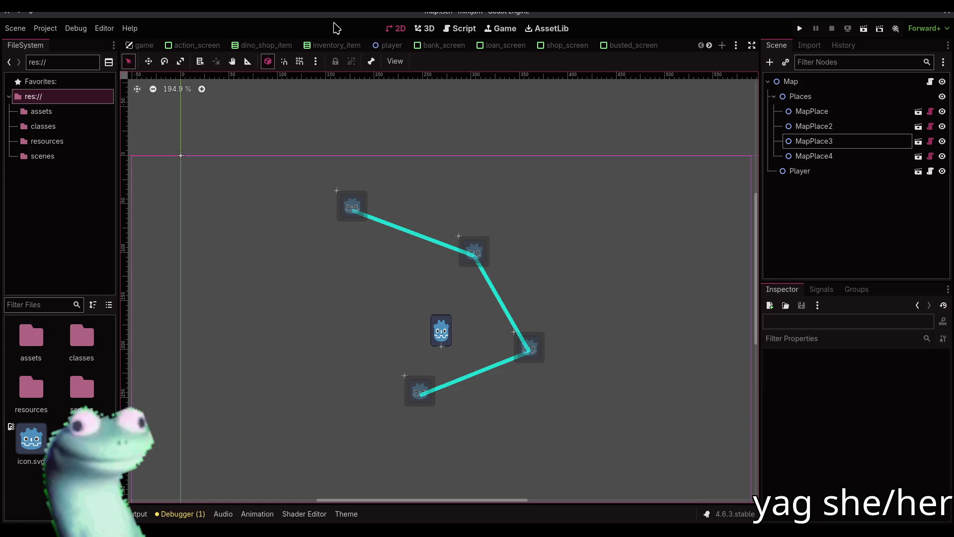
{"action": "left_click", "coordinate": [195, 46]}
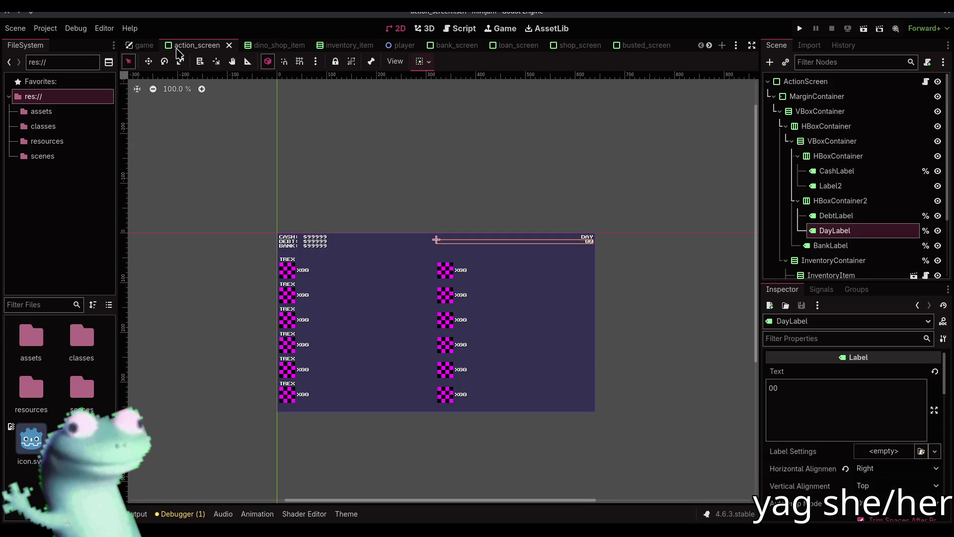
Rename the first two inventory items TRexItem and TriceratopsItem.
{"action": "scroll", "coordinate": [309, 271], "scroll_direction": "up", "scroll_amount": 3}
{"action": "left_click", "coordinate": [280, 253]}
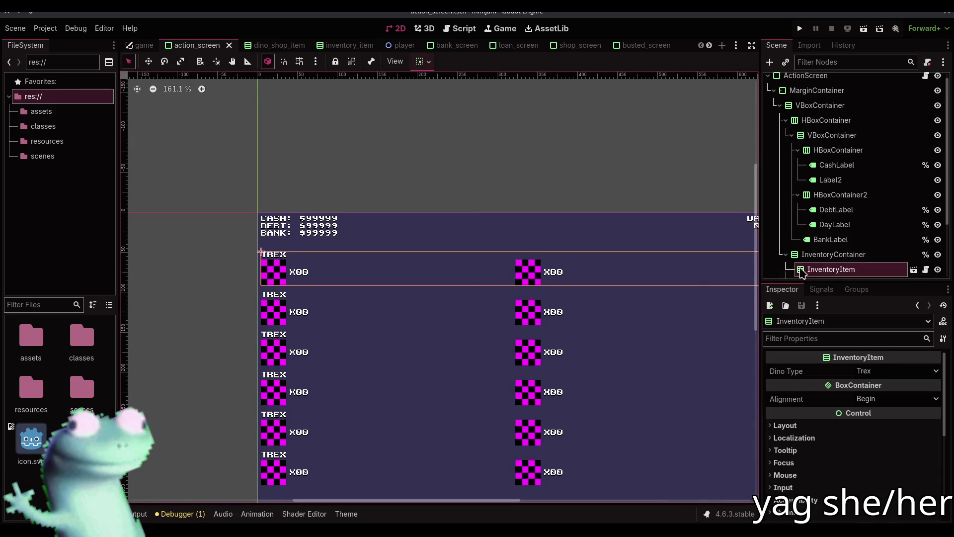
{"action": "left_click", "coordinate": [787, 126]}
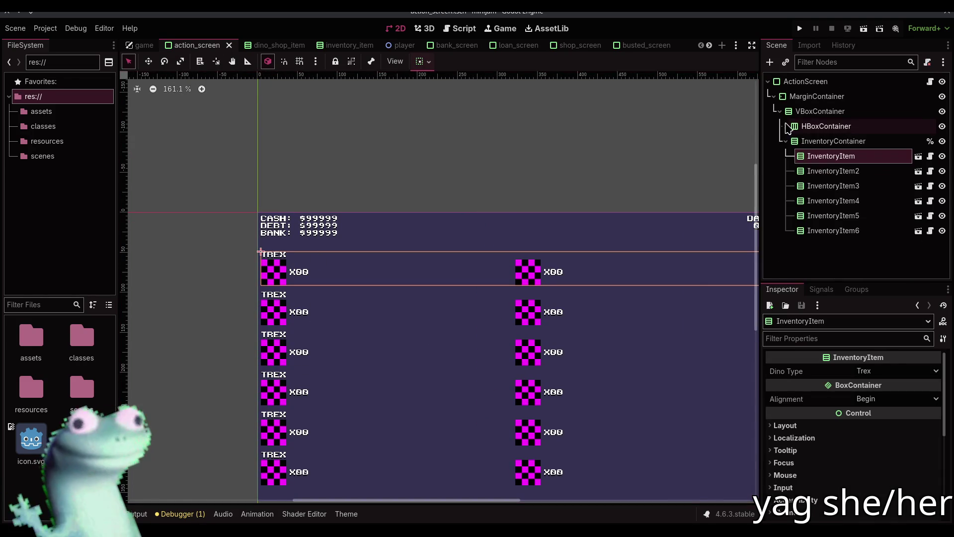
{"action": "double_click", "coordinate": [820, 158]}
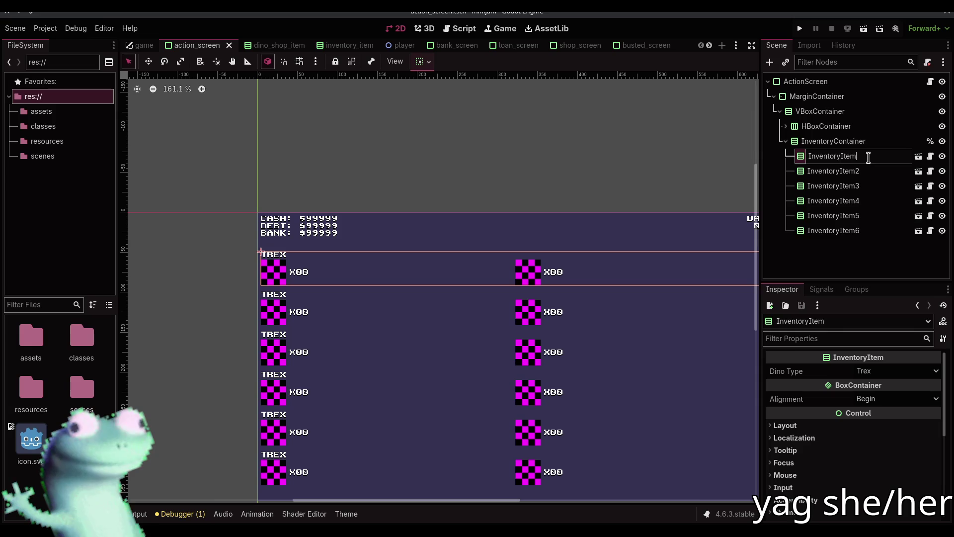
{"action": "type", "text": "TRex"}
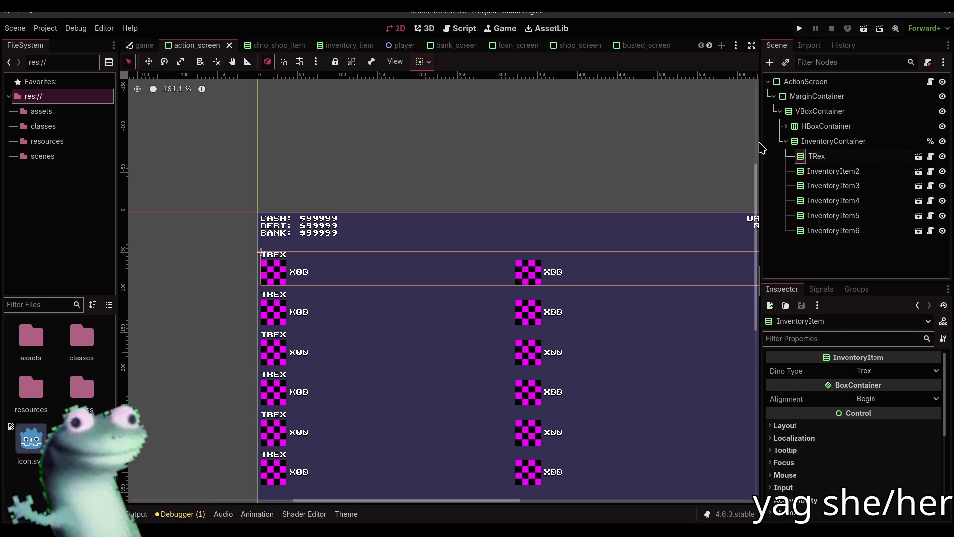
{"action": "key", "text": "Return"}
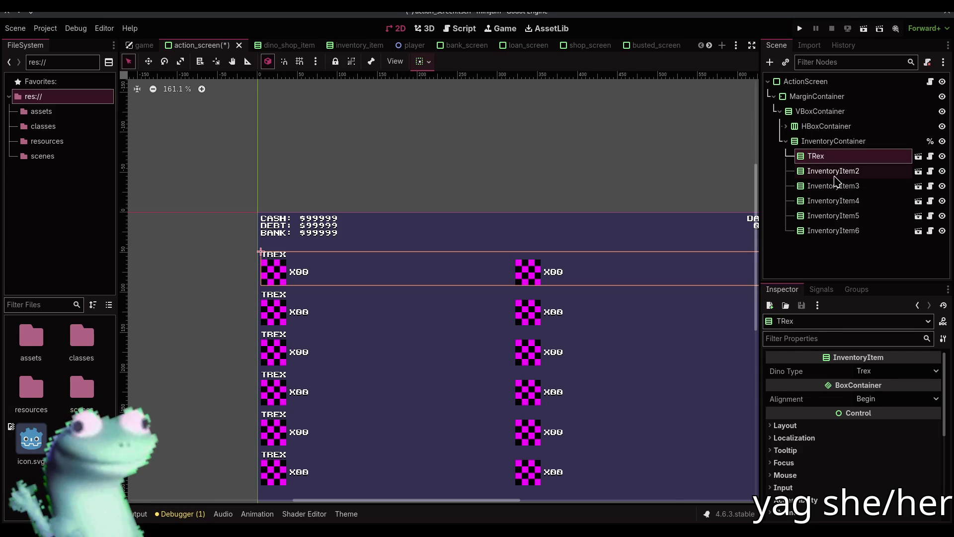
{"action": "left_click", "coordinate": [835, 178]}
{"action": "left_click", "coordinate": [835, 178]}
{"action": "type", "text": "Triceratops"}
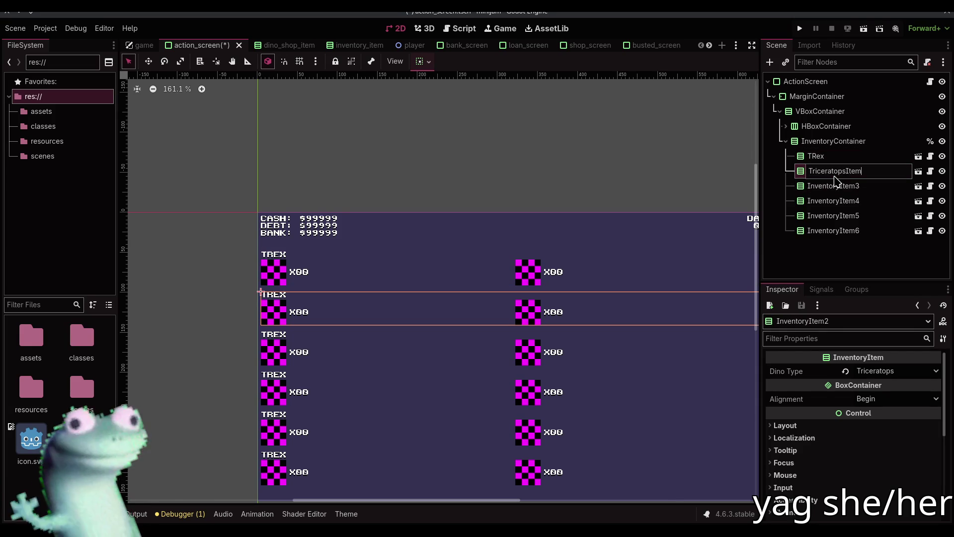
{"action": "key", "text": "Return"}
{"action": "double_click", "coordinate": [850, 157]}
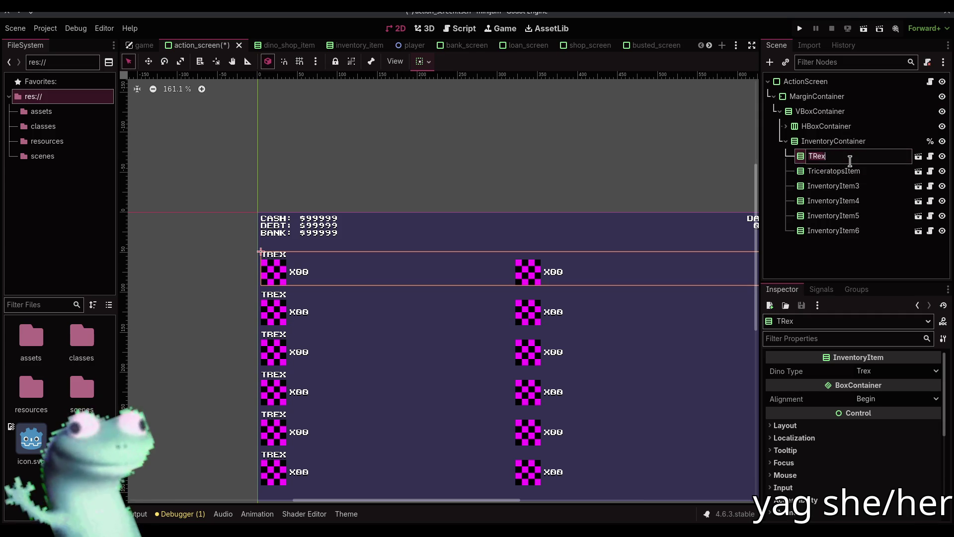
{"action": "left_click", "coordinate": [850, 161]}
{"action": "type", "text": "em"}
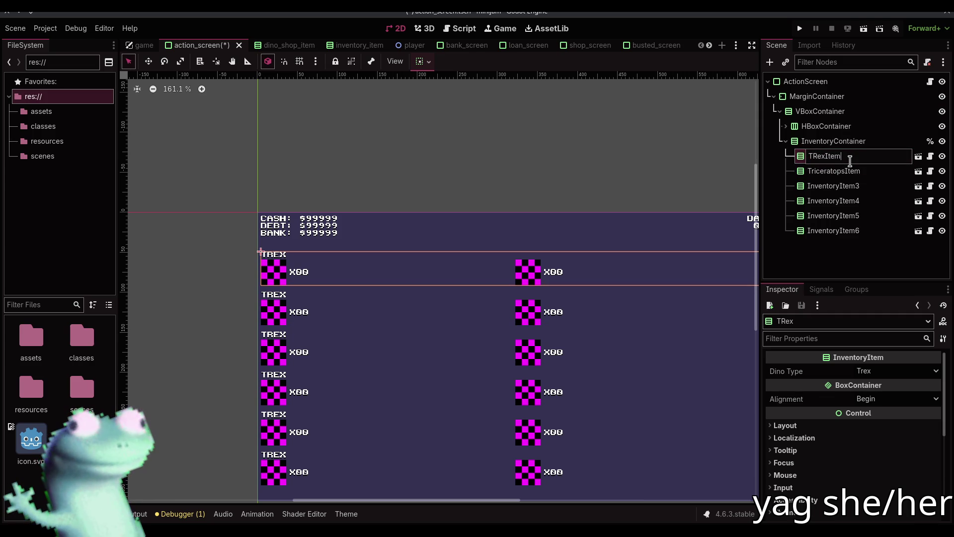
{"action": "key", "text": "Return"}
Rename the third and fourth inventory items LizardItem and SpinoItem.
{"action": "left_click", "coordinate": [859, 185]}
{"action": "left_click", "coordinate": [860, 185]}
{"action": "type", "text": "Lizard"}
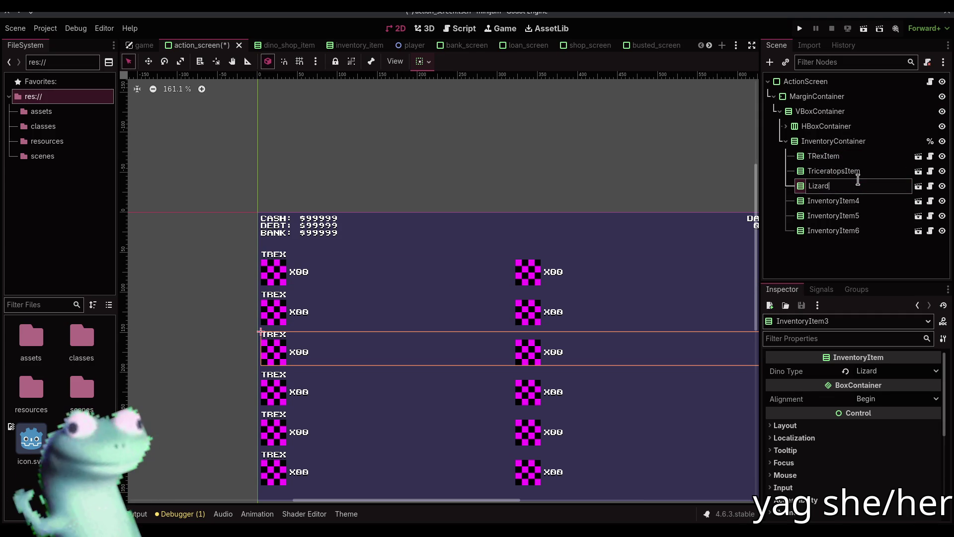
{"action": "type", "text": "m"}
{"action": "key", "text": "Return"}
{"action": "left_click", "coordinate": [868, 200]}
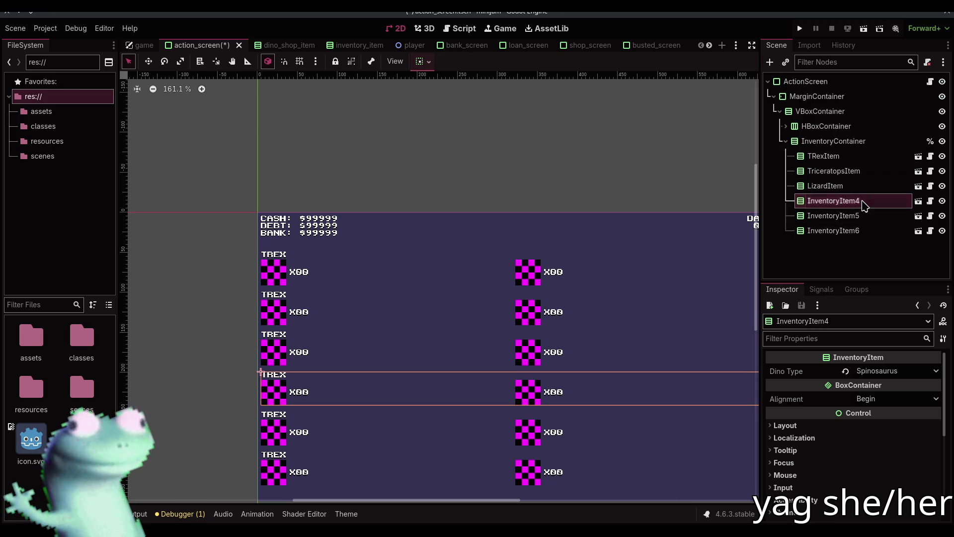
{"action": "left_click", "coordinate": [871, 200]}
{"action": "type", "text": "SpinoItem"}
{"action": "key", "text": "Return"}
Rename the last two items VelociraptorItem and StegoItem, then save the action screen scene.
{"action": "left_click", "coordinate": [864, 215]}
{"action": "left_click", "coordinate": [864, 215]}
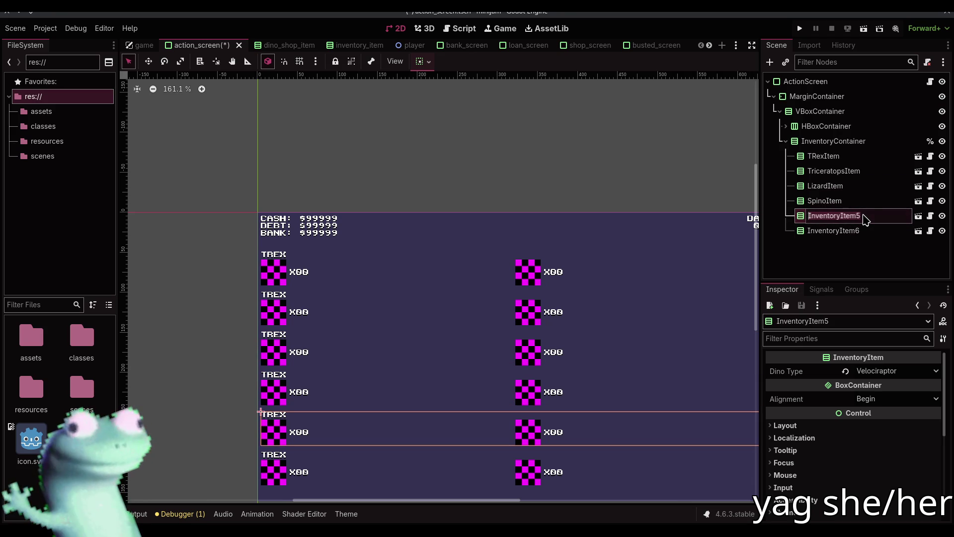
{"action": "type", "text": "Veloc"}
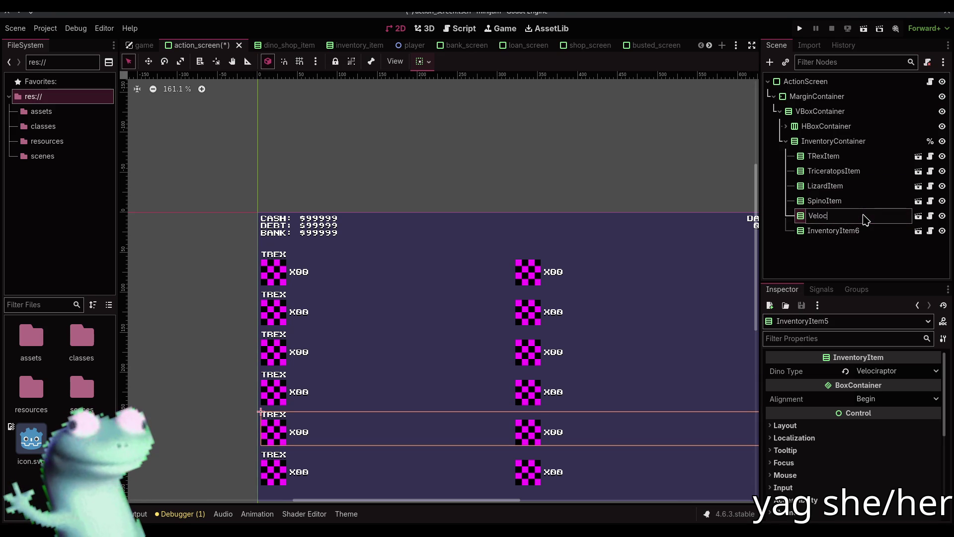
{"action": "type", "text": "iraptorItem"}
{"action": "key", "text": "Return"}
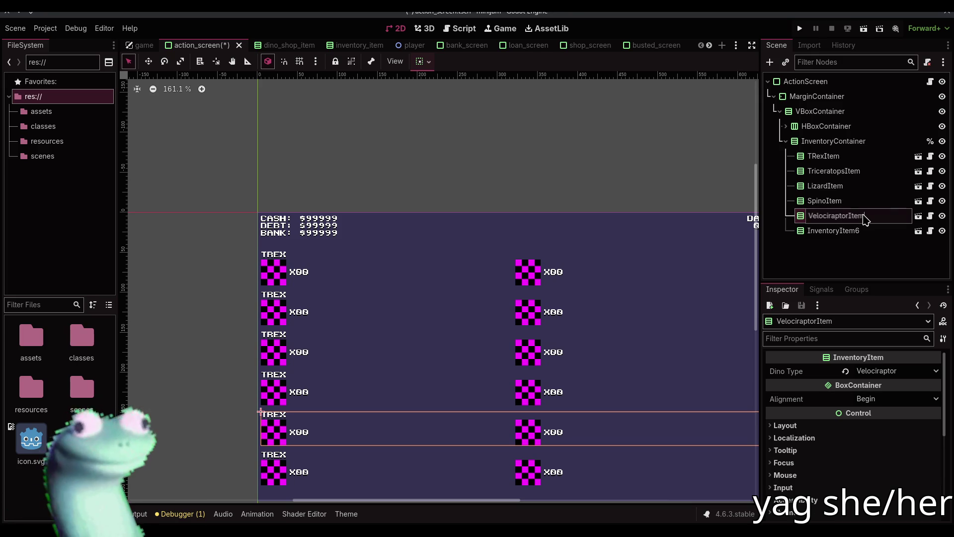
{"action": "left_click", "coordinate": [864, 231]}
{"action": "left_click", "coordinate": [864, 231]}
{"action": "type", "text": "S"}
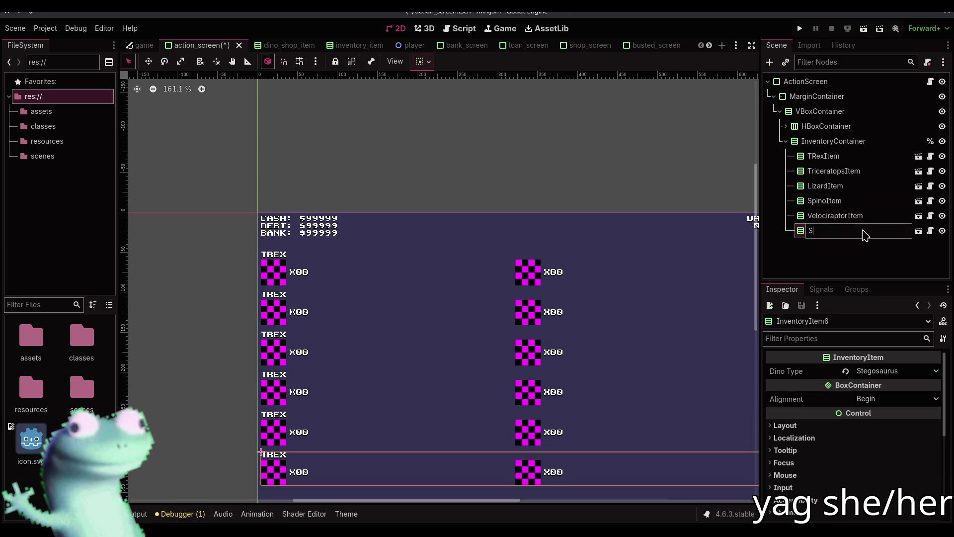
{"action": "type", "text": "tegoItem"}
{"action": "key", "text": "Return"}
{"action": "key", "text": "ctrl+s"}
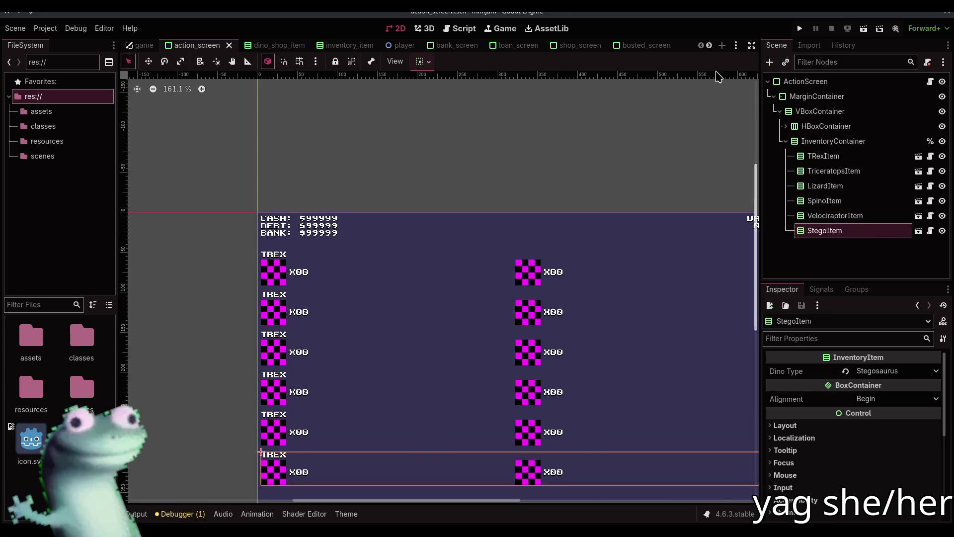
{"action": "left_click", "coordinate": [274, 47]}
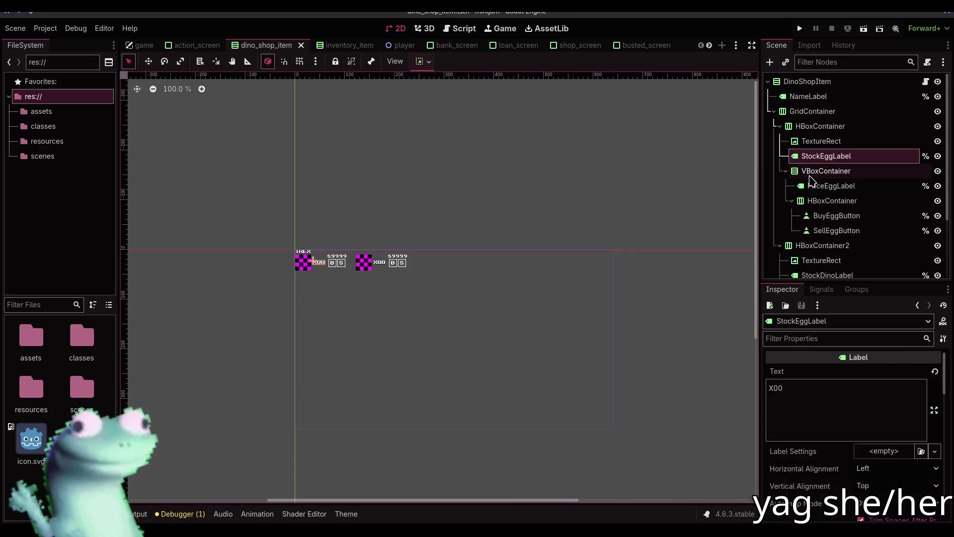
Collapse the HBoxContainer branches, move to the shop_screen scene and begin renaming the first DinoShopItem.
{"action": "left_click", "coordinate": [780, 126]}
{"action": "left_click", "coordinate": [780, 141]}
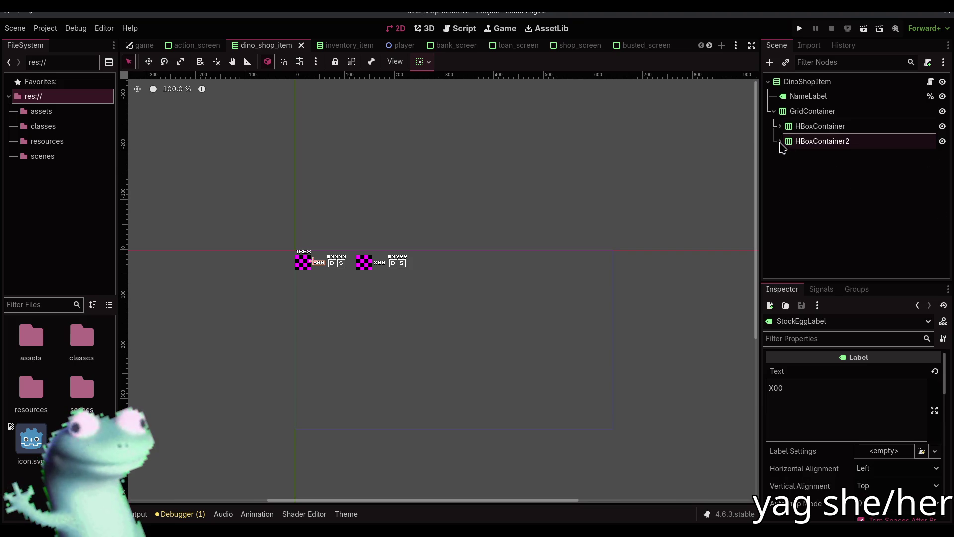
{"action": "left_click", "coordinate": [344, 45]}
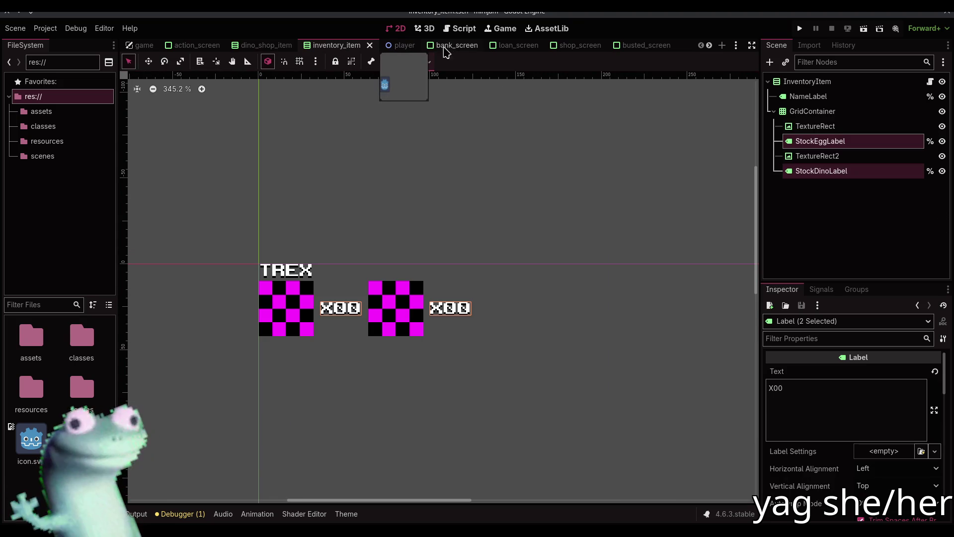
{"action": "left_click", "coordinate": [571, 46]}
{"action": "left_click", "coordinate": [837, 172]}
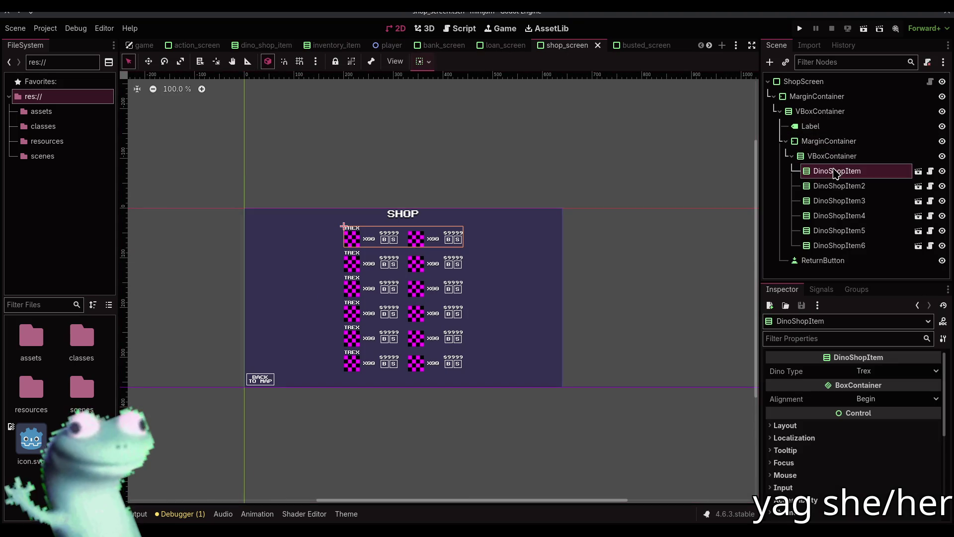
{"action": "left_click", "coordinate": [837, 171]}
Name the first two shop items TRexItem and TriceratopsItem.
{"action": "type", "text": "T"}
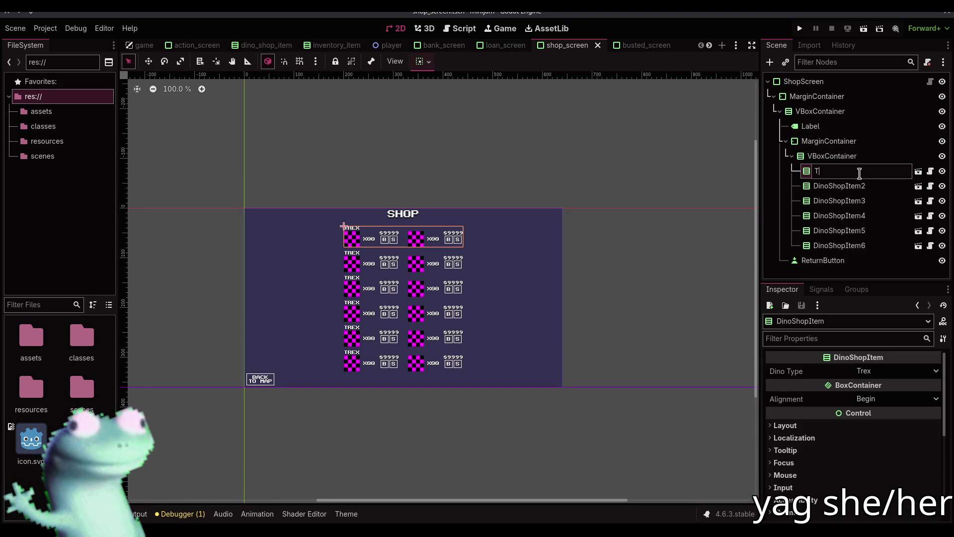
{"action": "type", "text": "RexItem"}
{"action": "key", "text": "Return"}
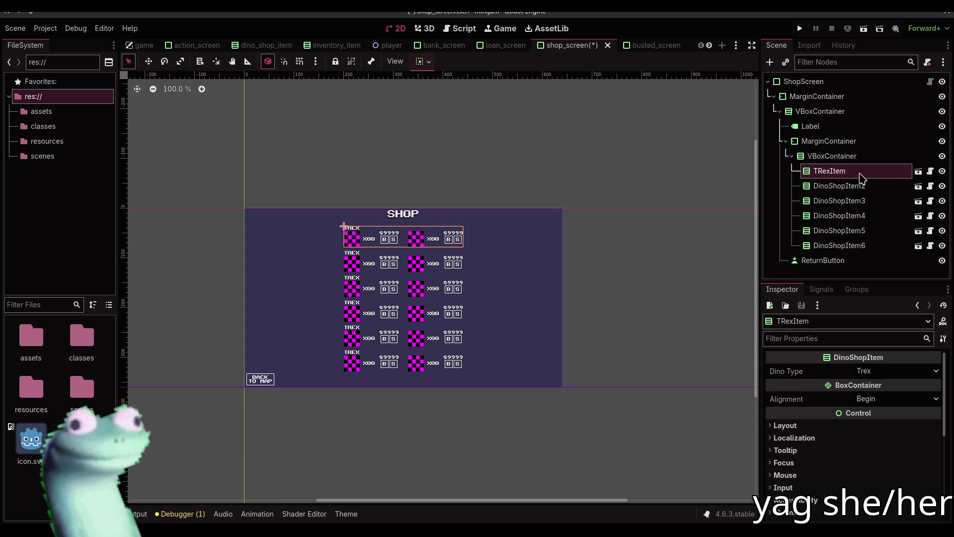
{"action": "left_click", "coordinate": [851, 185]}
{"action": "left_click", "coordinate": [850, 185]}
{"action": "type", "text": "T"}
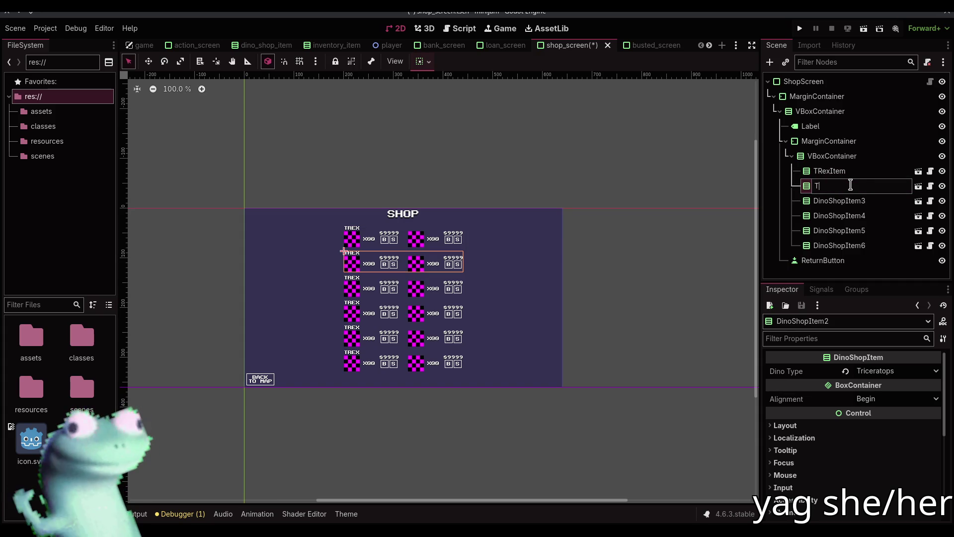
{"action": "type", "text": "rsItem"}
{"action": "key", "text": "Return"}
Back in shop_screen, rename the third and fourth items LizardItem and SpinoItem.
{"action": "left_click", "coordinate": [209, 48]}
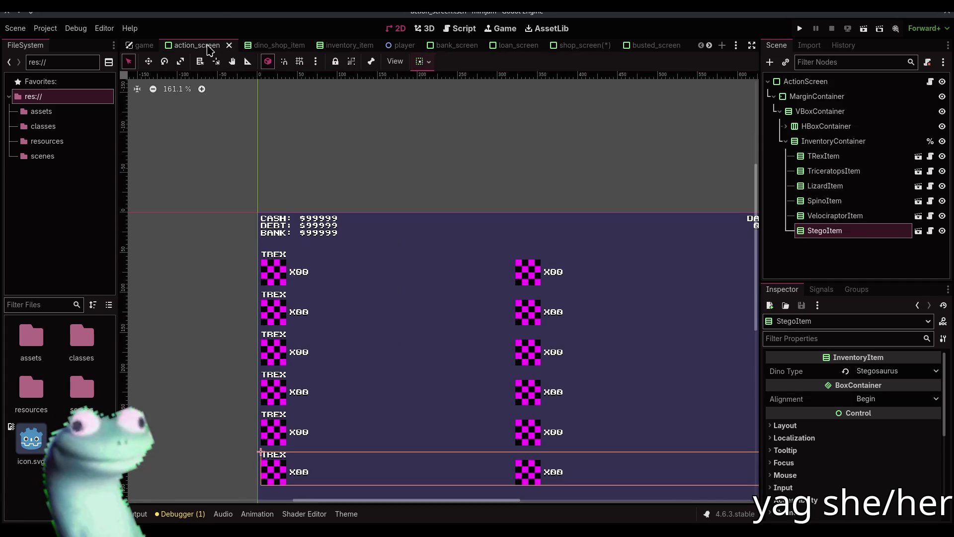
{"action": "left_click", "coordinate": [570, 50]}
{"action": "double_click", "coordinate": [847, 206]}
{"action": "type", "text": "Lizar"}
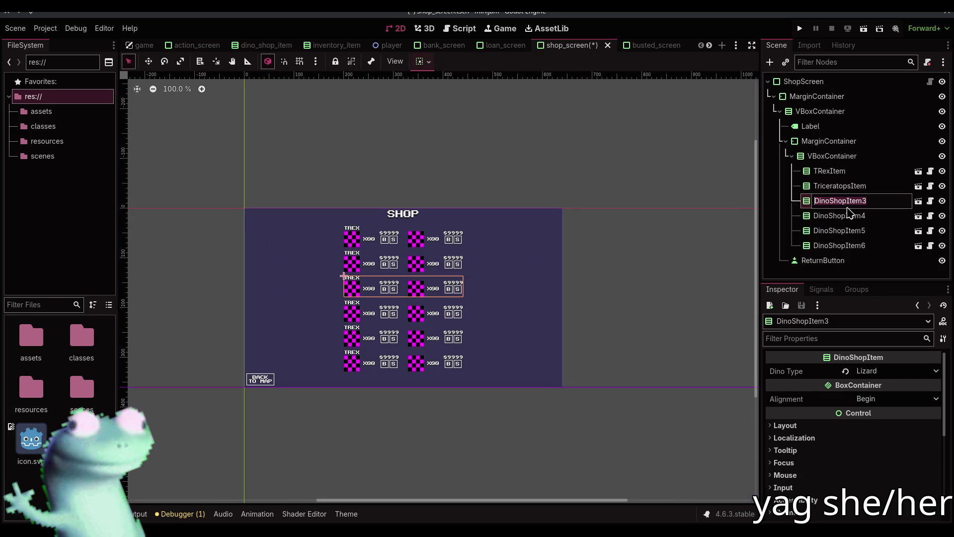
{"action": "type", "text": "d"}
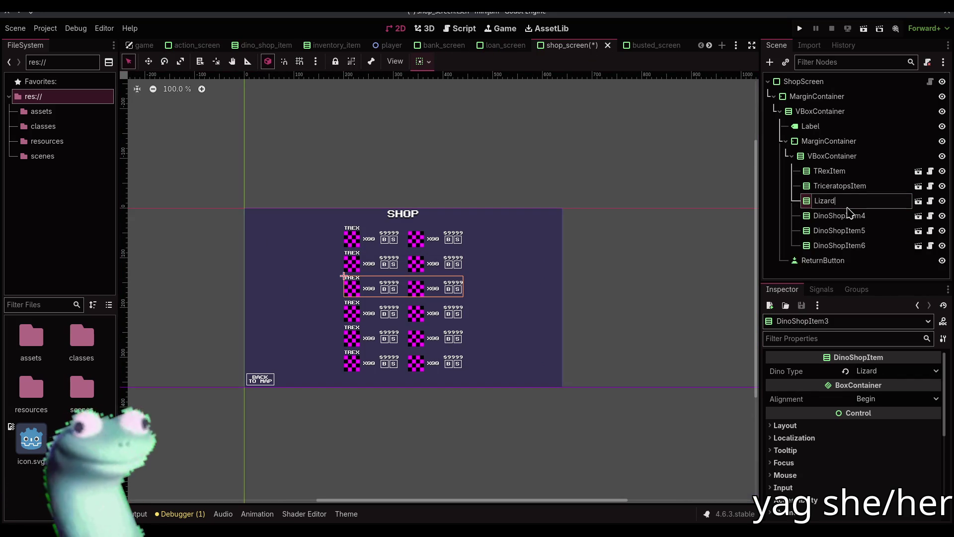
{"action": "key", "text": "Return"}
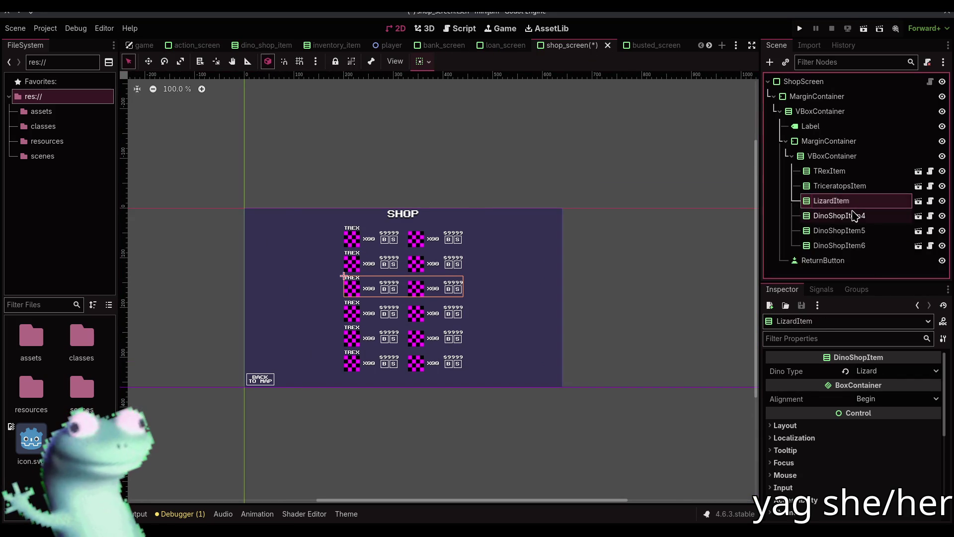
{"action": "double_click", "coordinate": [850, 215]}
{"action": "type", "text": "Spin"}
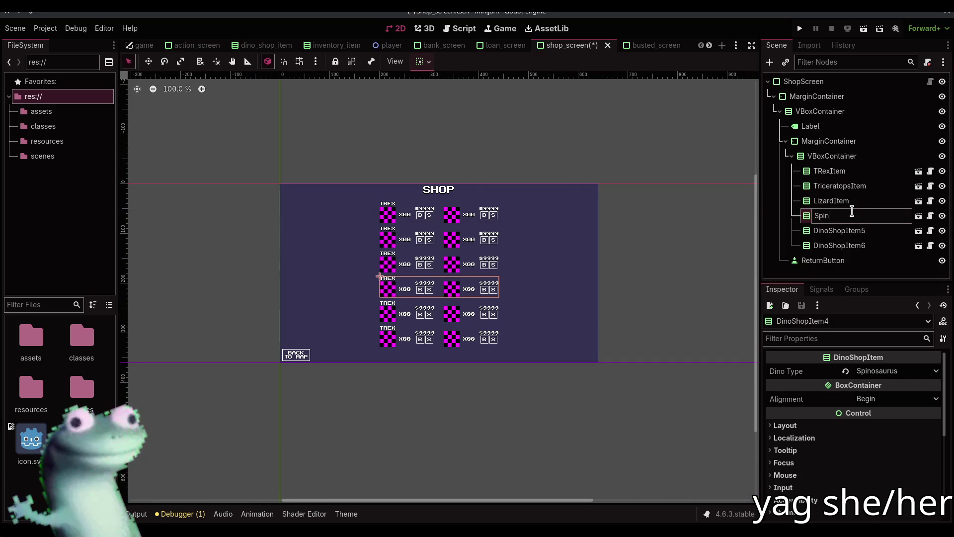
{"action": "type", "text": "o"}
{"action": "key", "text": "Return"}
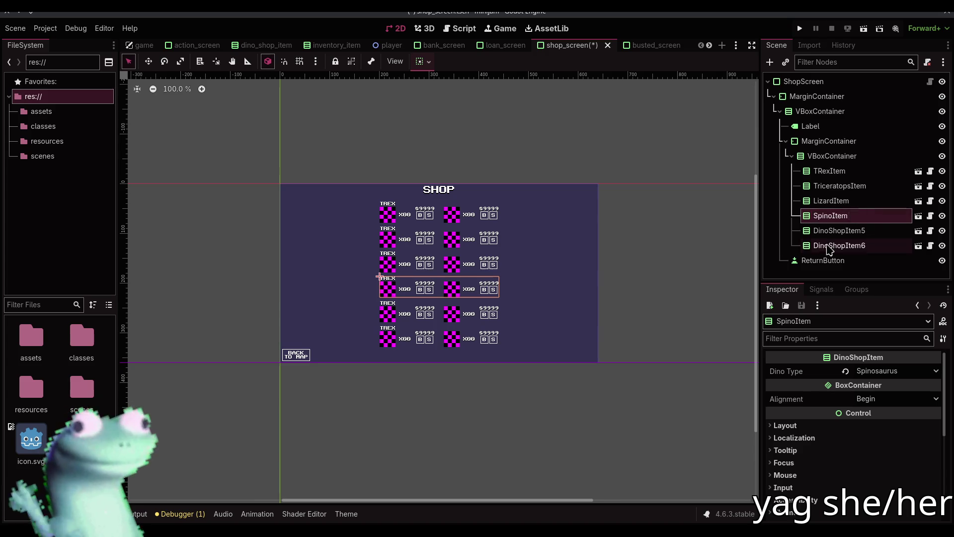
Rename the last two items VelociraptorItem and StegoItem and save the shop screen scene.
{"action": "double_click", "coordinate": [848, 231]}
{"action": "type", "text": "Ve"}
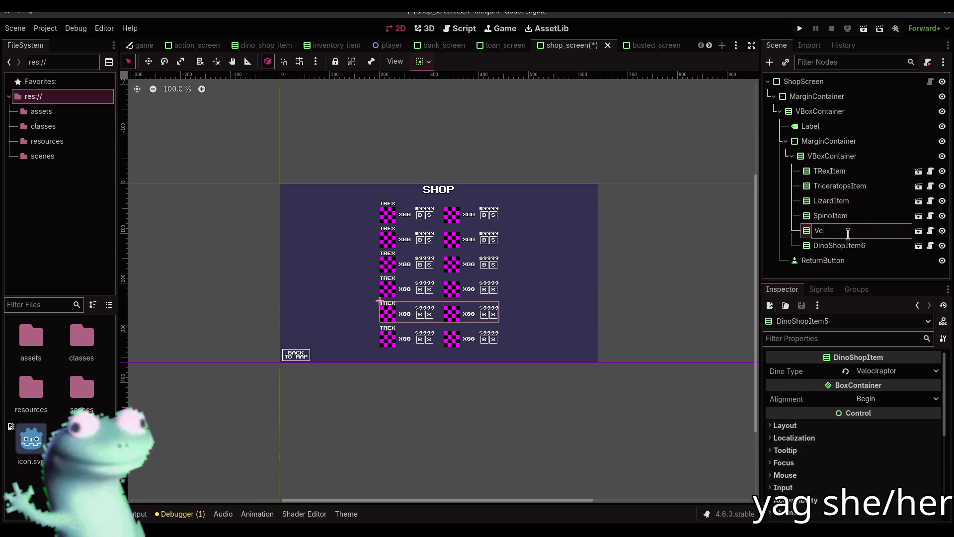
{"action": "type", "text": "tem"}
{"action": "key", "text": "Return"}
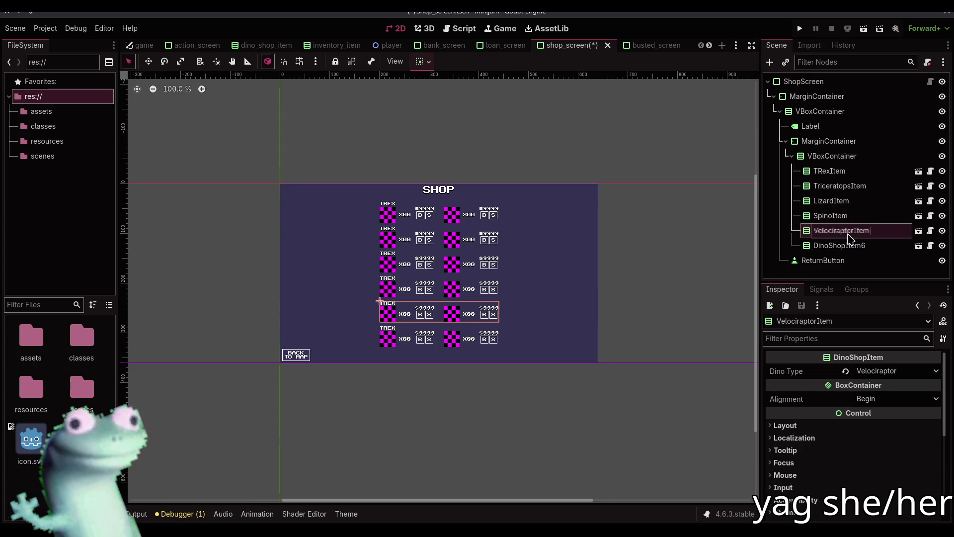
{"action": "double_click", "coordinate": [840, 246]}
{"action": "type", "text": "Ste"}
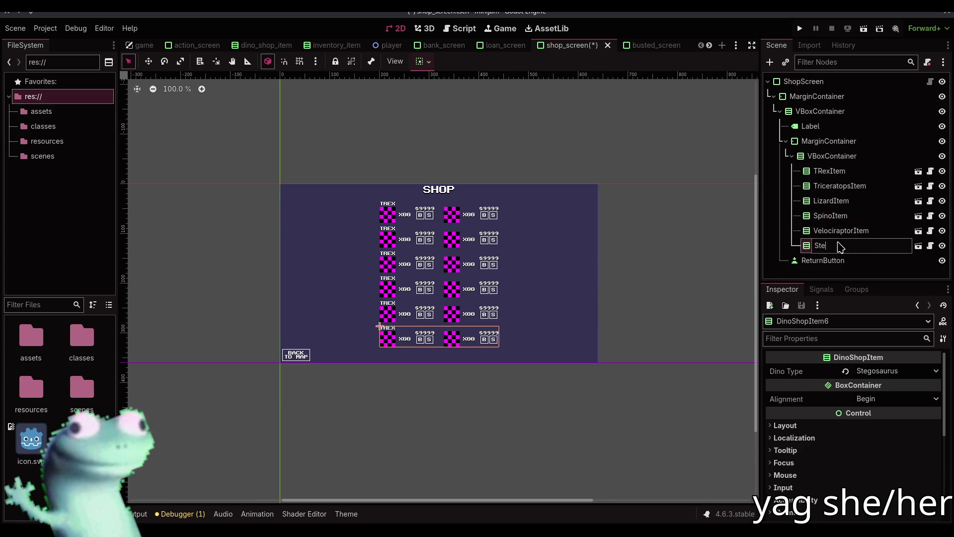
{"action": "type", "text": "goItem"}
{"action": "key", "text": "Return"}
{"action": "key", "text": "ctrl+s"}
{"action": "left_click", "coordinate": [501, 163]}
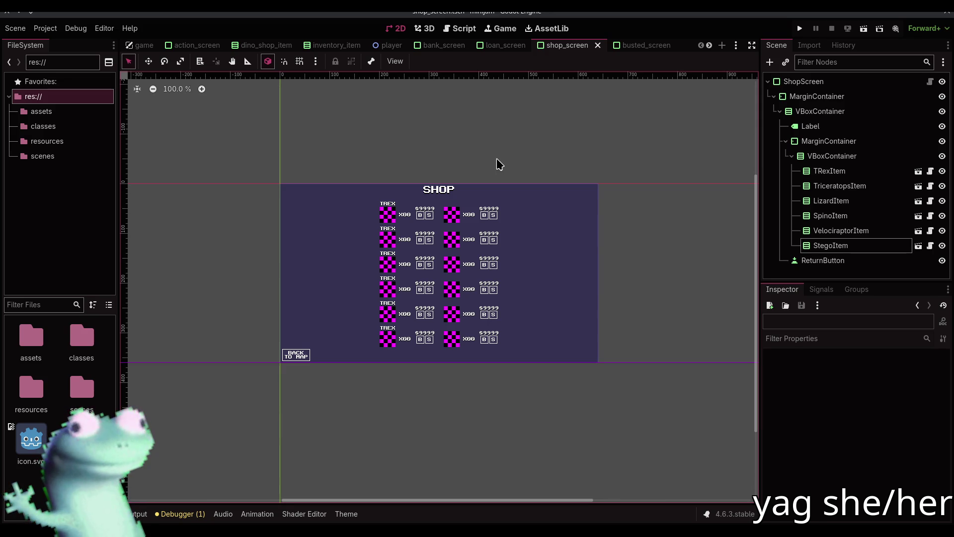
{"action": "left_click", "coordinate": [460, 29]}
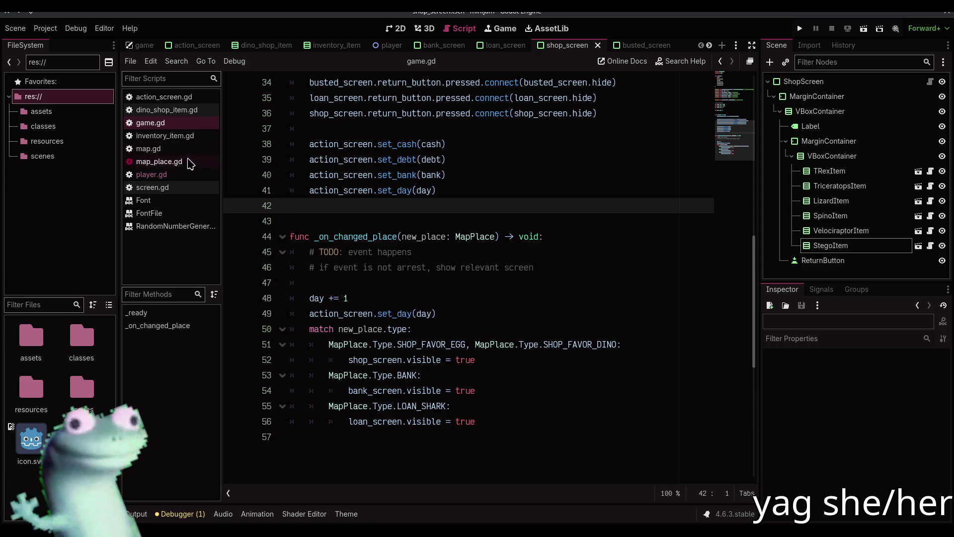
Below the DinoType enum, add an empty const BASE_EGG_PRICES: Dictionary[DinoType, int].
{"action": "scroll", "coordinate": [396, 211], "scroll_direction": "up", "scroll_amount": 1}
{"action": "scroll", "coordinate": [396, 211], "scroll_direction": "up", "scroll_amount": 10}
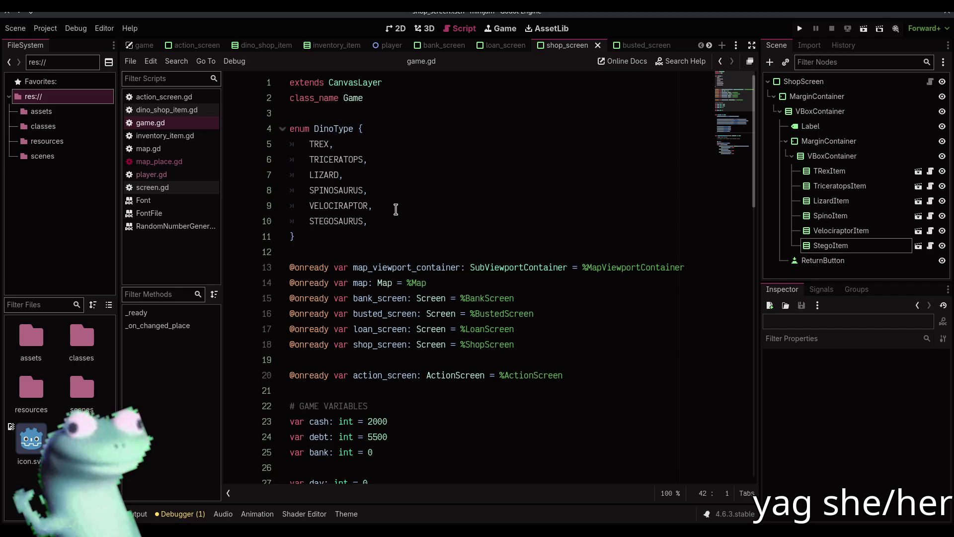
{"action": "left_click", "coordinate": [389, 232]}
{"action": "key", "text": "Return"}
{"action": "key", "text": "Return"}
{"action": "type", "text": "cons"}
{"action": "key", "text": "Return"}
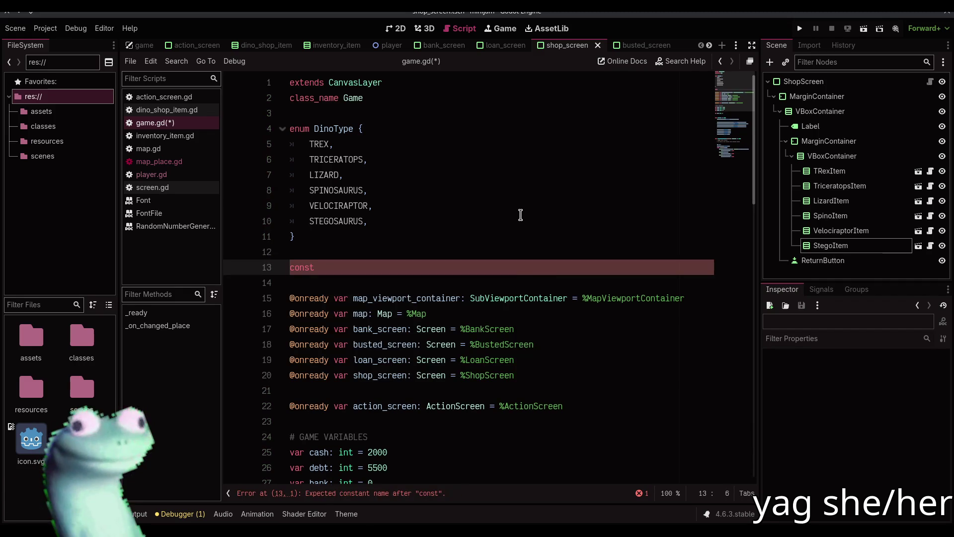
{"action": "type", "text": " BASE_E"}
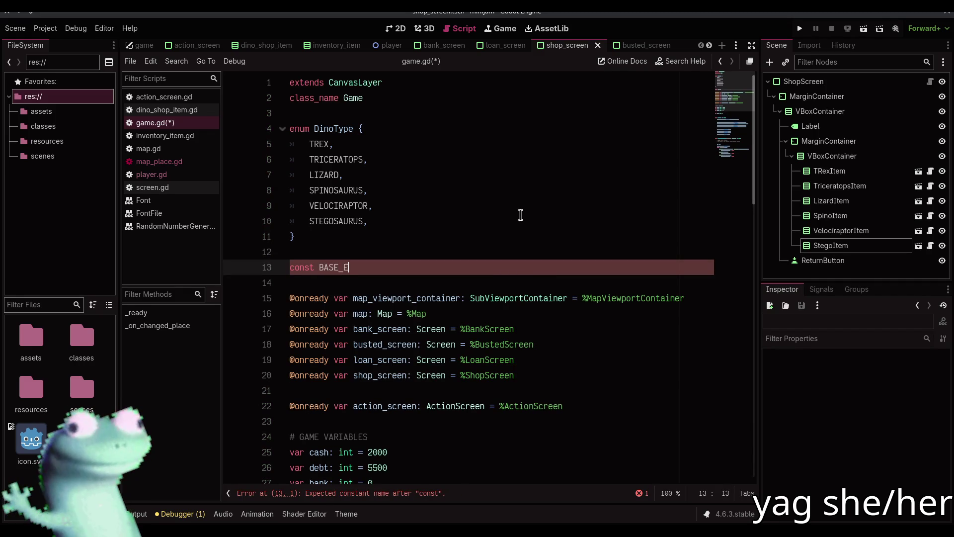
{"action": "type", "text": "GG_PRICES"}
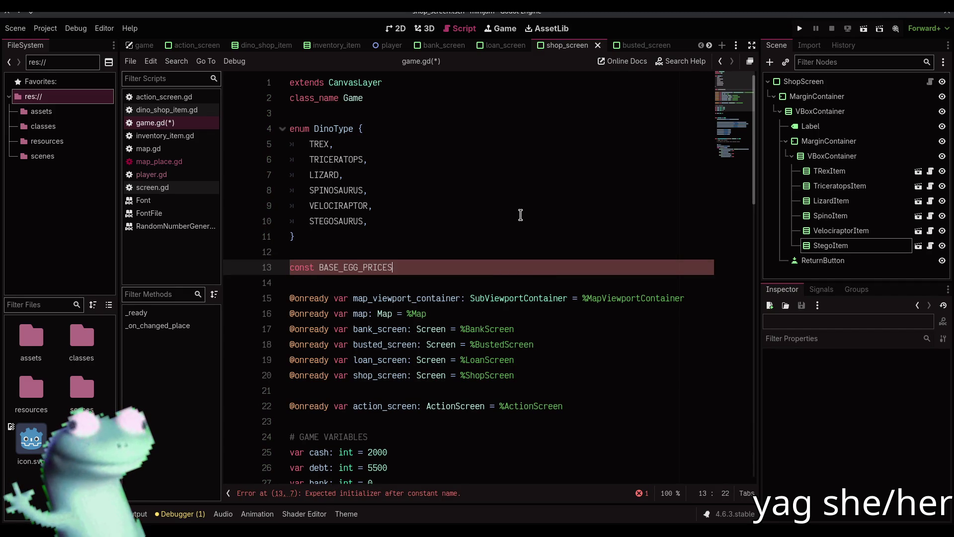
{"action": "type", "text": ": Dictionary[DinoType, "}
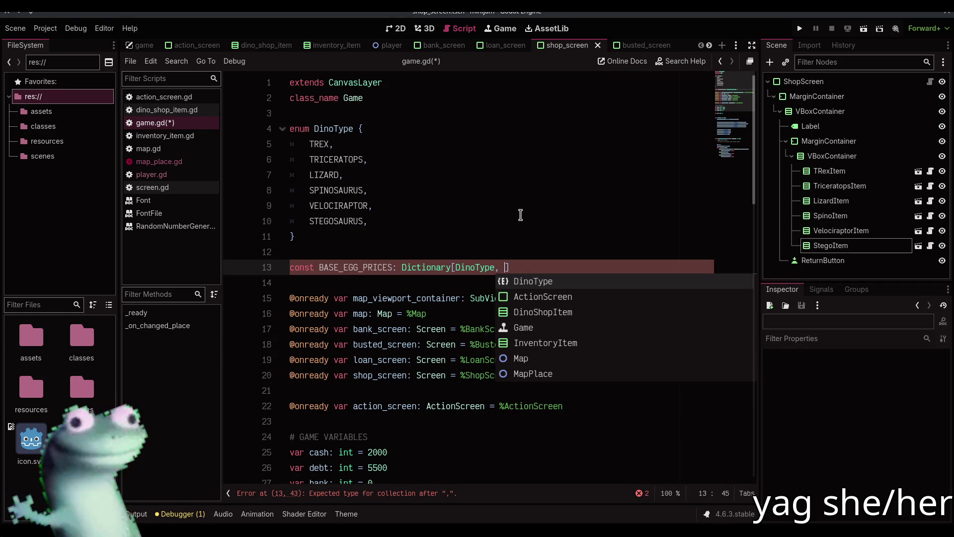
{"action": "type", "text": "int]"}
{"action": "key", "text": "Return"}
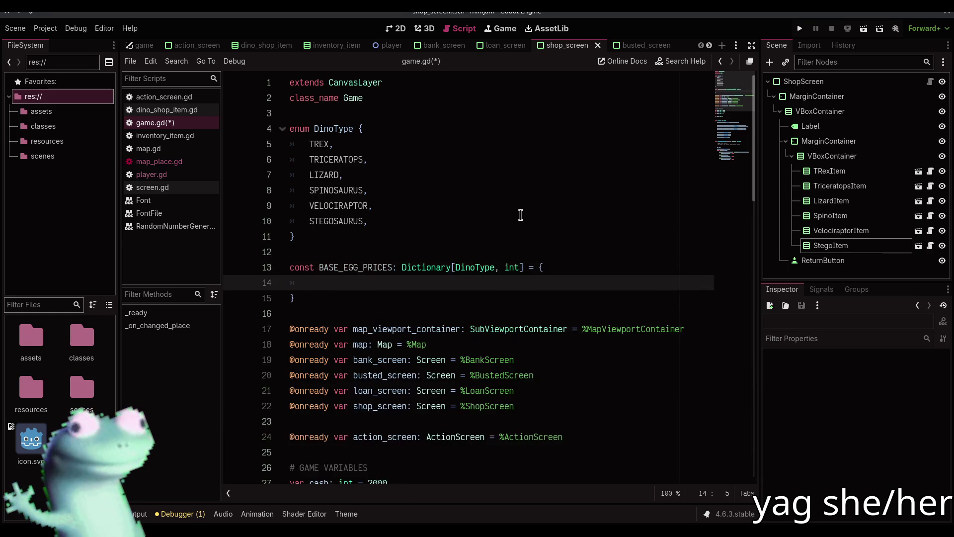
Duplicate that declaration and rename the copy BASE_DINO_PRICES.
{"action": "key", "text": "Down"}
{"action": "key", "text": "shift+Up"}
{"action": "key", "text": "shift+Up"}
{"action": "key", "text": "shift+Up"}
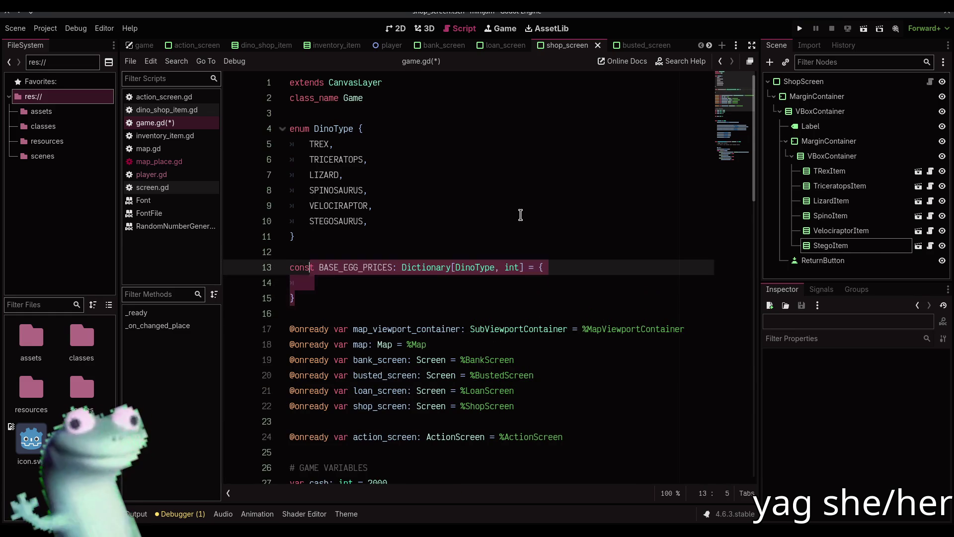
{"action": "key", "text": "ctrl+shift+d"}
{"action": "key", "text": "Return"}
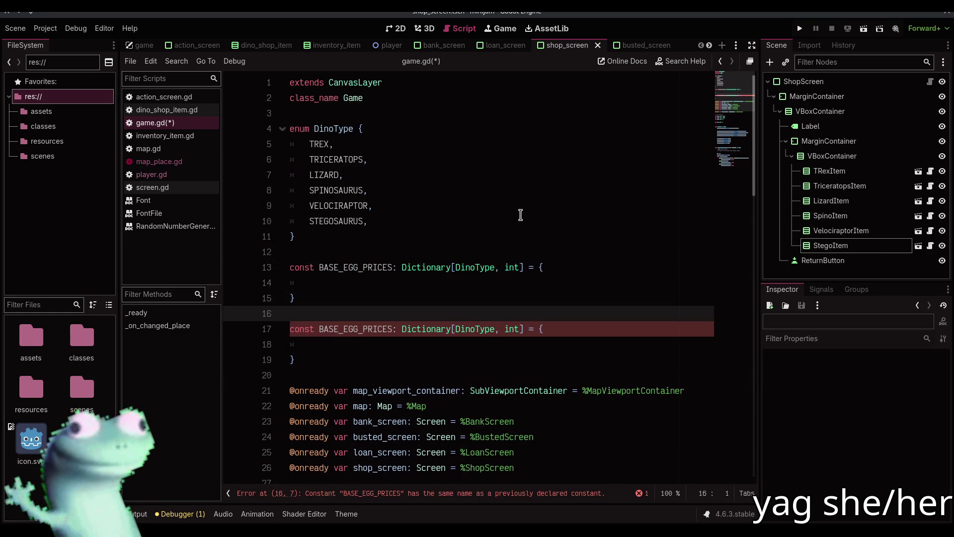
{"action": "key", "text": "Right"}
{"action": "key", "text": "Right"}
{"action": "key", "text": "Right"}
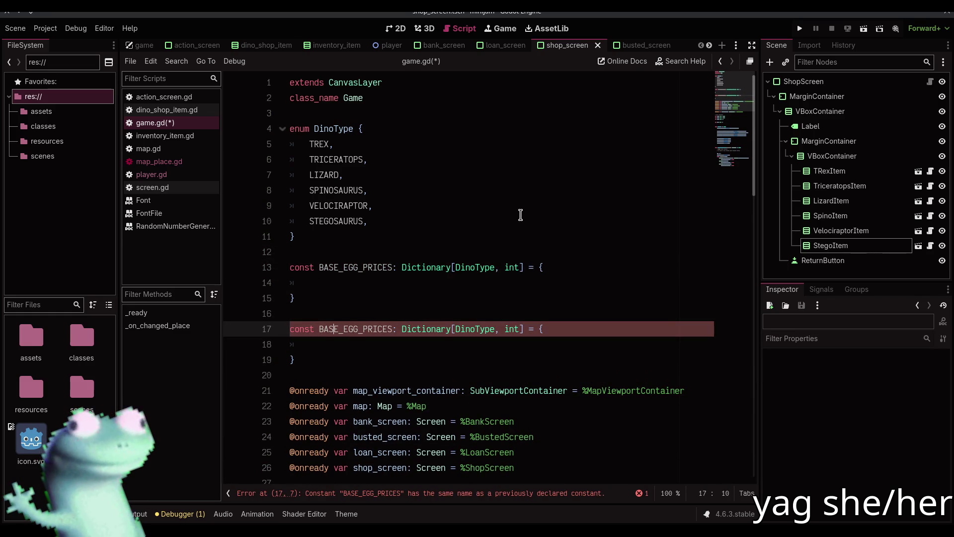
{"action": "key", "text": "Right"}
{"action": "key", "text": "Right"}
{"action": "key", "text": "shift+Left"}
{"action": "key", "text": "shift+Left"}
{"action": "key", "text": "shift+Left"}
{"action": "type", "text": "DINO"}
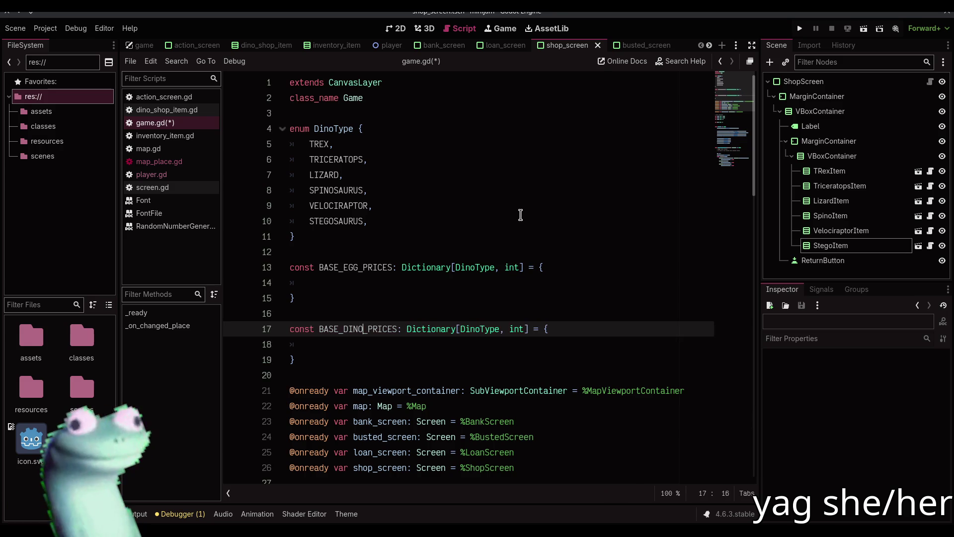
{"action": "left_click", "coordinate": [420, 274]}
Copy the six dino names from the DinoType enum using multiple carets.
{"action": "left_click", "coordinate": [413, 282]}
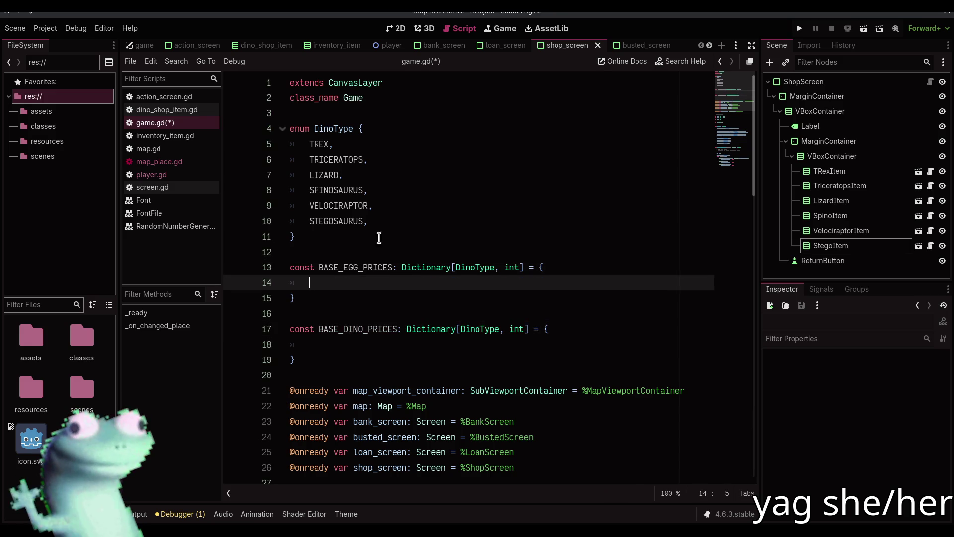
{"action": "double_click", "coordinate": [318, 144]}
{"action": "double_click", "coordinate": [320, 159], "text": "alt"}
{"action": "double_click", "coordinate": [322, 174], "text": "alt"}
{"action": "double_click", "coordinate": [323, 190], "text": "alt"}
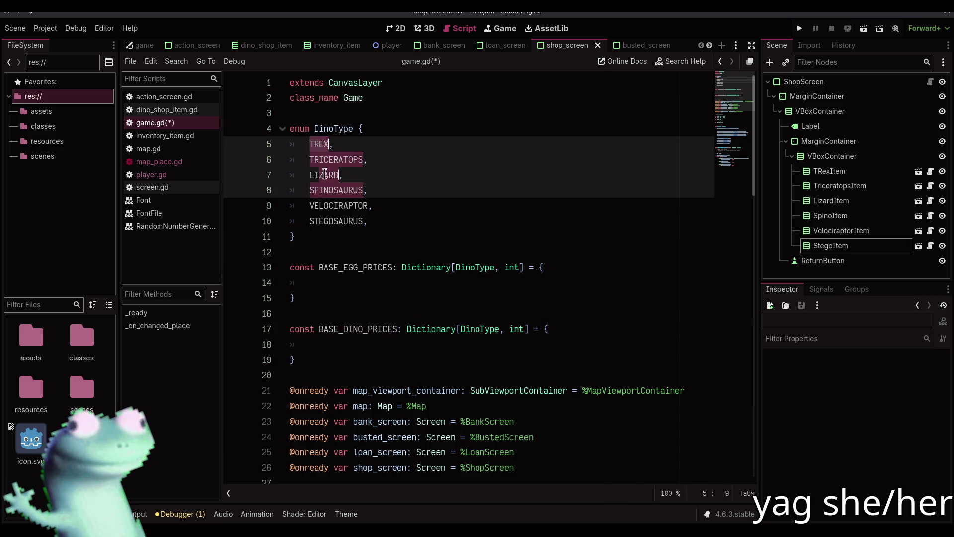
{"action": "double_click", "coordinate": [318, 144]}
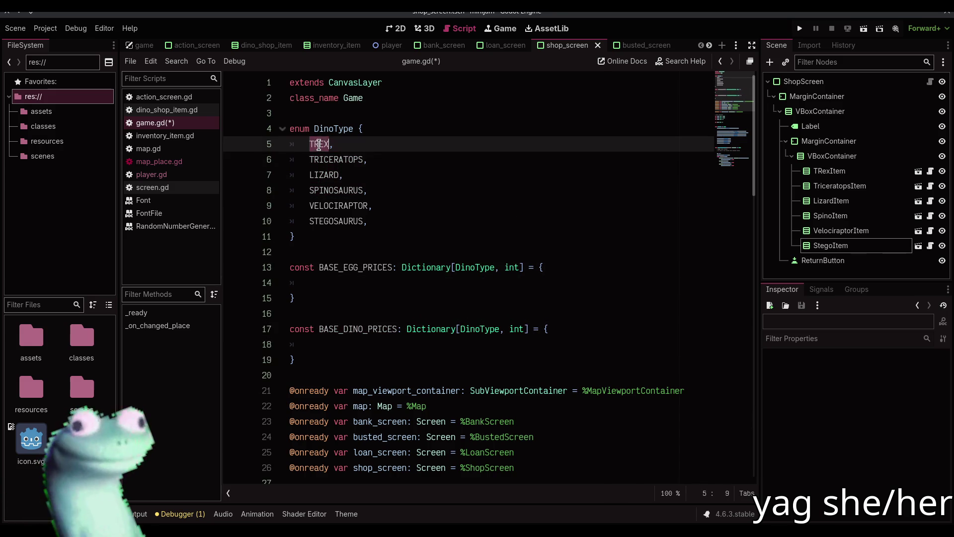
{"action": "key", "text": "Home"}
{"action": "key", "text": "shift+alt+Down"}
{"action": "key", "text": "shift+alt+Down"}
{"action": "key", "text": "shift+alt+Down"}
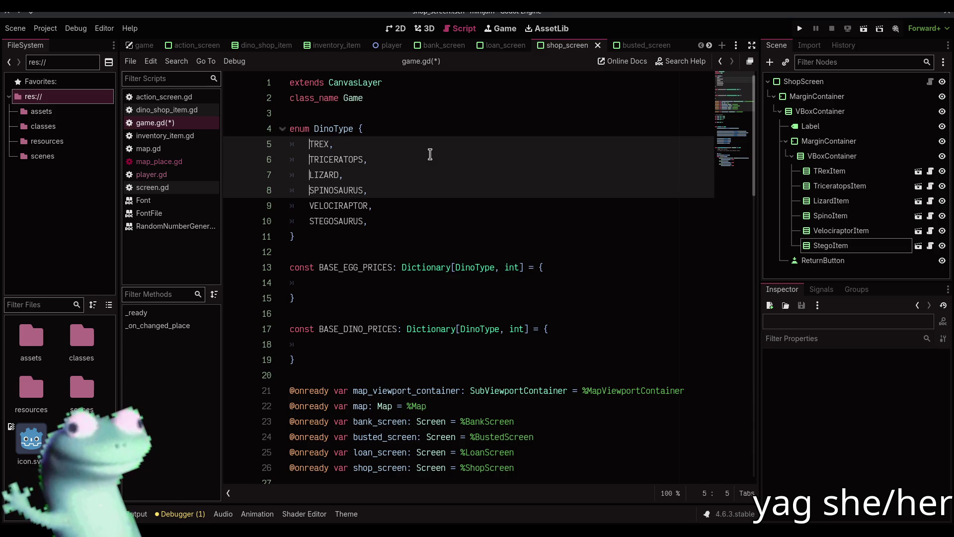
{"action": "key", "text": "shift+End"}
{"action": "key", "text": "shift+Left"}
{"action": "key", "text": "ctrl+c"}
{"action": "key", "text": "Down"}
{"action": "key", "text": "Down"}
{"action": "key", "text": "Down"}
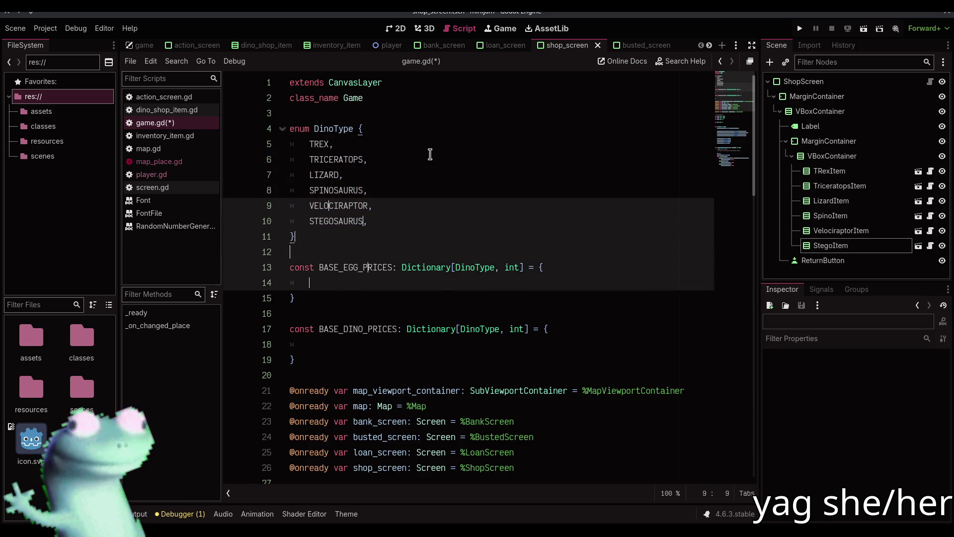
Paste the names into BASE_EGG_PRICES and turn each into an indented 'DinoType.NAME: 0' entry.
{"action": "key", "text": "Escape"}
{"action": "key", "text": "Down"}
{"action": "key", "text": "Down"}
{"action": "key", "text": "Down"}
{"action": "key", "text": "Down"}
{"action": "key", "text": "ctrl+v"}
{"action": "key", "text": "Up"}
{"action": "key", "text": "Up"}
{"action": "key", "text": "Up"}
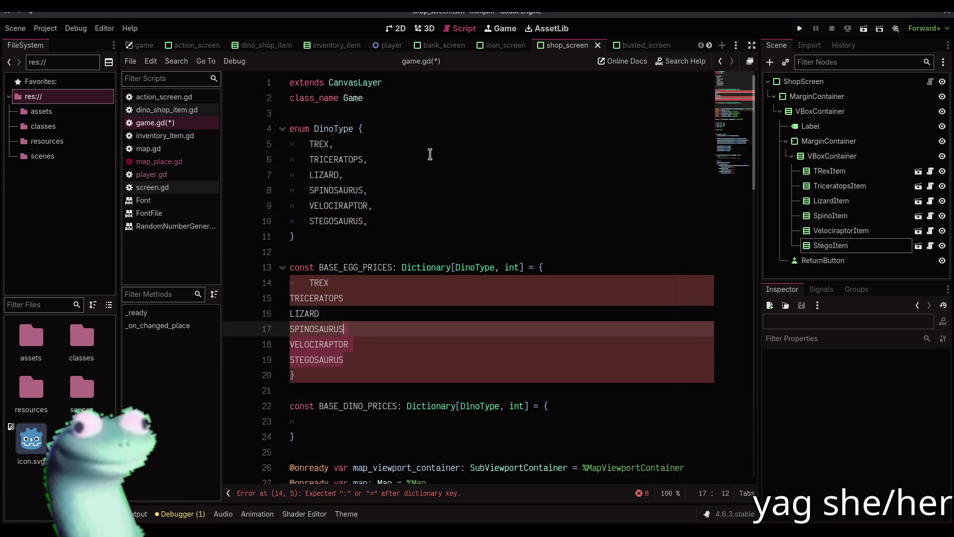
{"action": "key", "text": "shift+Down"}
{"action": "key", "text": "shift+Down"}
{"action": "key", "text": "shift+Down"}
{"action": "key", "text": "Tab"}
{"action": "key", "text": "Up"}
{"action": "key", "text": "Home"}
{"action": "key", "text": "shift+alt+Down"}
{"action": "key", "text": "shift+alt+Down"}
{"action": "key", "text": "shift+alt+Down"}
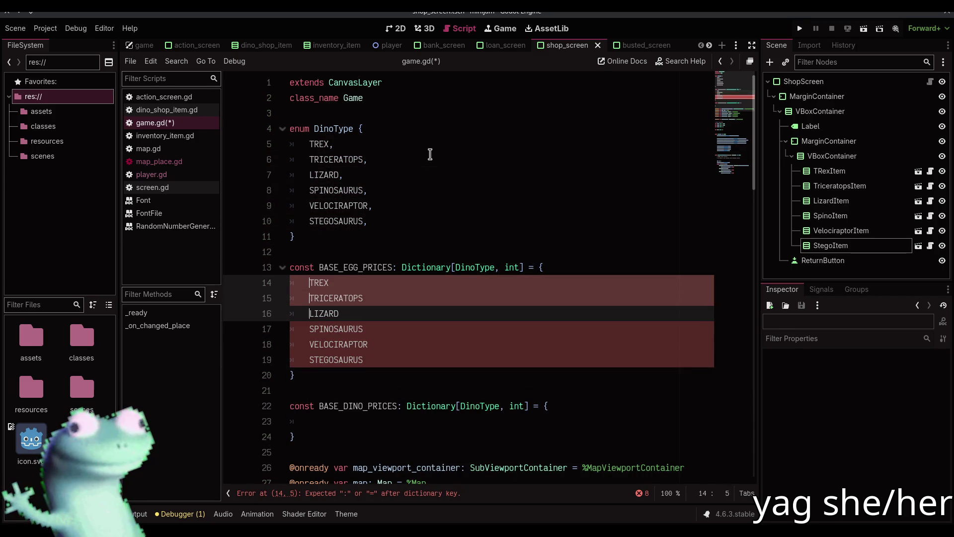
{"action": "type", "text": "DinoType."}
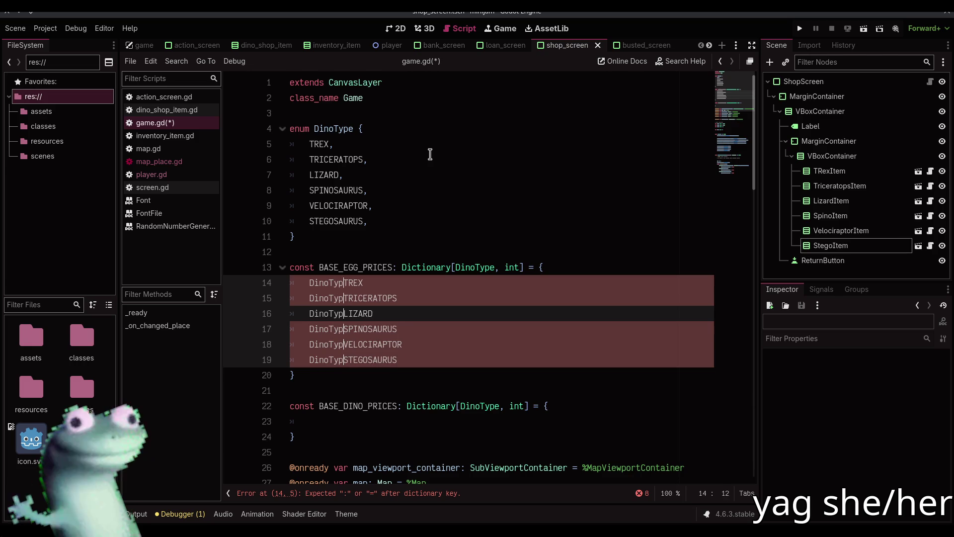
{"action": "key", "text": "End"}
{"action": "type", "text": ": 0"}
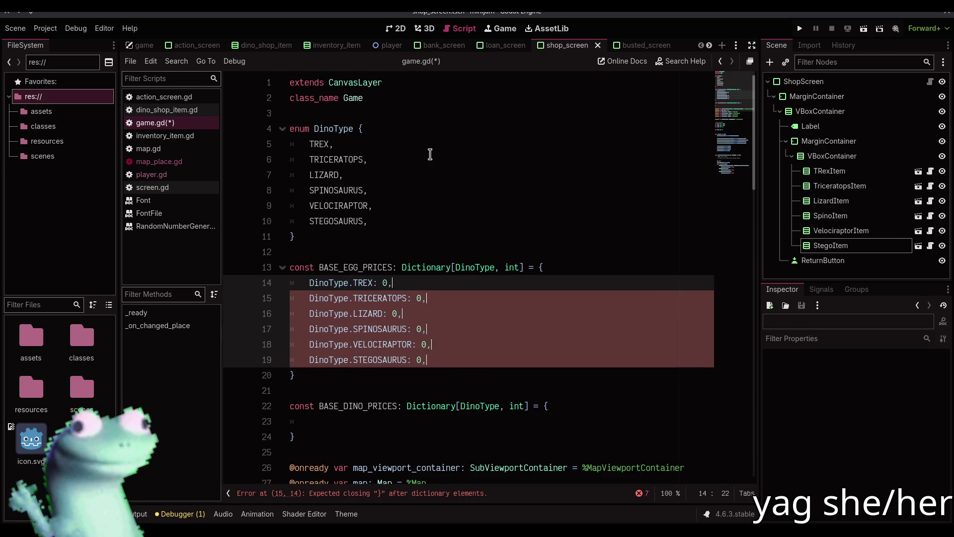
{"action": "key", "text": "shift+Home"}
{"action": "key", "text": "ctrl+space"}
Copy the six entries into BASE_DINO_PRICES, undo the stray edit, and save game.gd.
{"action": "key", "text": "Escape"}
{"action": "key", "text": "ctrl+c"}
{"action": "key", "text": "Down"}
{"action": "key", "text": "Down"}
{"action": "key", "text": "Down"}
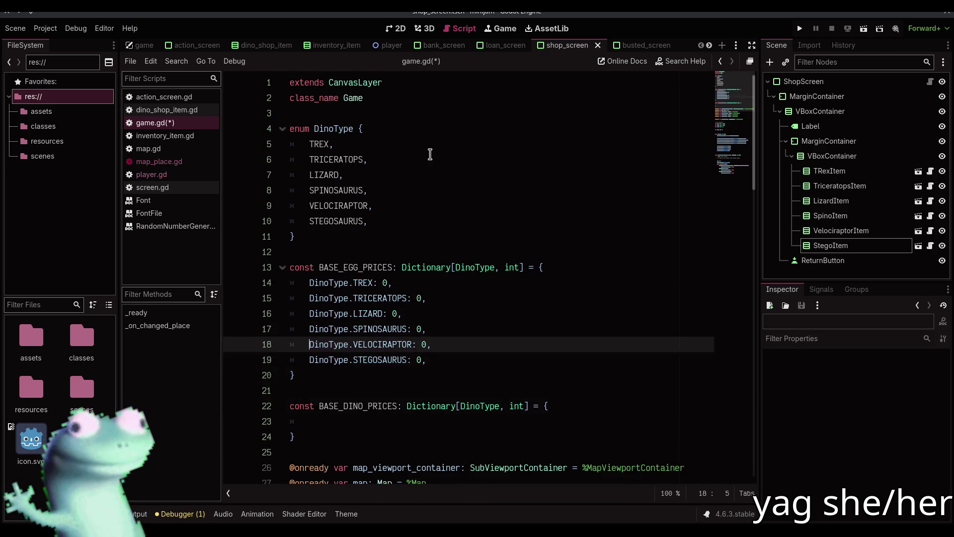
{"action": "key", "text": "ctrl+v"}
{"action": "key", "text": "shift+Up"}
{"action": "key", "text": "shift+Up"}
{"action": "key", "text": "shift+Up"}
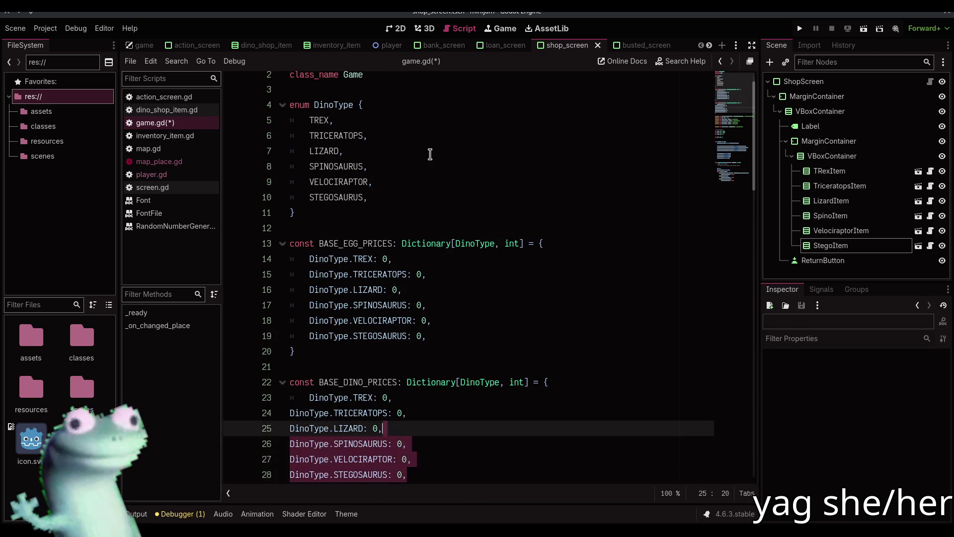
{"action": "type", "text": "1"}
{"action": "key", "text": "ctrl+z"}
{"action": "key", "text": "ctrl+s"}
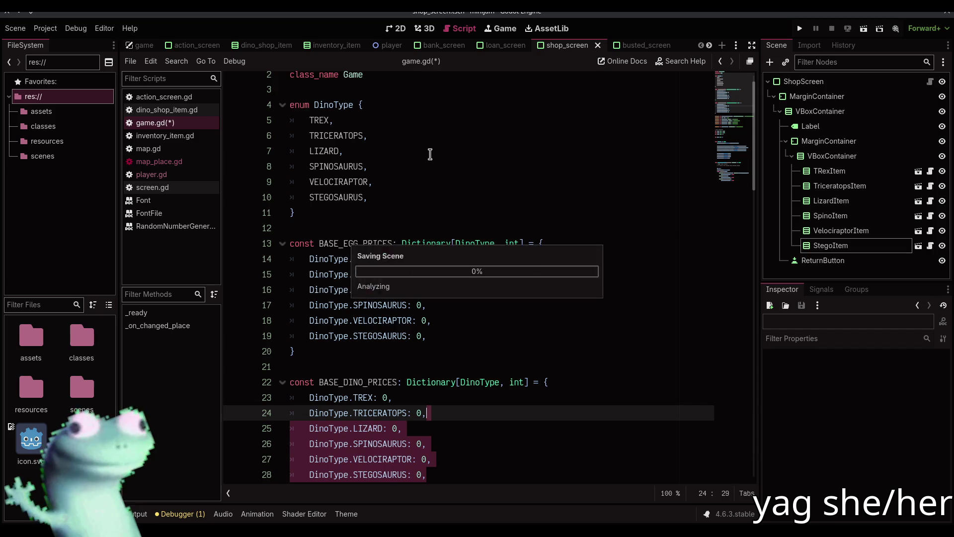
{"action": "scroll", "coordinate": [431, 209], "scroll_direction": "down", "scroll_amount": 3}
Scroll through game.gd, checking the blank lines 21, 30 and 37.
{"action": "left_click", "coordinate": [428, 222]}
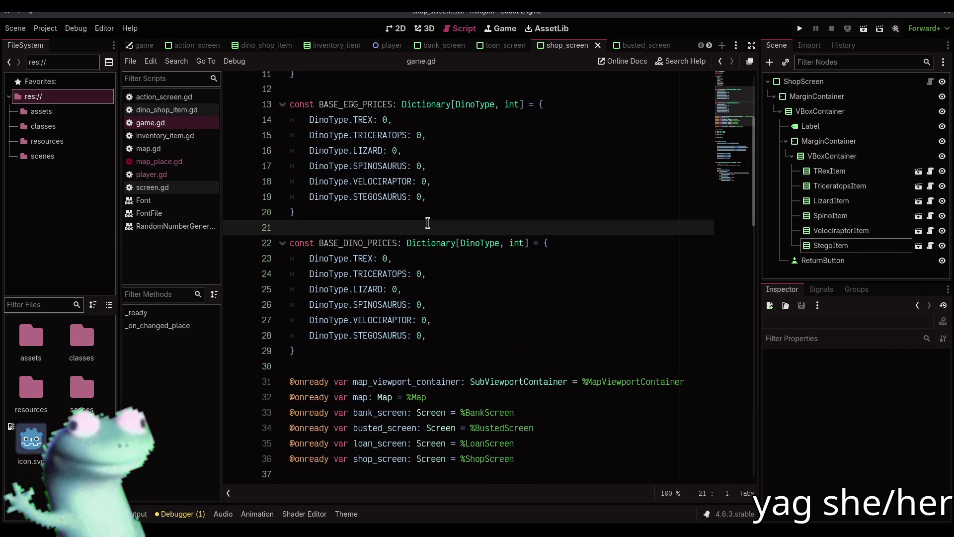
{"action": "scroll", "coordinate": [427, 223], "scroll_direction": "up", "scroll_amount": 2}
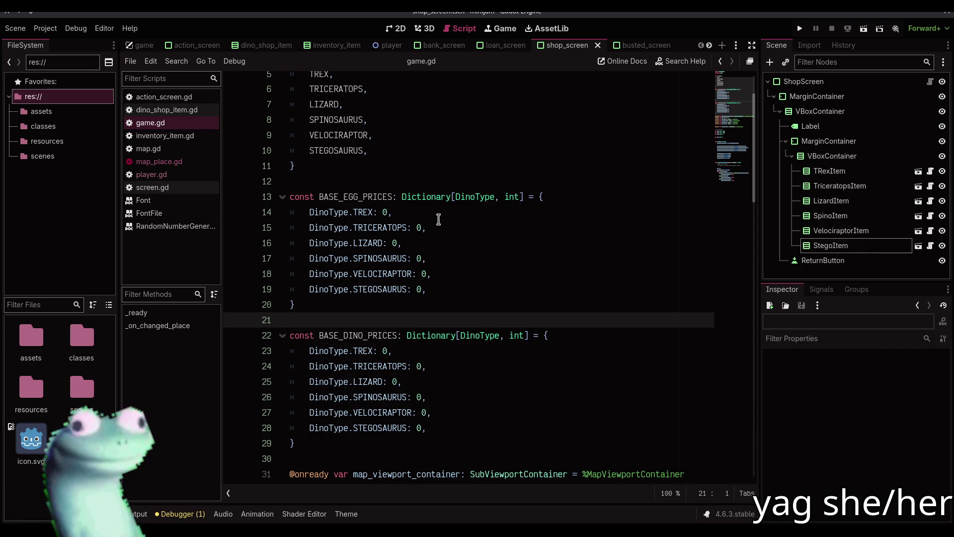
{"action": "scroll", "coordinate": [438, 220], "scroll_direction": "down", "scroll_amount": 7}
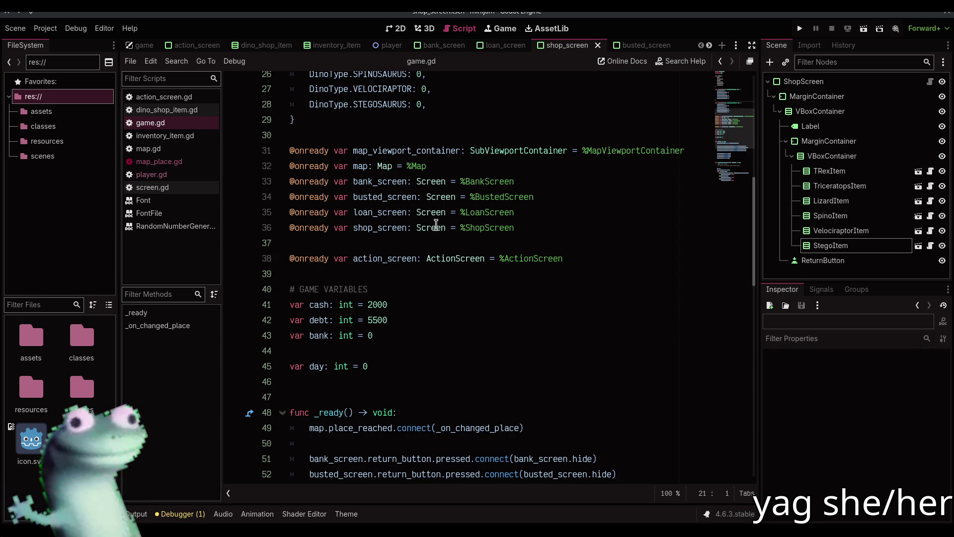
{"action": "left_click", "coordinate": [422, 243]}
{"action": "scroll", "coordinate": [423, 233], "scroll_direction": "up", "scroll_amount": 2}
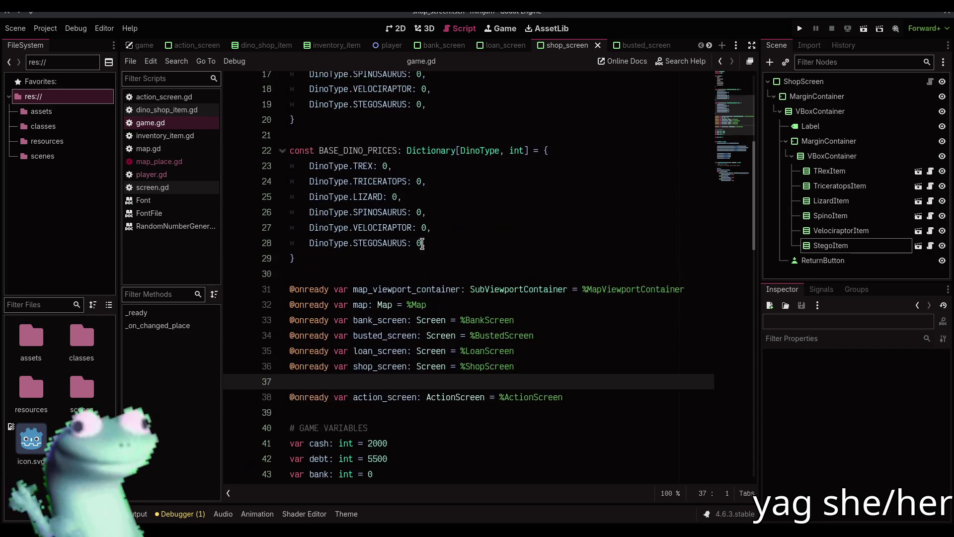
{"action": "left_click", "coordinate": [422, 226]}
{"action": "scroll", "coordinate": [422, 222], "scroll_direction": "up", "scroll_amount": 2}
{"action": "scroll", "coordinate": [422, 222], "scroll_direction": "down", "scroll_amount": 2}
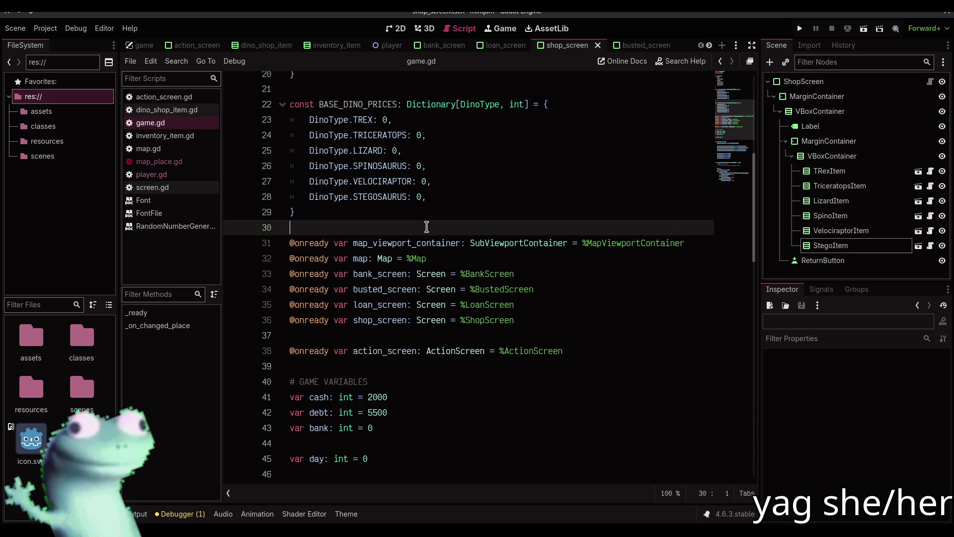
{"action": "mouse_move", "coordinate": [720, 137]}
{"action": "left_mouse_down"}
{"action": "mouse_move", "coordinate": [731, 187]}
{"action": "mouse_move", "coordinate": [728, 89]}
{"action": "left_mouse_up"}
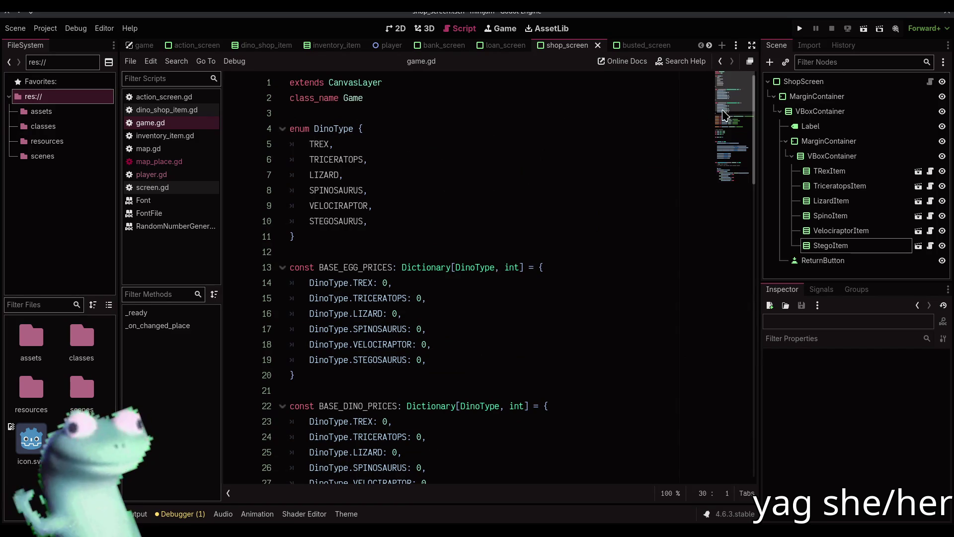
{"action": "scroll", "coordinate": [601, 47], "scroll_direction": "down", "scroll_amount": 2}
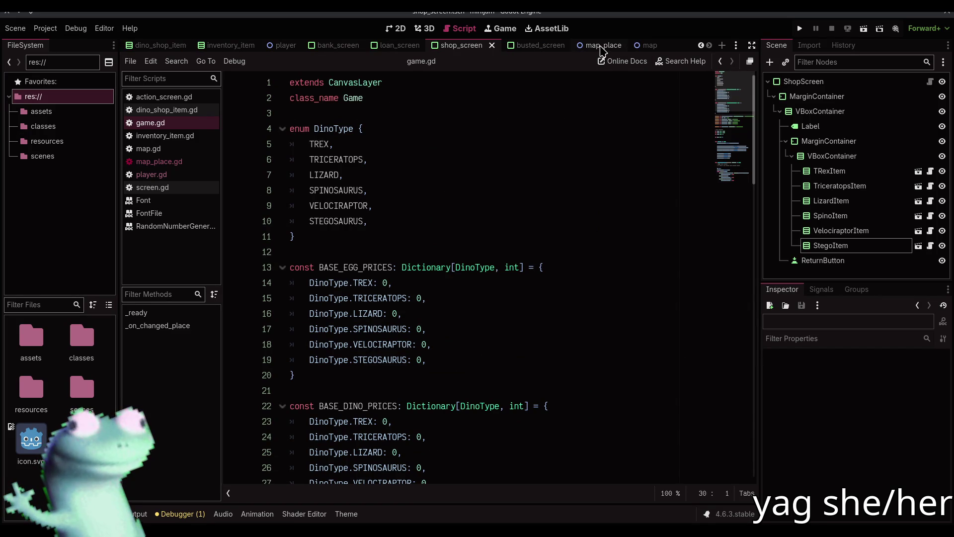
{"action": "scroll", "coordinate": [601, 47], "scroll_direction": "up", "scroll_amount": 2}
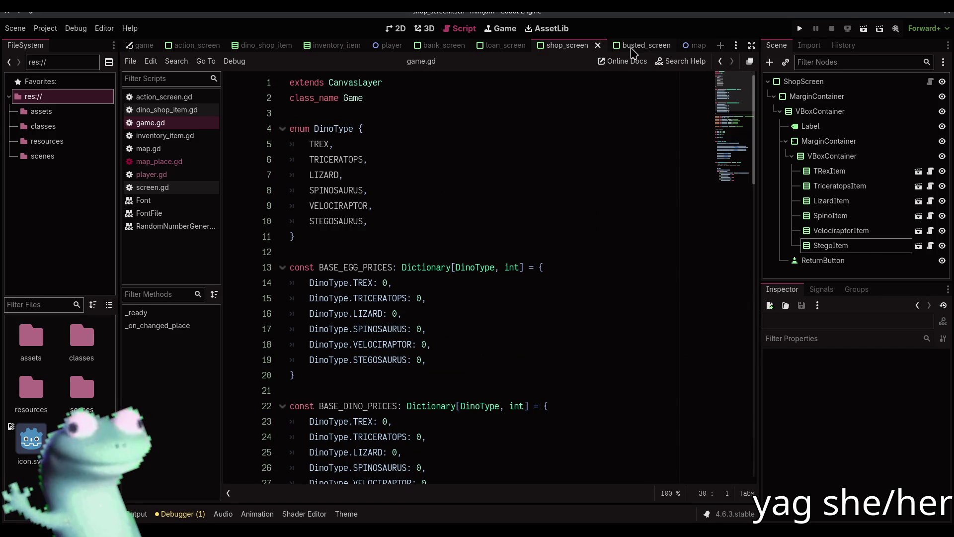
Scroll to the end of game.gd, then view and zoom the shop_screen scene in 2D.
{"action": "scroll", "coordinate": [519, 170], "scroll_direction": "down", "scroll_amount": 8}
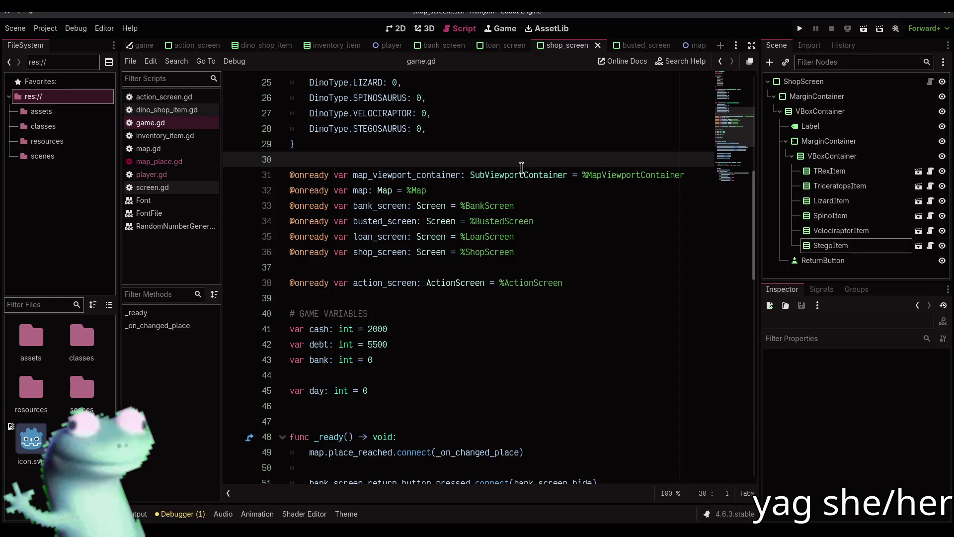
{"action": "scroll", "coordinate": [526, 156], "scroll_direction": "down", "scroll_amount": 4}
{"action": "scroll", "coordinate": [526, 158], "scroll_direction": "down", "scroll_amount": 5}
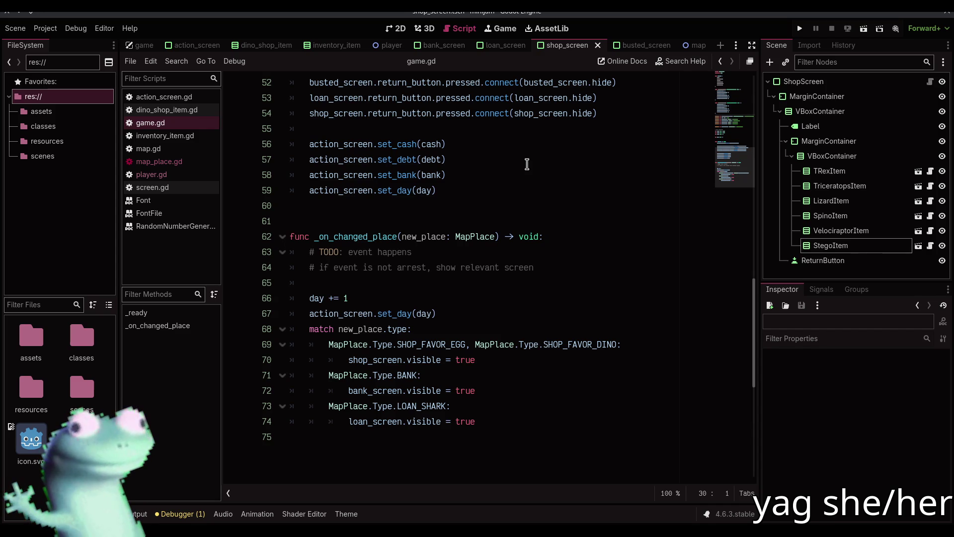
{"action": "left_click", "coordinate": [396, 27]}
{"action": "scroll", "coordinate": [457, 130], "scroll_direction": "up", "scroll_amount": 4}
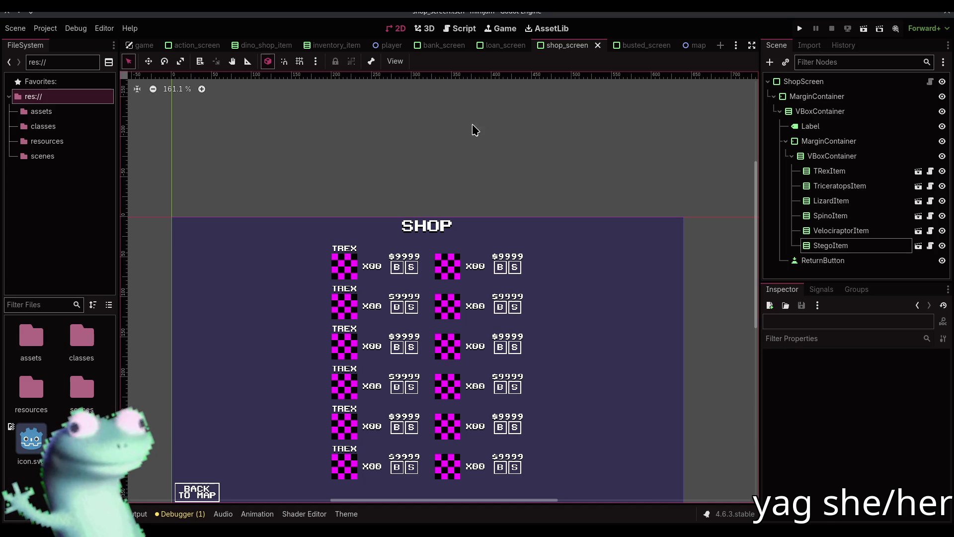
Open the DinoShopItem script dino_shop_item.gd attached to TRexItem.
{"action": "left_click", "coordinate": [931, 171]}
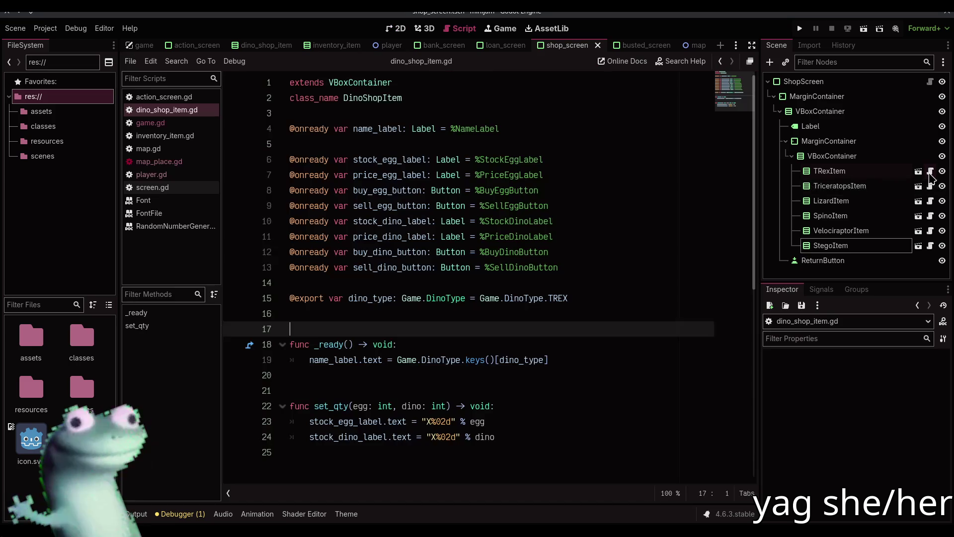
{"action": "left_click", "coordinate": [587, 310]}
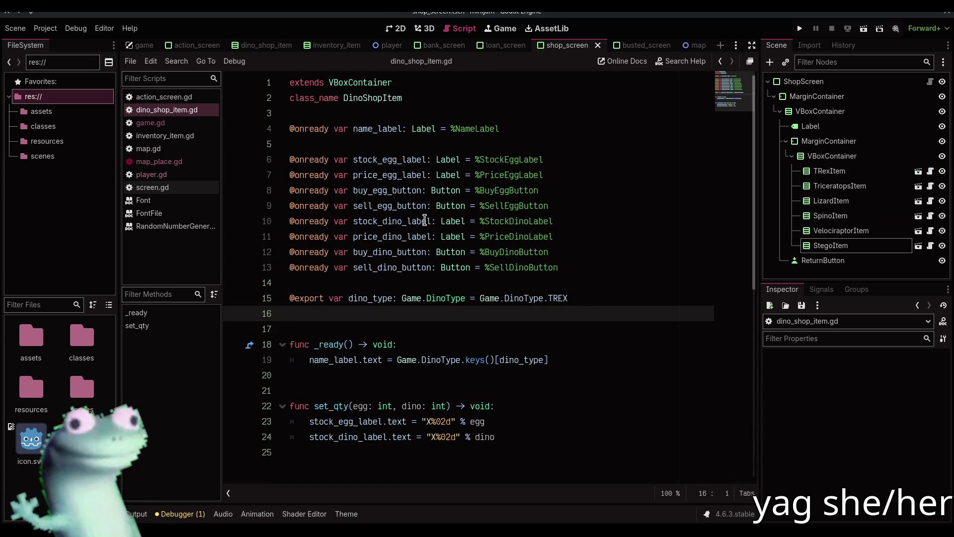
{"action": "left_click", "coordinate": [470, 281]}
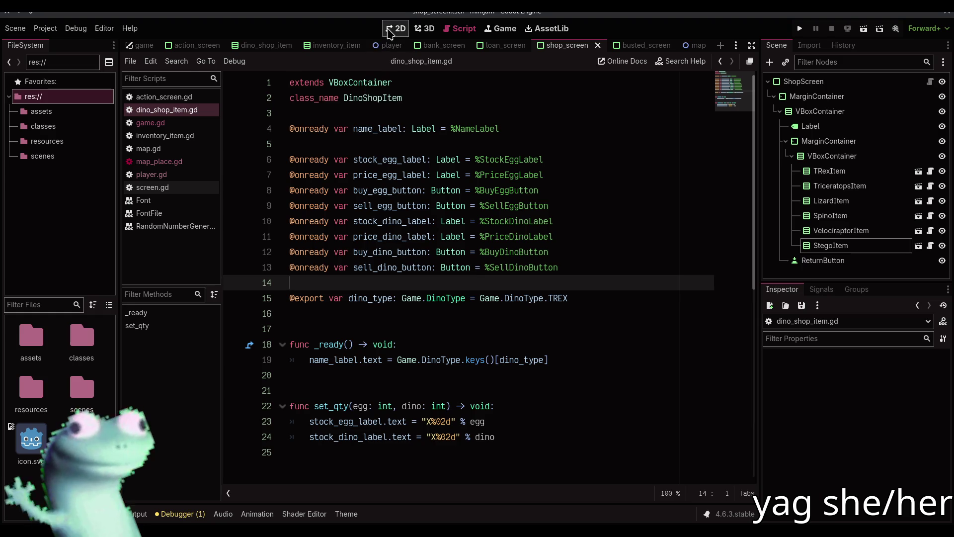
Compare the script with the shop_screen layout, then switch to the browser.
{"action": "left_click", "coordinate": [396, 29]}
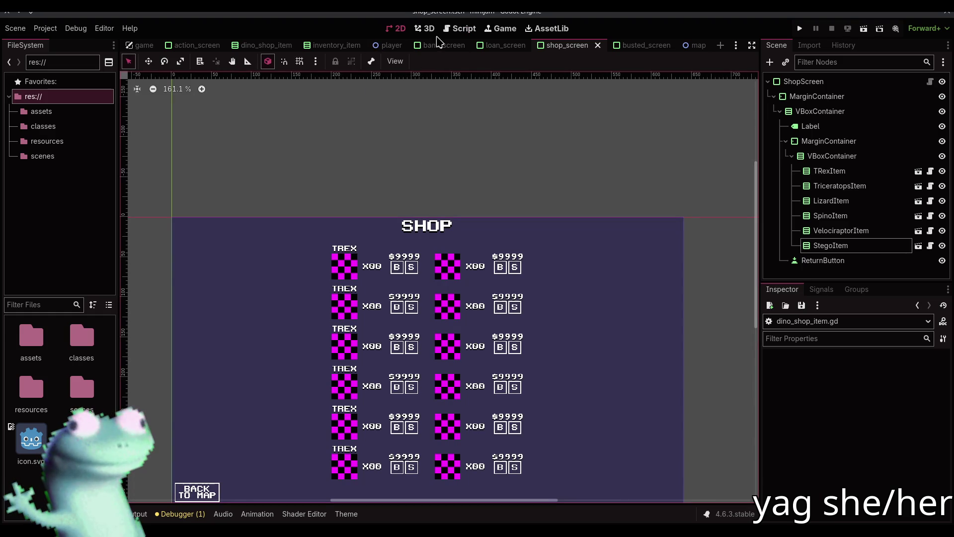
{"action": "left_click", "coordinate": [446, 35]}
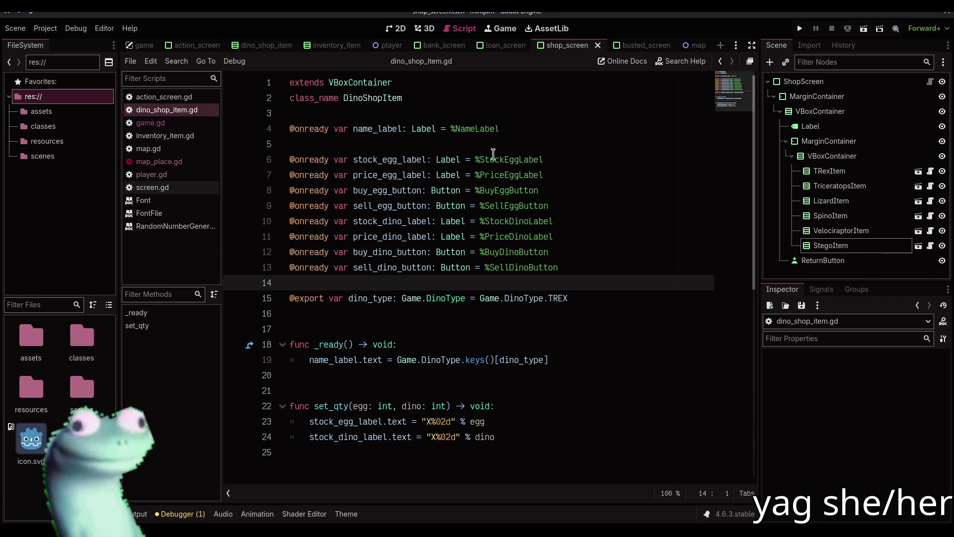
{"action": "left_click", "coordinate": [530, 144]}
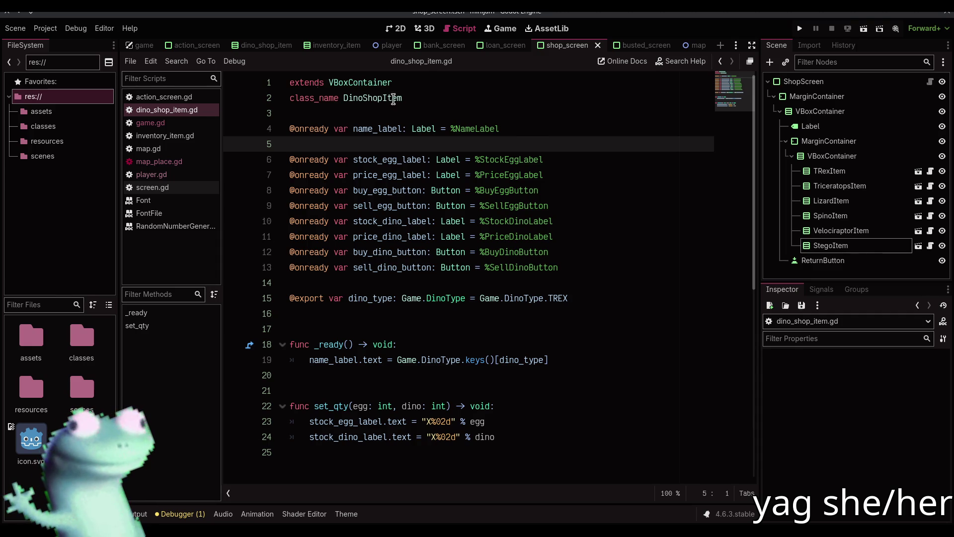
{"action": "key", "text": "alt+Tab"}
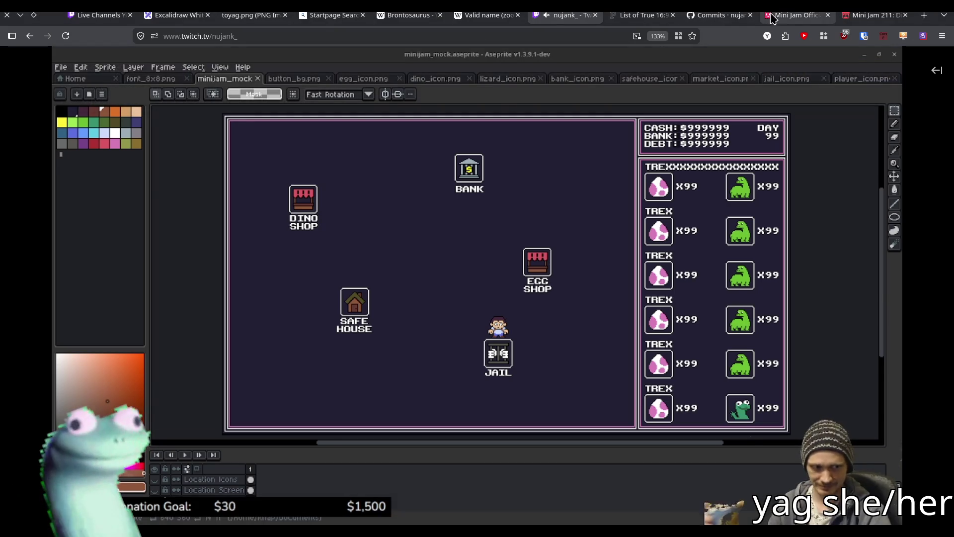
Check the Mini Jam 211: Dinosaurs page in Firefox, then return to Godot's shop_screen layout.
{"action": "left_click", "coordinate": [798, 15]}
{"action": "left_click", "coordinate": [874, 15]}
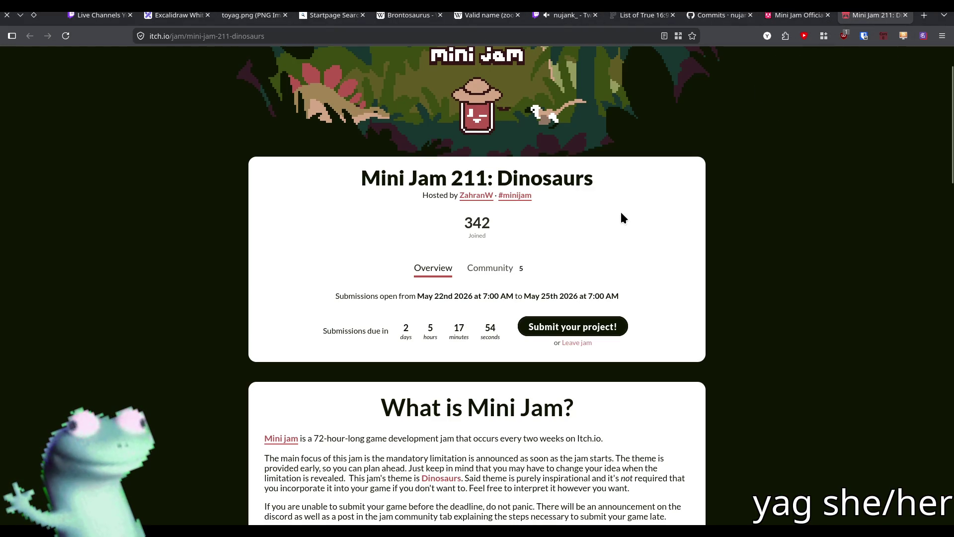
{"action": "key", "text": "alt+Tab"}
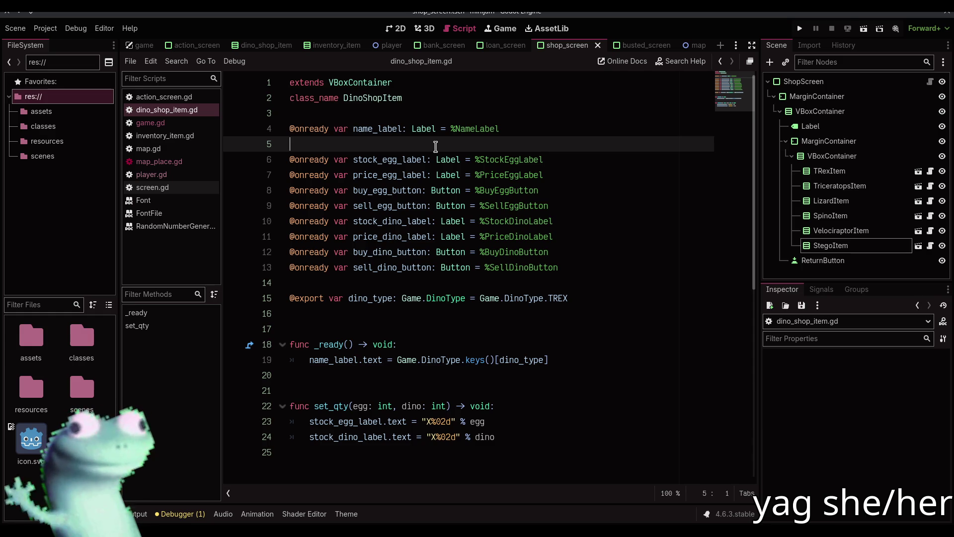
{"action": "left_click", "coordinate": [397, 28]}
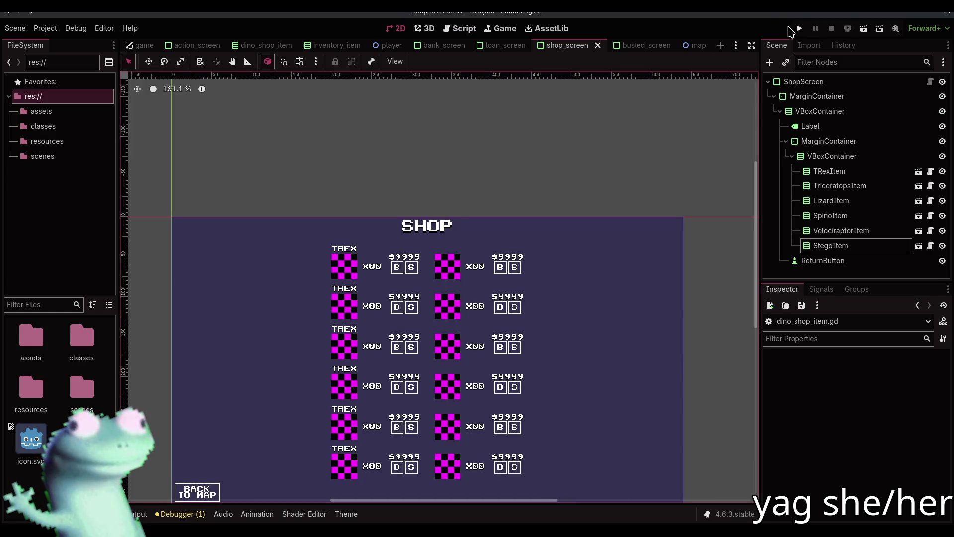
Run the game and visit the dino shop, MEGALOANDON and the BANK, returning to the map each time.
{"action": "left_click", "coordinate": [799, 28]}
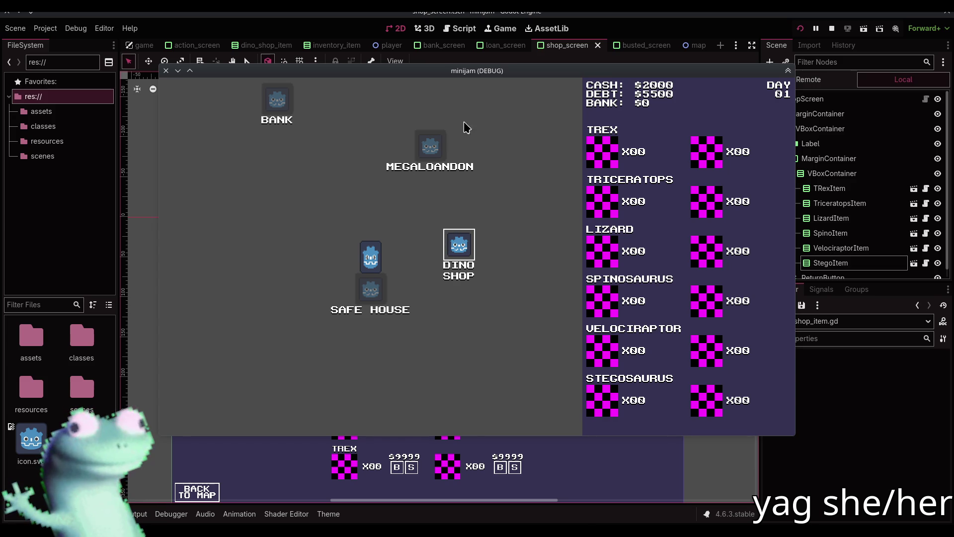
{"action": "left_click", "coordinate": [462, 245]}
{"action": "left_click", "coordinate": [191, 419]}
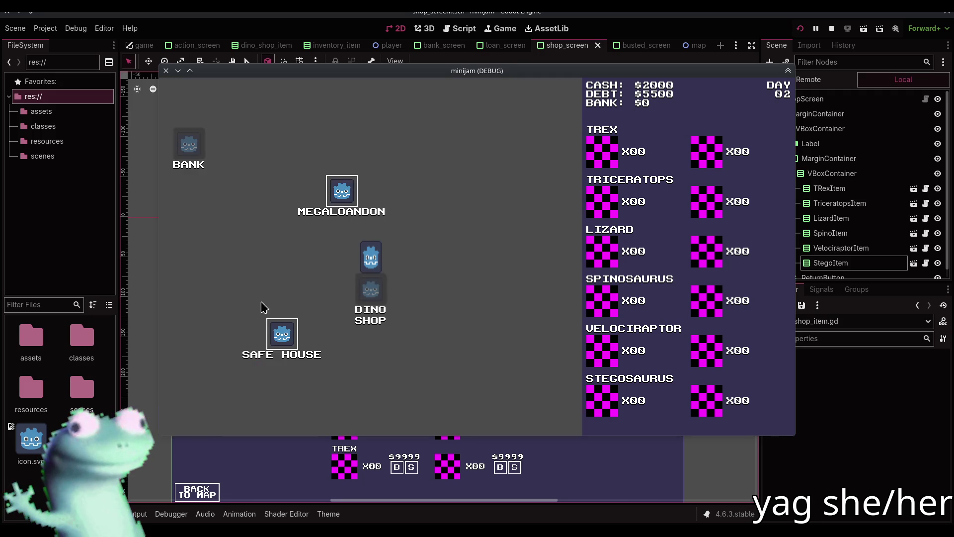
{"action": "left_click", "coordinate": [342, 194]}
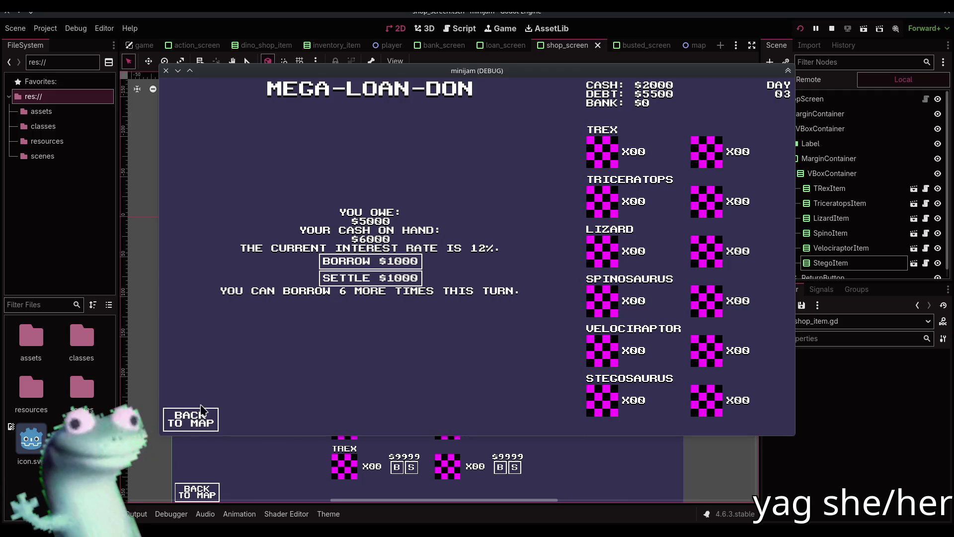
{"action": "left_click", "coordinate": [190, 417]}
{"action": "left_click", "coordinate": [226, 259]}
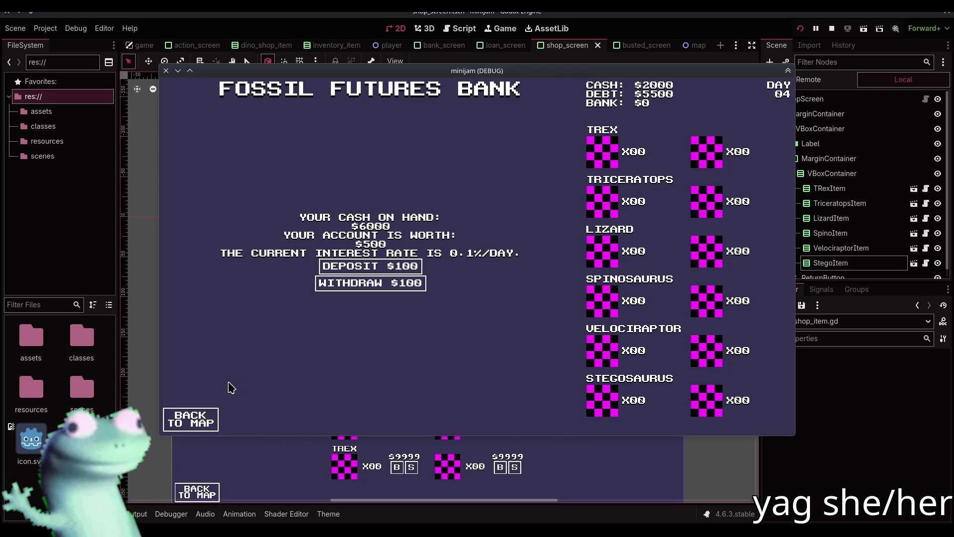
{"action": "left_click", "coordinate": [191, 419]}
{"action": "left_click", "coordinate": [503, 349]}
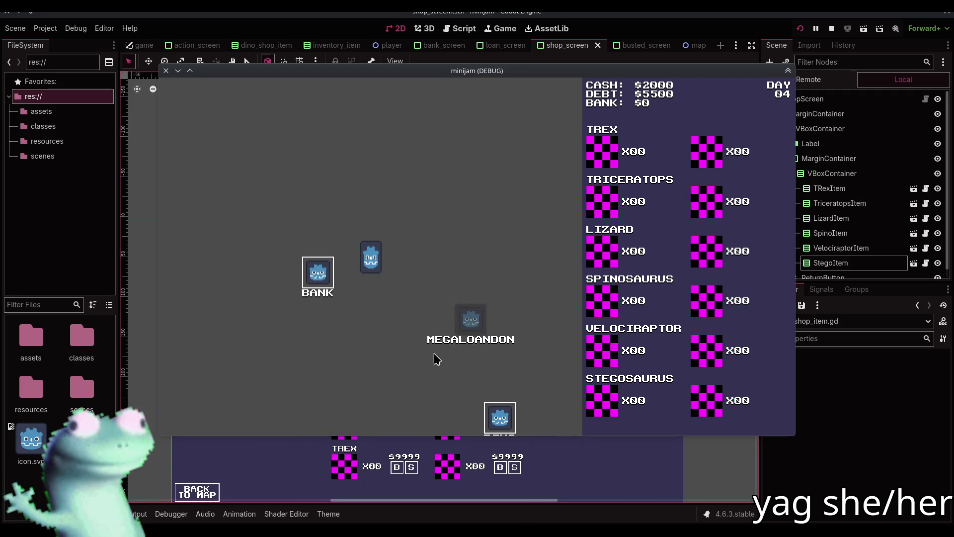
{"action": "left_click", "coordinate": [192, 420]}
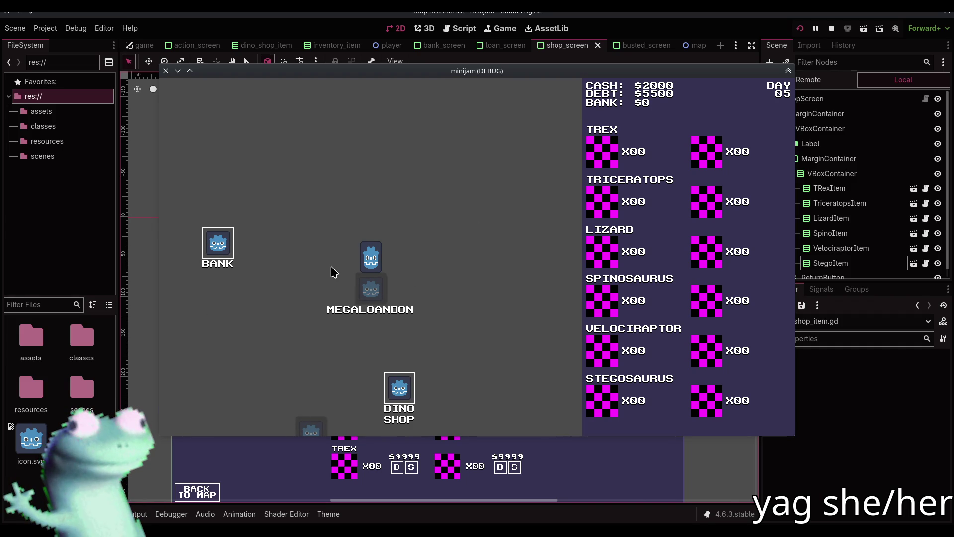
Travel to the DINO SHOP, check its named dino rows, return to the map, and stop the game.
{"action": "left_click", "coordinate": [402, 395]}
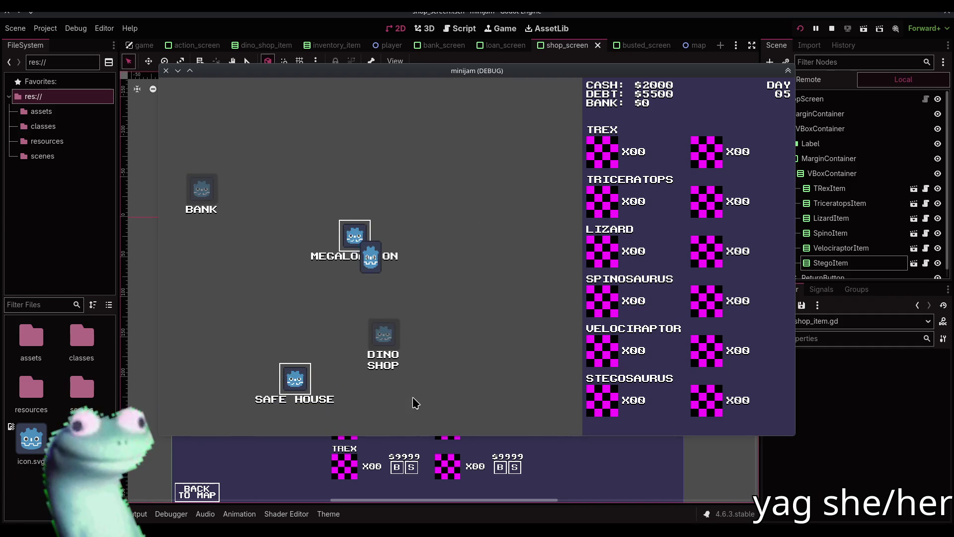
{"action": "left_click", "coordinate": [190, 420]}
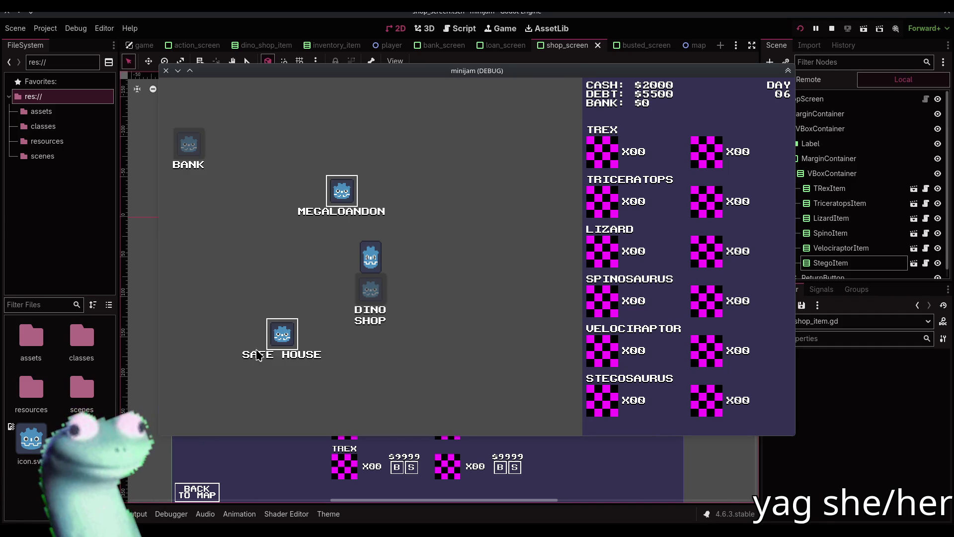
{"action": "left_click", "coordinate": [286, 337]}
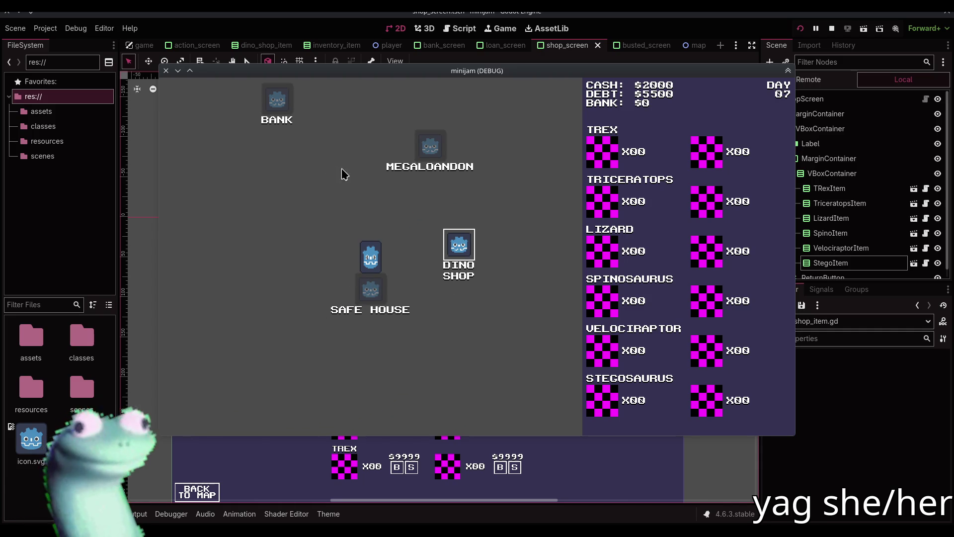
{"action": "left_click", "coordinate": [451, 248]}
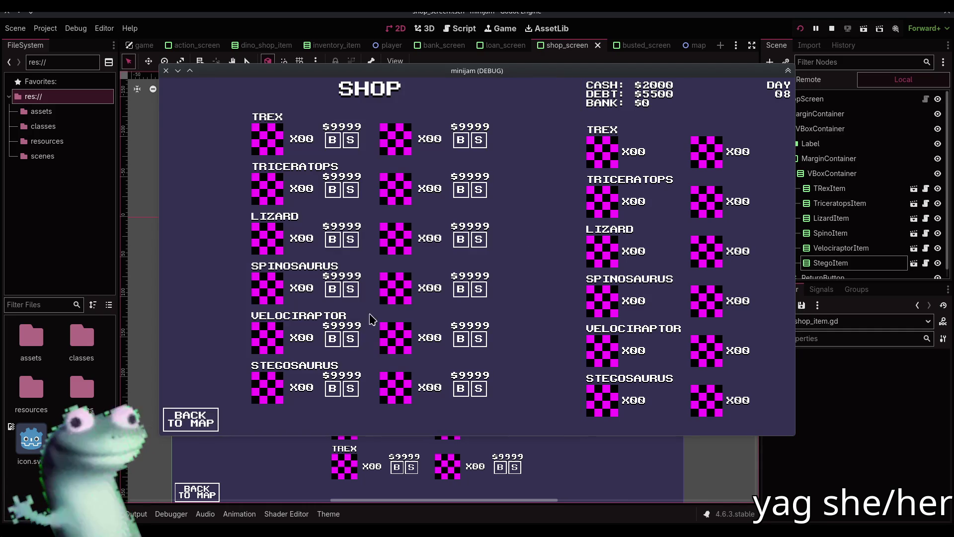
{"action": "left_click", "coordinate": [194, 420]}
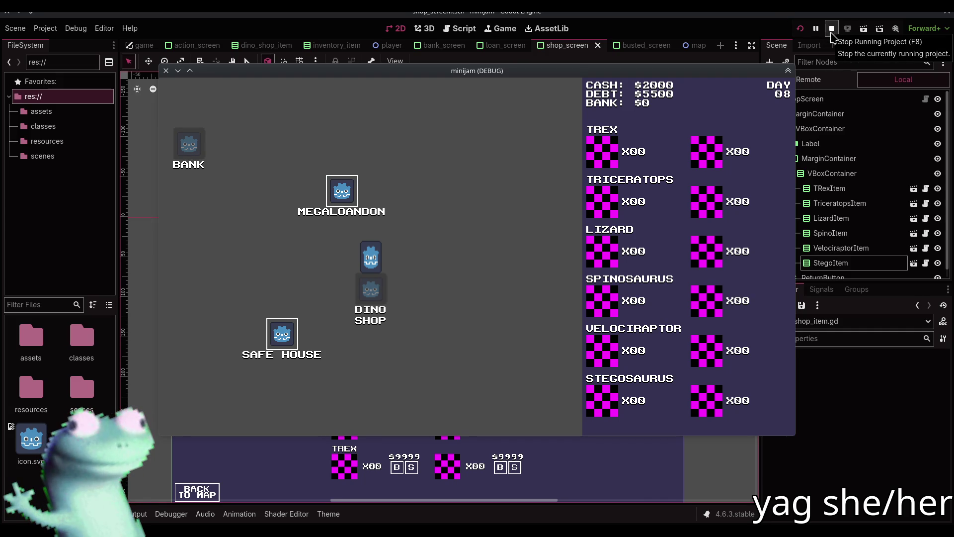
{"action": "left_click", "coordinate": [833, 32]}
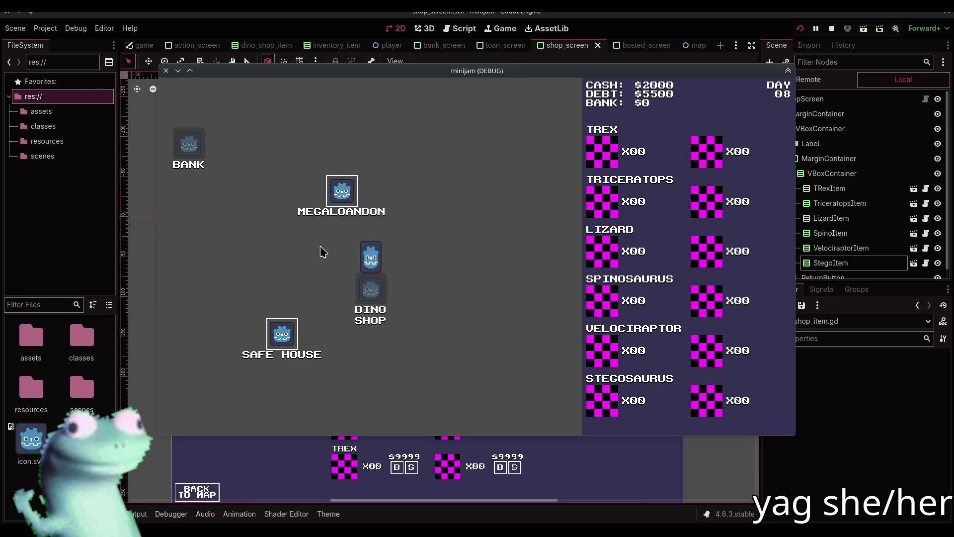
{"action": "double_click", "coordinate": [440, 72]}
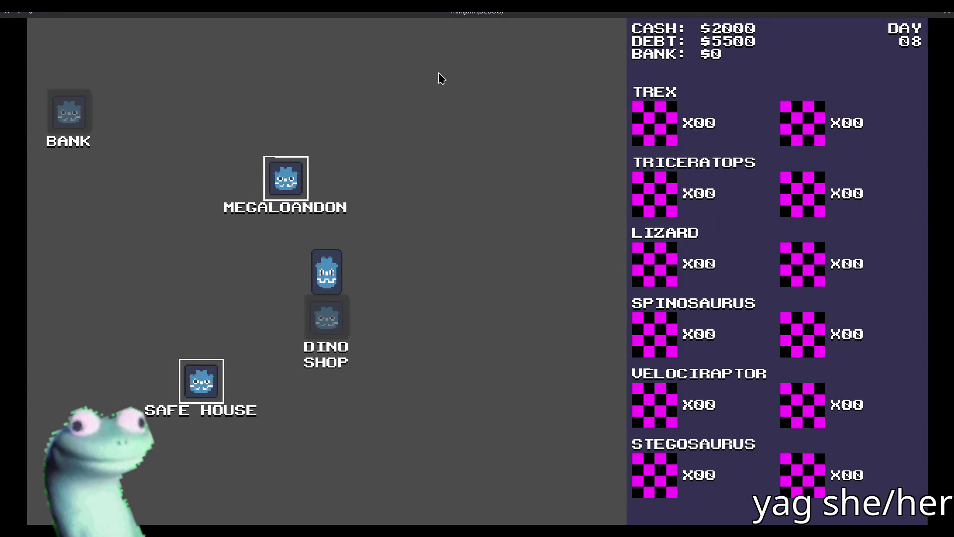
{"action": "double_click", "coordinate": [429, 14]}
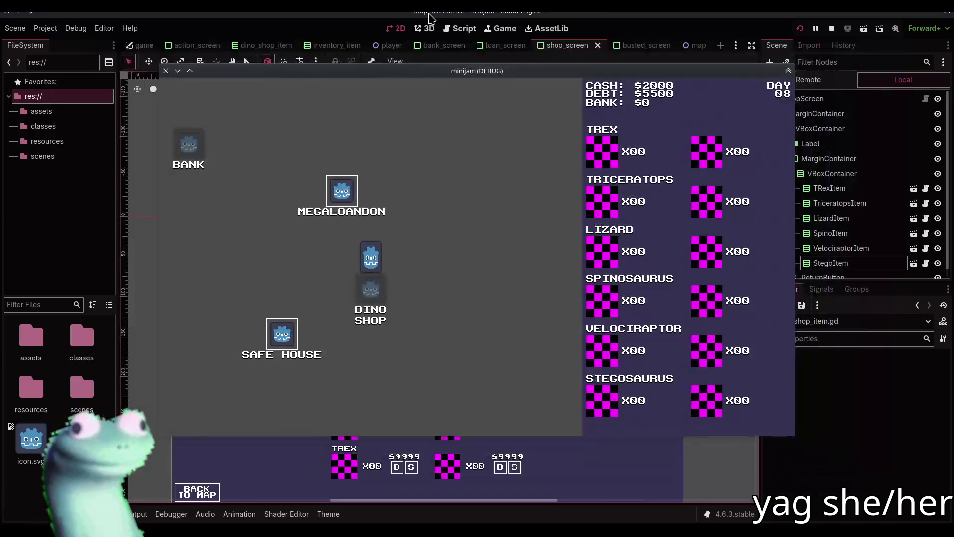
{"action": "double_click", "coordinate": [426, 72]}
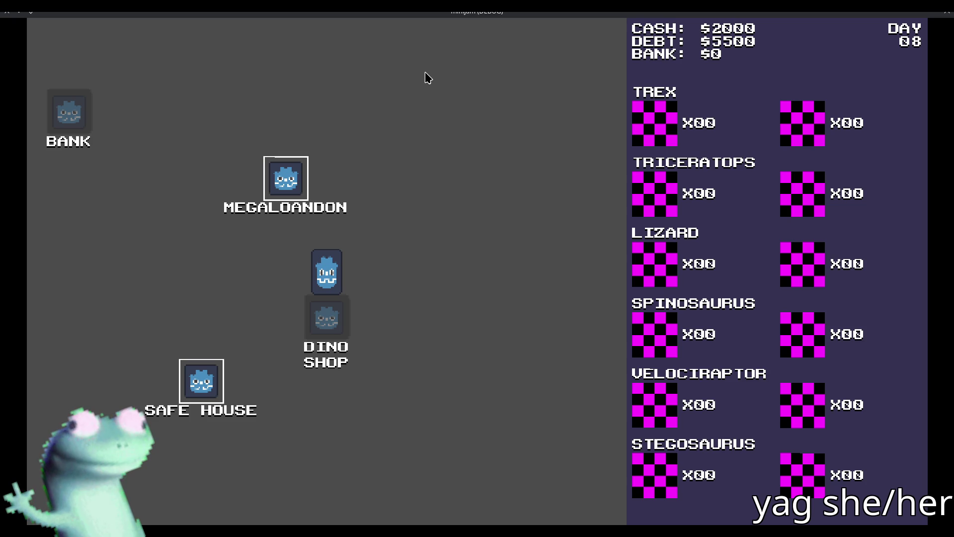
{"action": "double_click", "coordinate": [418, 12]}
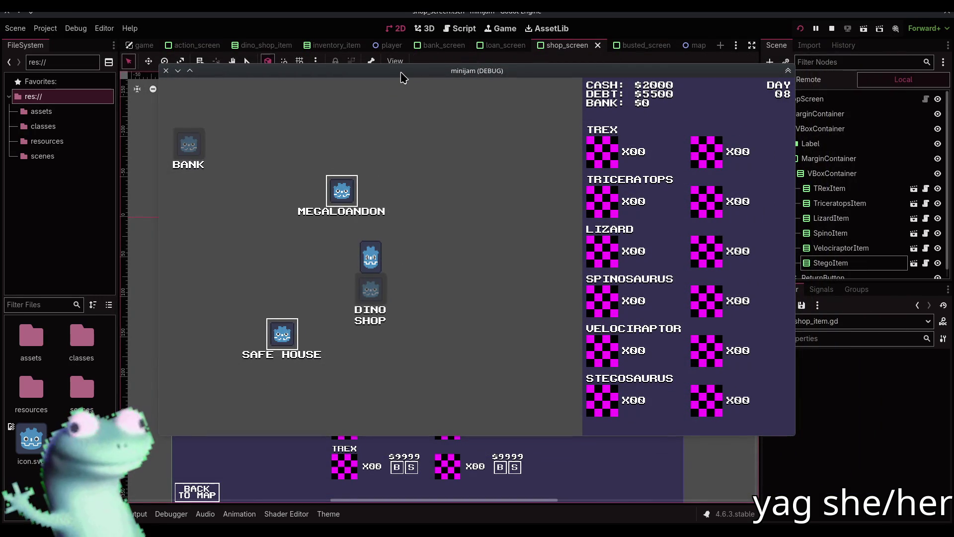
Stop the running game and skim dino_shop_item.gd before returning to the shop canvas.
{"action": "left_click", "coordinate": [594, 22]}
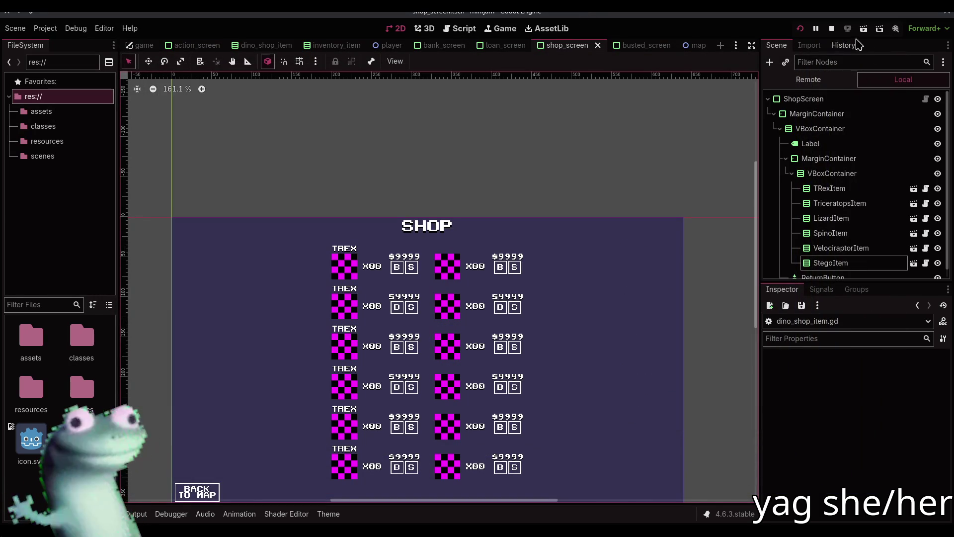
{"action": "left_click", "coordinate": [832, 29]}
{"action": "left_click", "coordinate": [462, 28]}
{"action": "scroll", "coordinate": [448, 164], "scroll_direction": "down", "scroll_amount": 4}
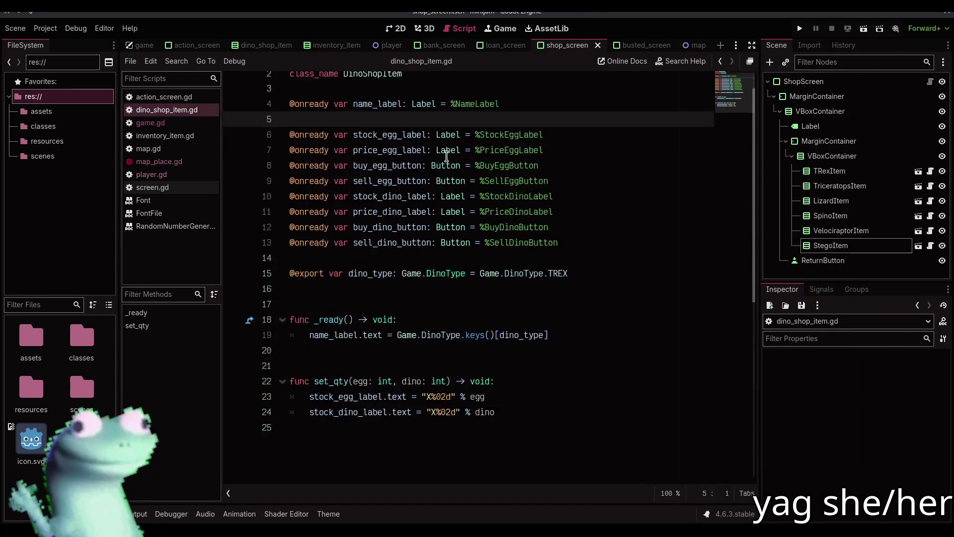
{"action": "scroll", "coordinate": [427, 179], "scroll_direction": "up", "scroll_amount": 3}
{"action": "left_click", "coordinate": [397, 28]}
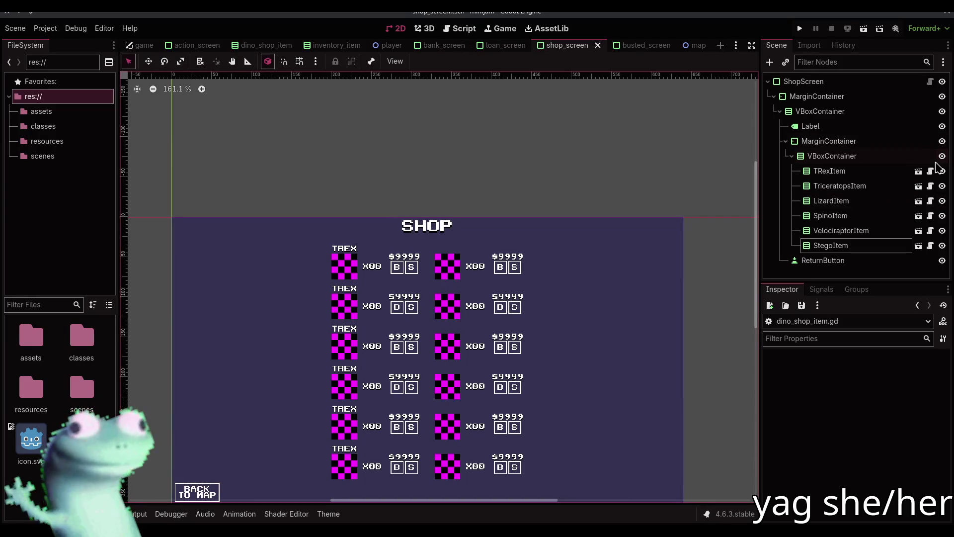
Review TRexItem's script again, then open the main game scene and collapse MapViewportContainer.
{"action": "left_click", "coordinate": [933, 171]}
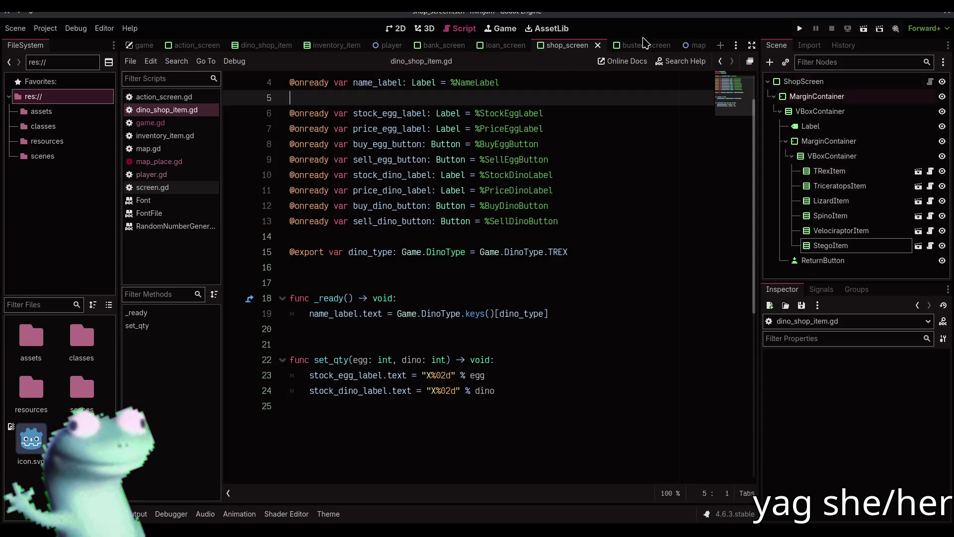
{"action": "scroll", "coordinate": [519, 249], "scroll_direction": "up", "scroll_amount": 1}
{"action": "left_click", "coordinate": [497, 274]}
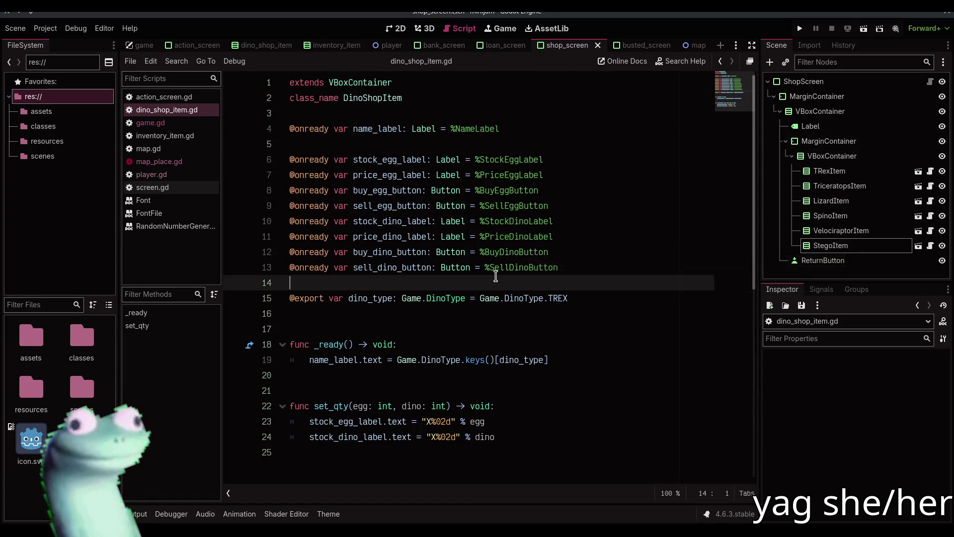
{"action": "scroll", "coordinate": [494, 273], "scroll_direction": "down", "scroll_amount": 5}
{"action": "left_click", "coordinate": [496, 334]}
{"action": "scroll", "coordinate": [495, 336], "scroll_direction": "up", "scroll_amount": 4}
{"action": "scroll", "coordinate": [494, 338], "scroll_direction": "down", "scroll_amount": 2}
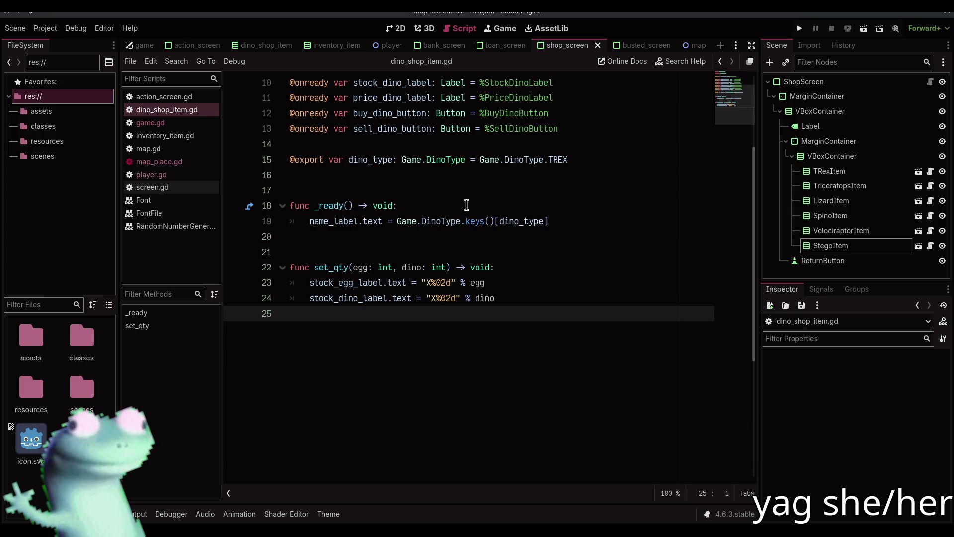
{"action": "left_click", "coordinate": [396, 28]}
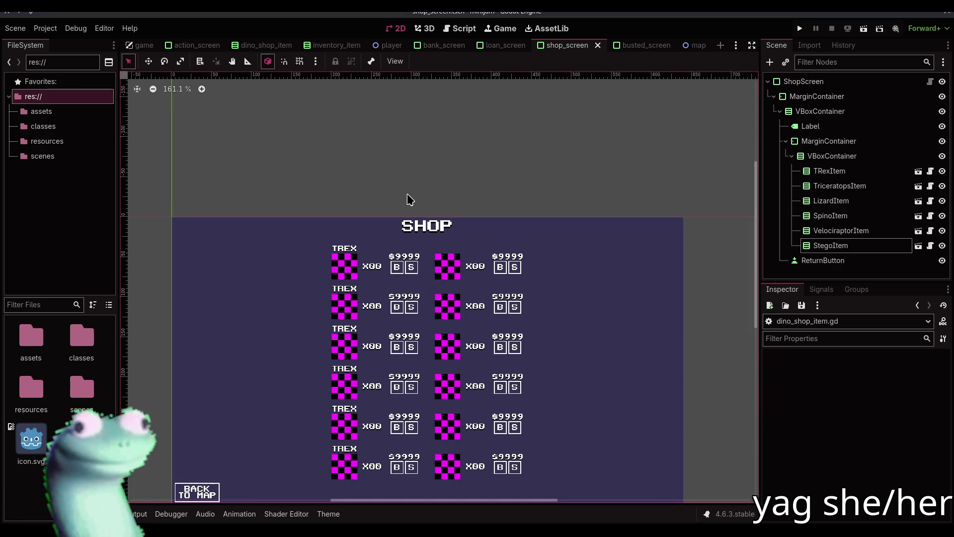
{"action": "left_click", "coordinate": [159, 45]}
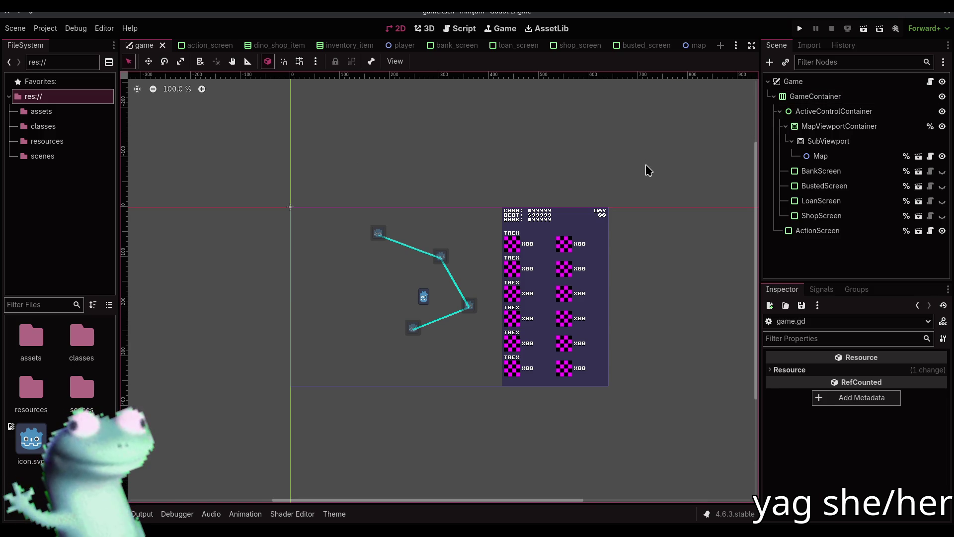
{"action": "left_click", "coordinate": [785, 127]}
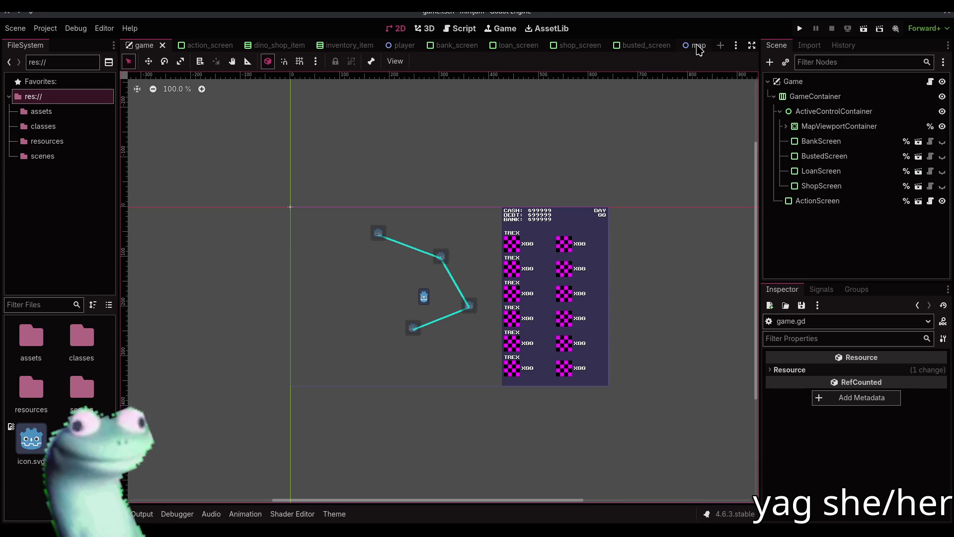
Switch to Firefox showing the Mini Jam 211: Dinosaurs page.
{"action": "key", "text": "alt+Tab"}
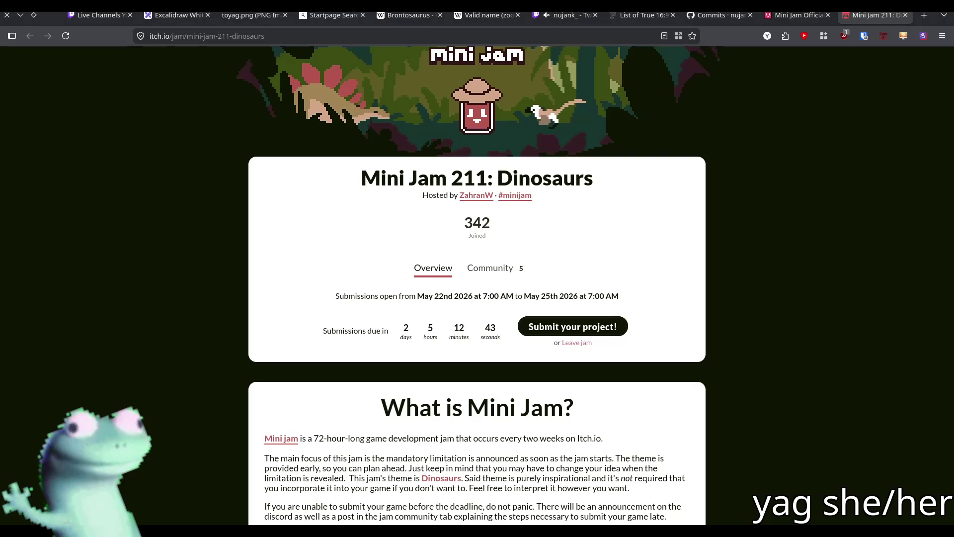
Glance at the Twitch stream tab, then return to the Godot editor's game scene.
{"action": "left_click", "coordinate": [566, 15]}
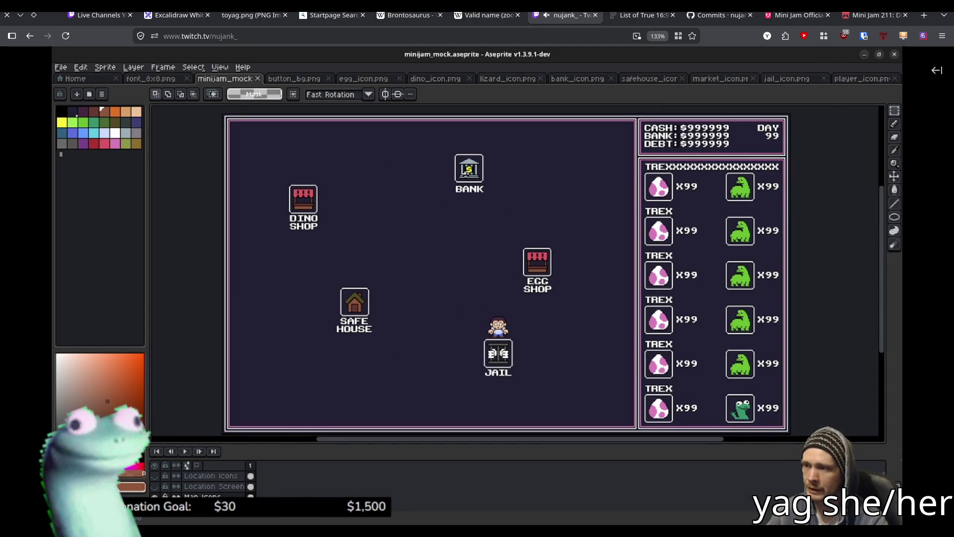
{"action": "key", "text": "alt+Tab"}
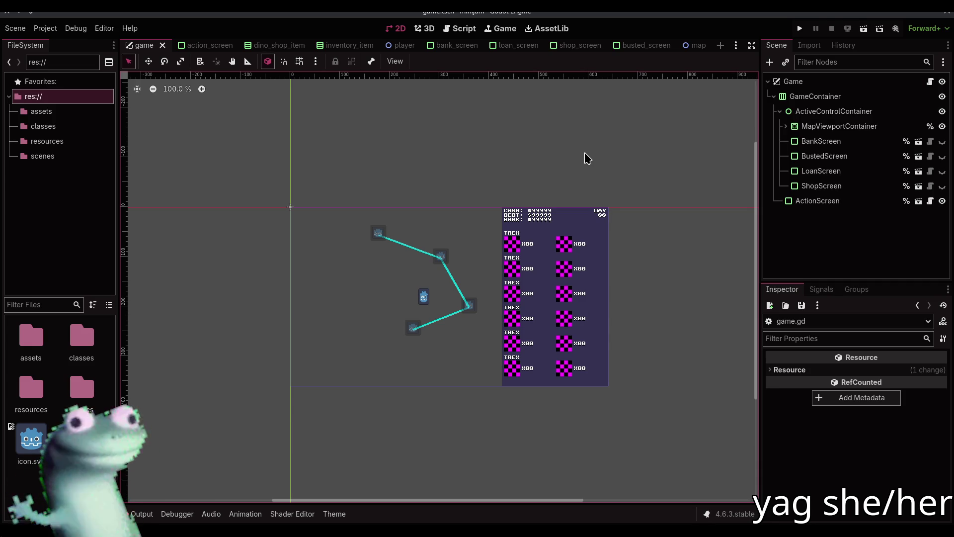
Zoom to about 214% and pan onto the CASH, DEBT and BANK inventory panel.
{"action": "scroll", "coordinate": [590, 226], "scroll_direction": "up", "scroll_amount": 3}
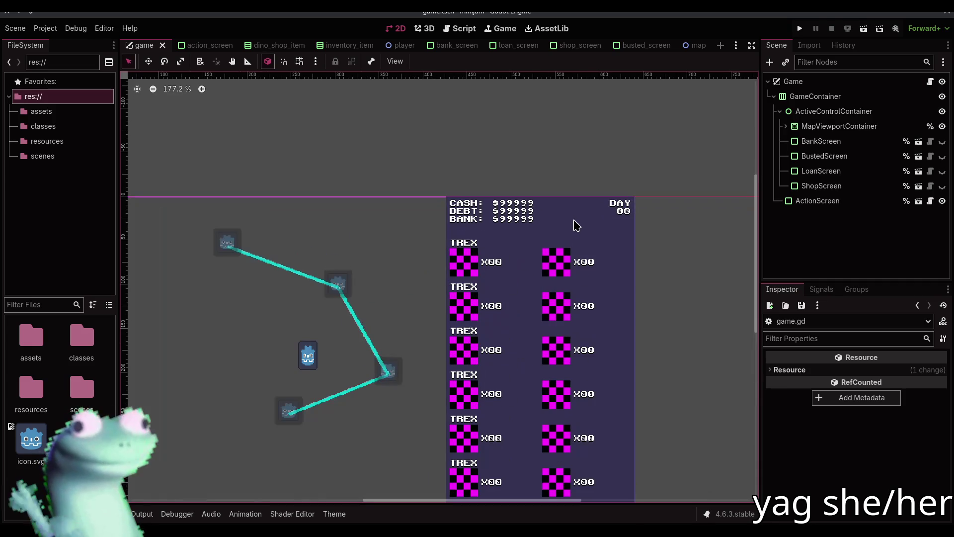
{"action": "left_click_drag", "start_coordinate": [455, 223], "coordinate": [488, 204]}
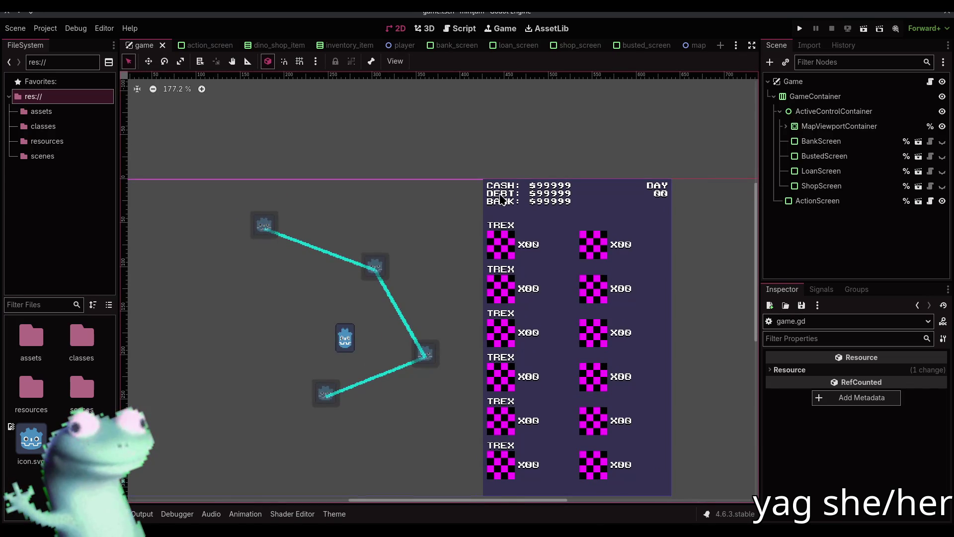
{"action": "scroll", "coordinate": [502, 200], "scroll_direction": "up", "scroll_amount": 1}
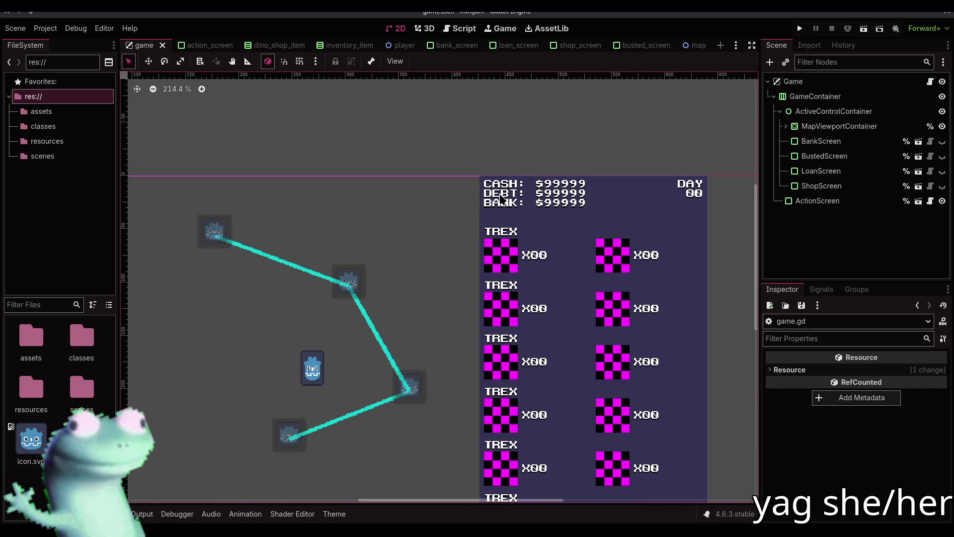
Run the project, check the Dino Shop's TREX to STEGOSAURUS rows at $9999, then return to the map.
{"action": "left_click", "coordinate": [799, 29]}
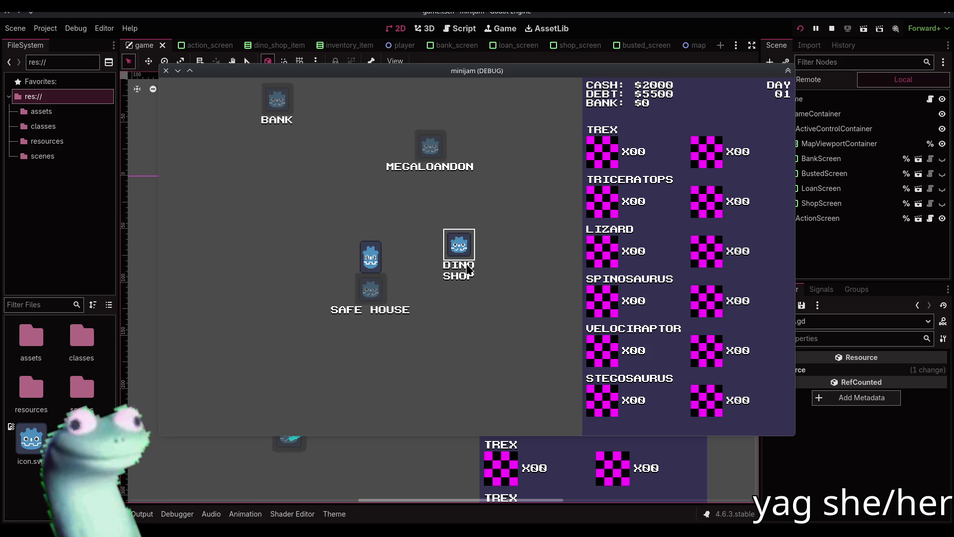
{"action": "left_click", "coordinate": [461, 246]}
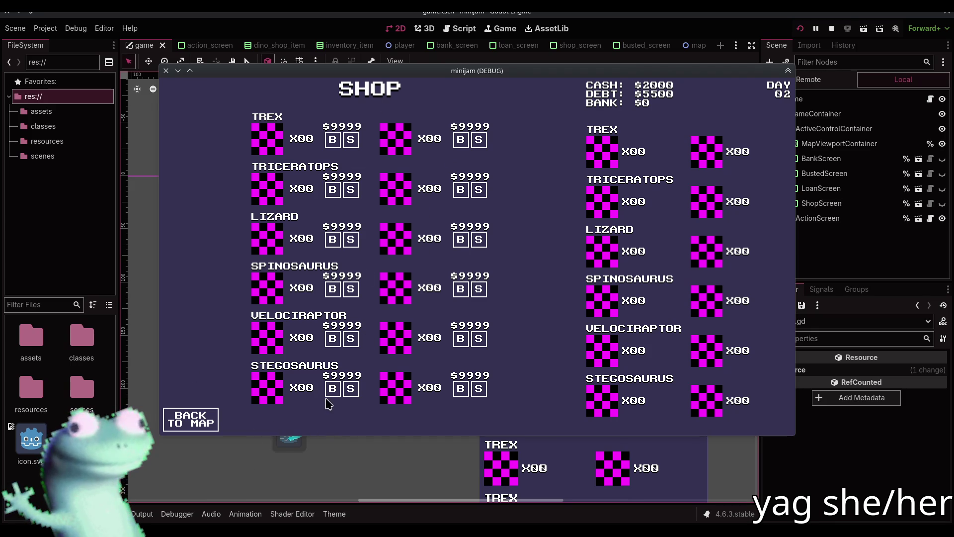
{"action": "left_click", "coordinate": [217, 418]}
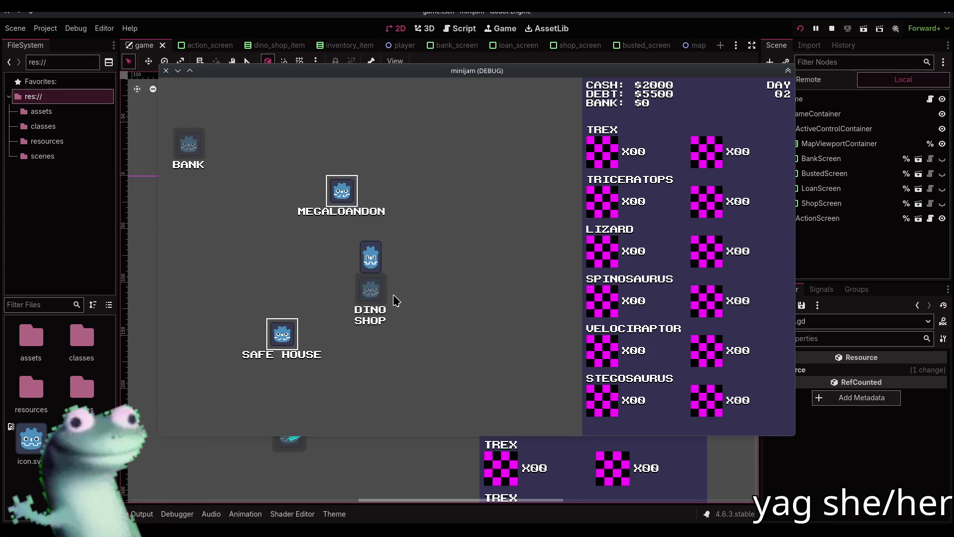
Visit the Mega-Loan-Don and then the Bank in the running game, returning to the map each time.
{"action": "left_click", "coordinate": [349, 197]}
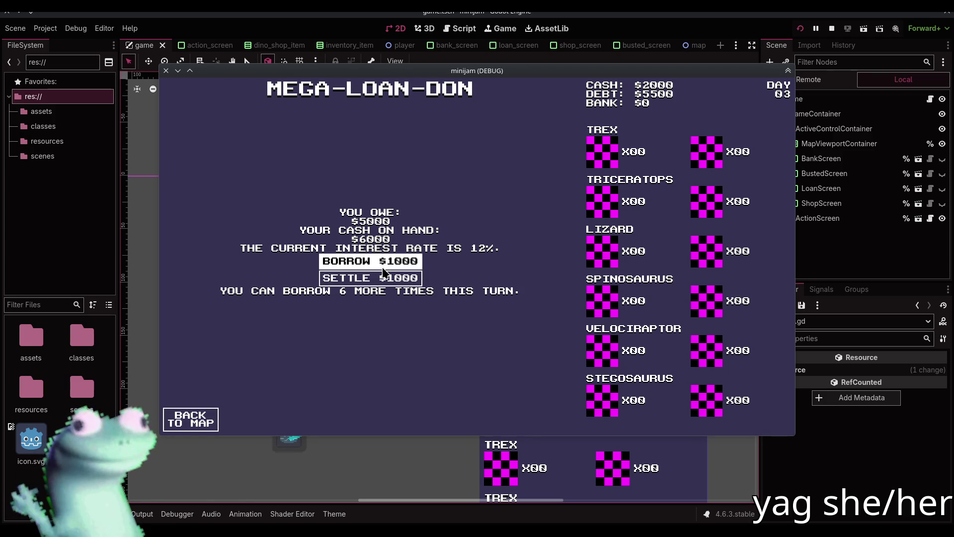
{"action": "left_click", "coordinate": [204, 420]}
{"action": "left_click", "coordinate": [219, 244]}
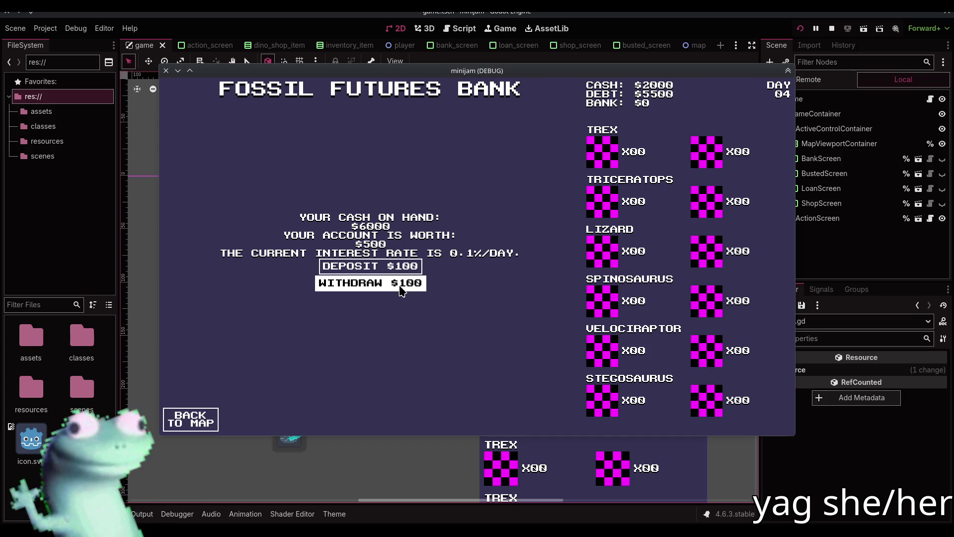
{"action": "left_click", "coordinate": [209, 420]}
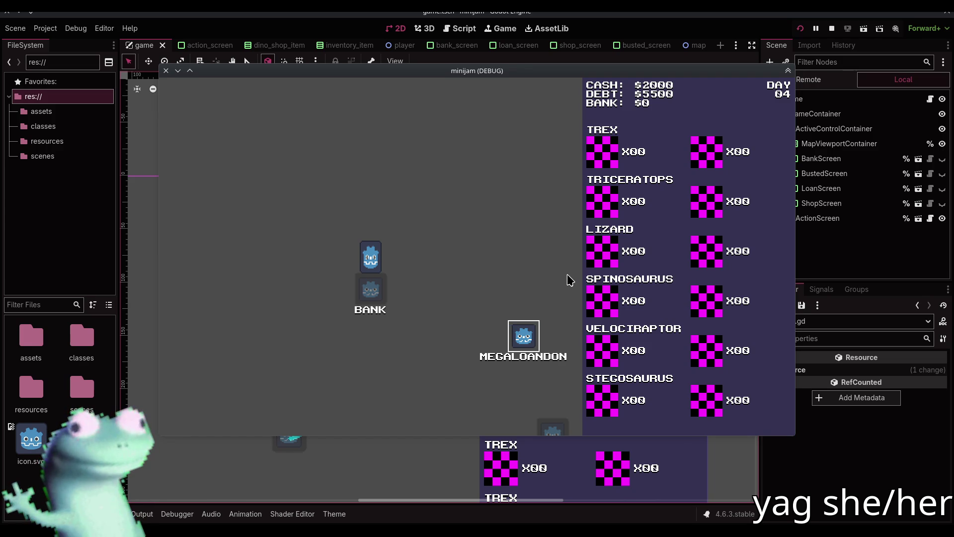
Visit the Mega-Loan-Don, Dino Shop and Safe House again, then stop the game.
{"action": "left_click", "coordinate": [524, 332]}
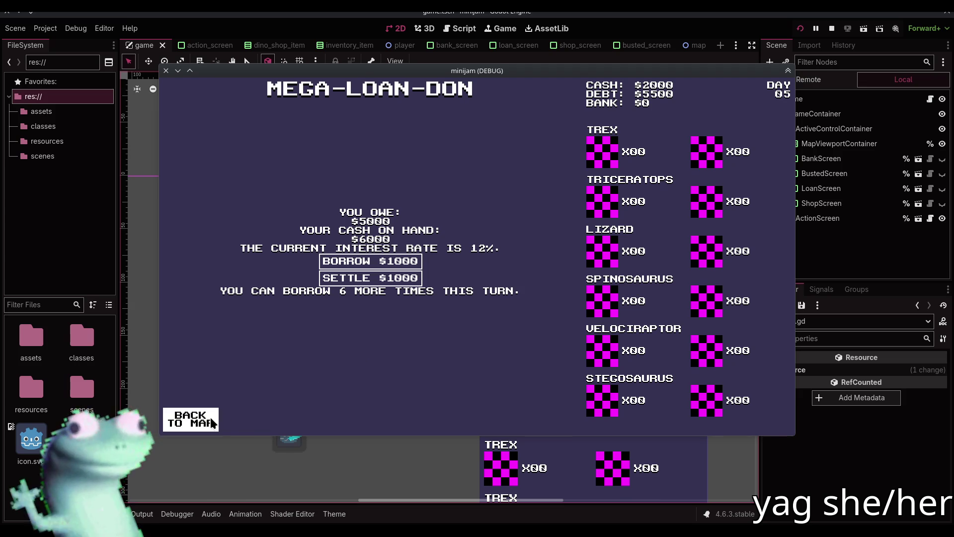
{"action": "left_click", "coordinate": [201, 420]}
{"action": "left_click", "coordinate": [388, 387]}
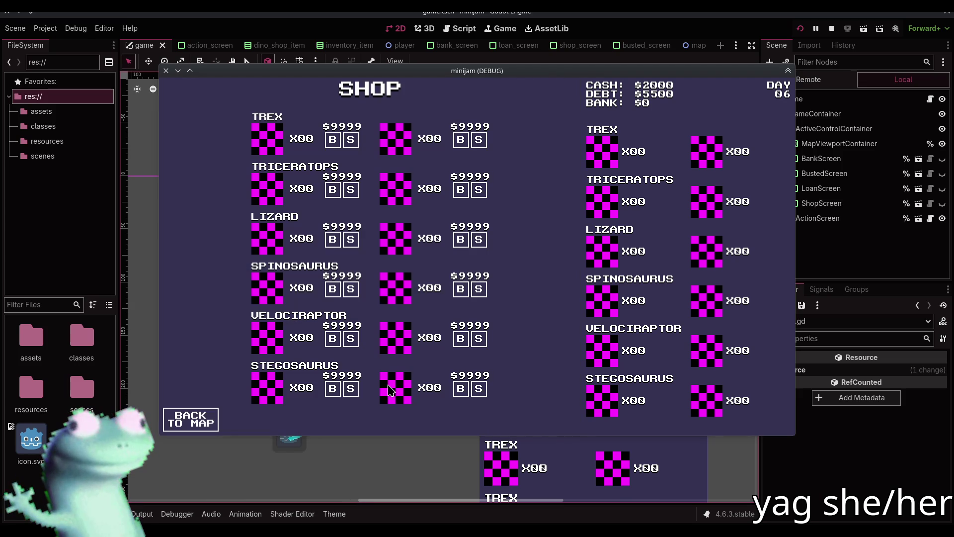
{"action": "left_click", "coordinate": [194, 426]}
{"action": "left_click", "coordinate": [282, 322]}
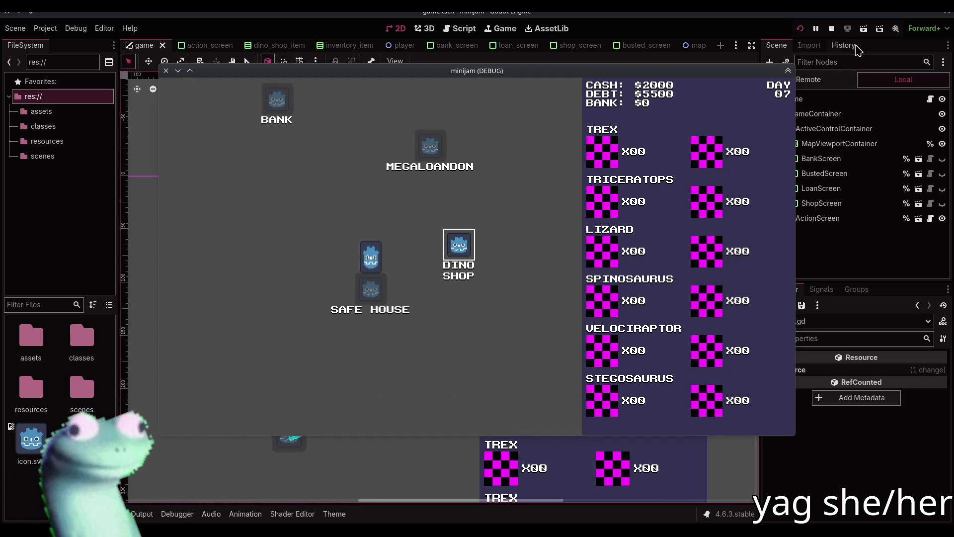
{"action": "left_click", "coordinate": [831, 28]}
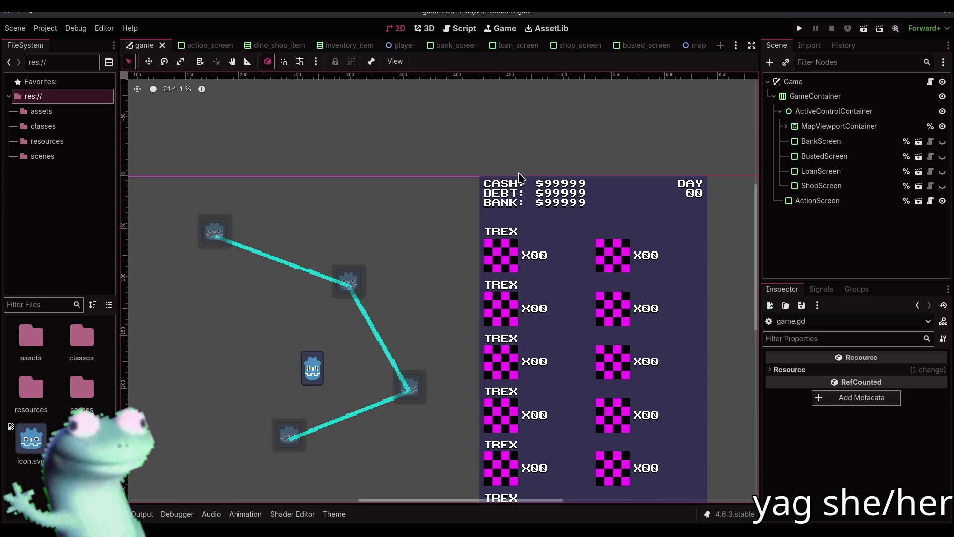
Switch from busted_screen to shop_screen and open dino_shop_item.gd from the TRexItem entry.
{"action": "scroll", "coordinate": [348, 216], "scroll_direction": "down", "scroll_amount": 4}
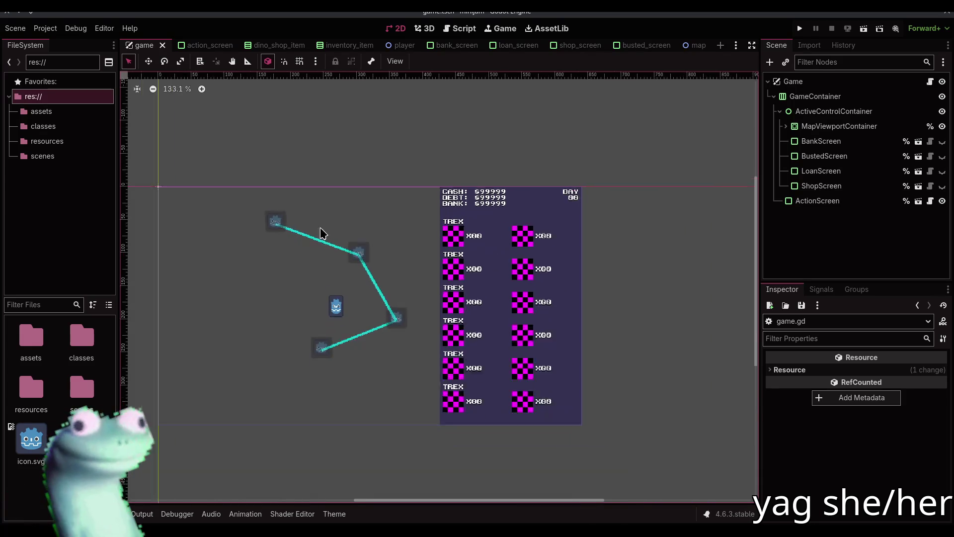
{"action": "left_click_drag", "start_coordinate": [315, 234], "coordinate": [374, 200]}
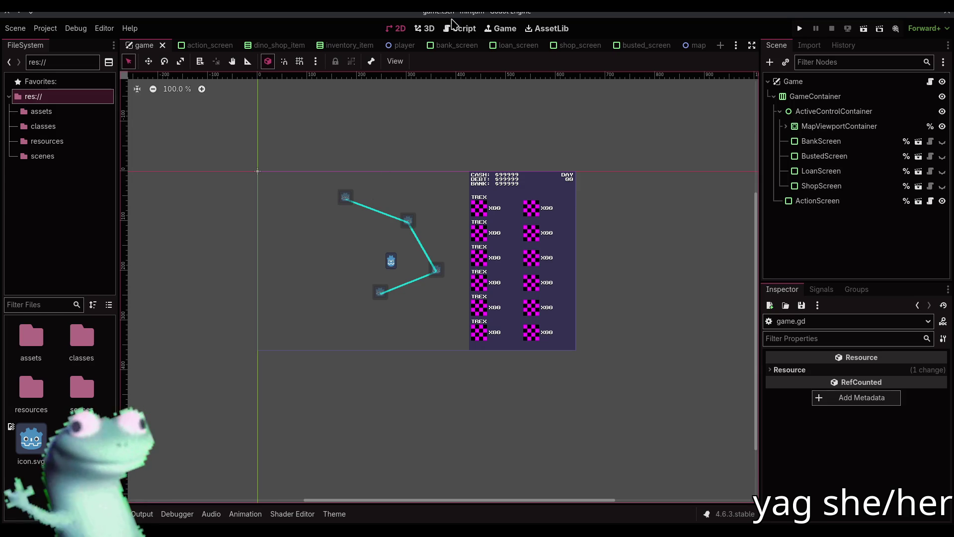
{"action": "left_click", "coordinate": [454, 27]}
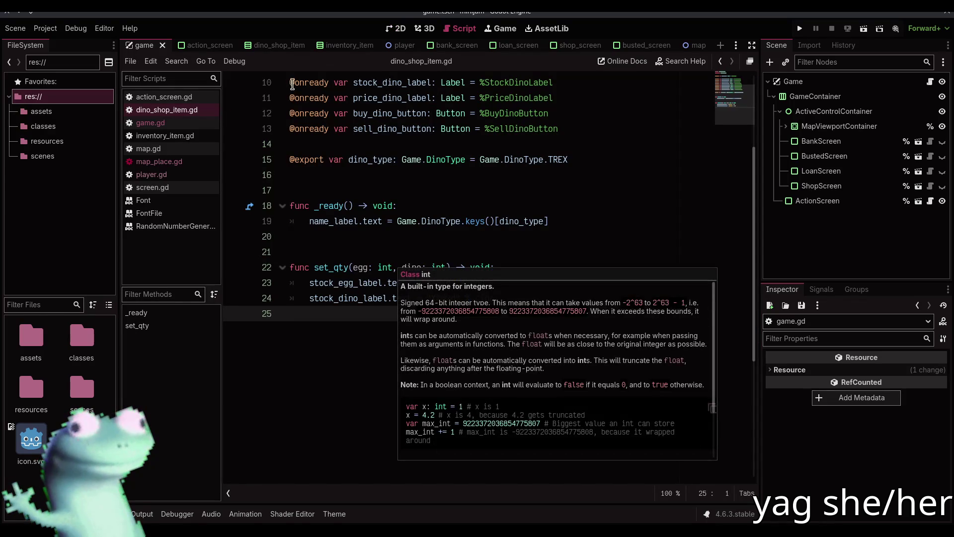
{"action": "scroll", "coordinate": [397, 262], "scroll_direction": "up", "scroll_amount": 3}
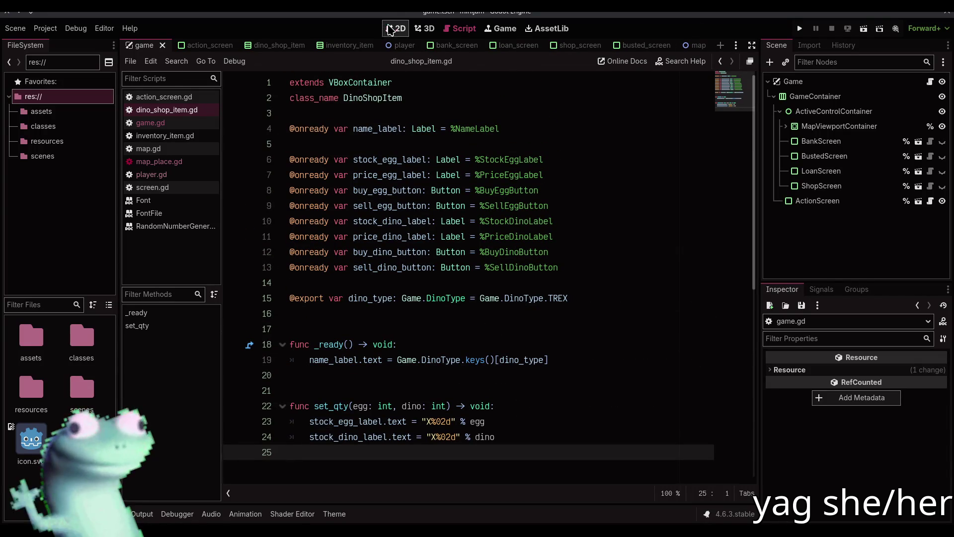
{"action": "left_click", "coordinate": [400, 27]}
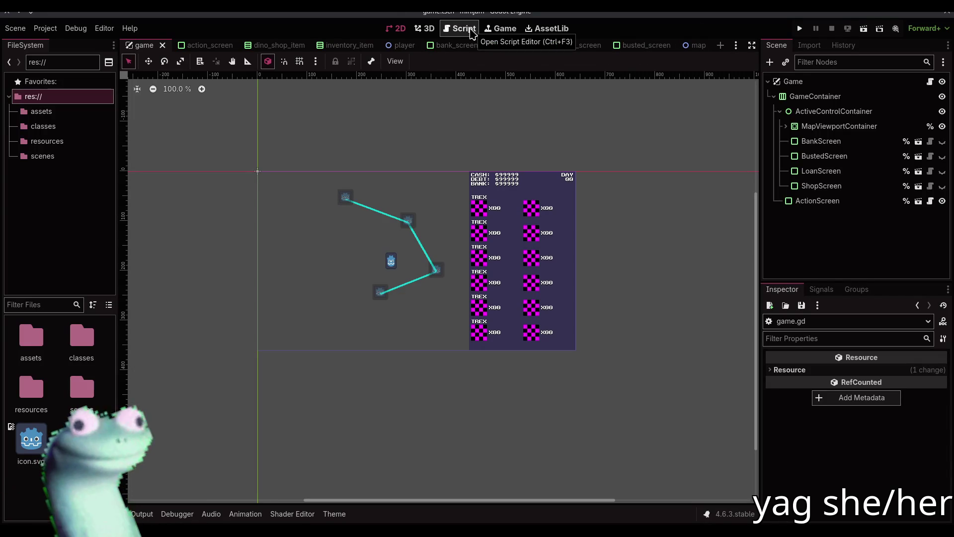
{"action": "left_click", "coordinate": [625, 46]}
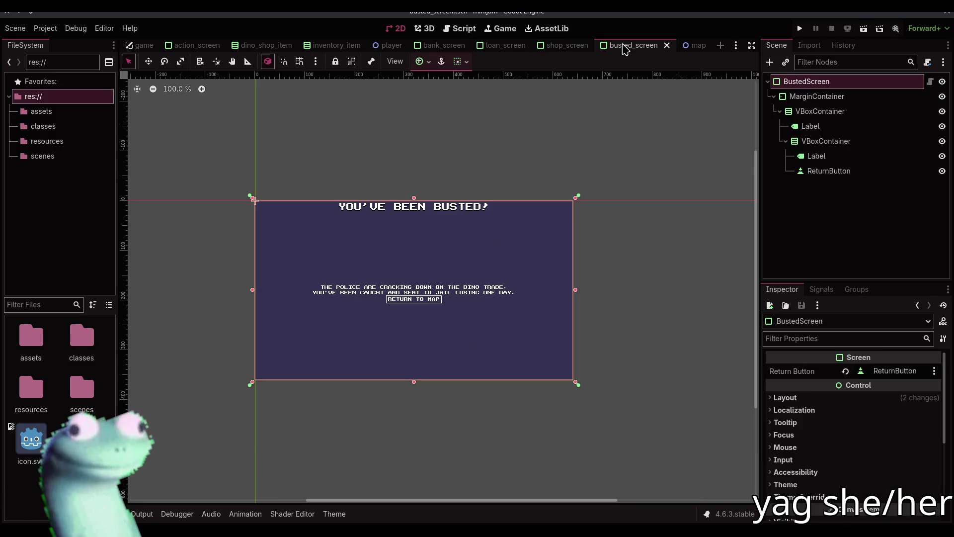
{"action": "left_click", "coordinate": [561, 47]}
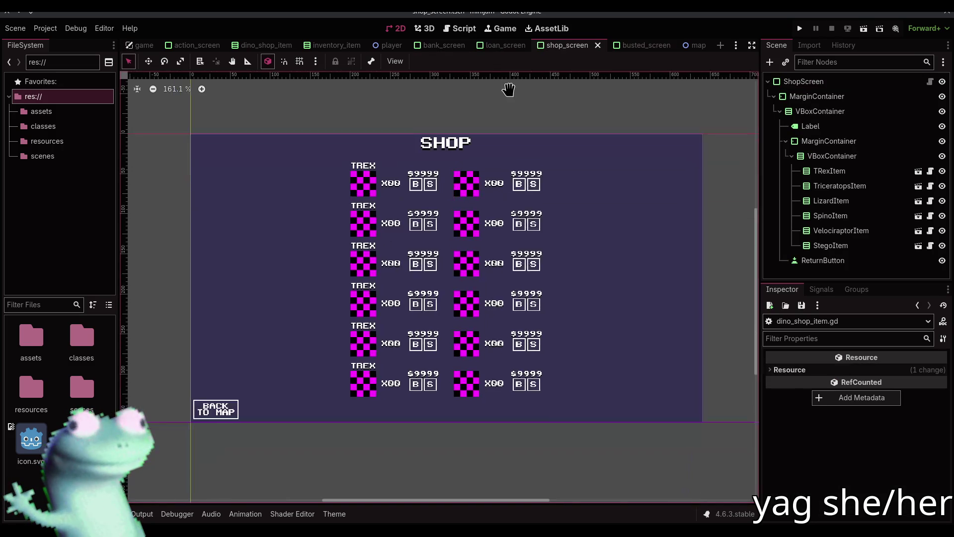
{"action": "left_click", "coordinate": [930, 171]}
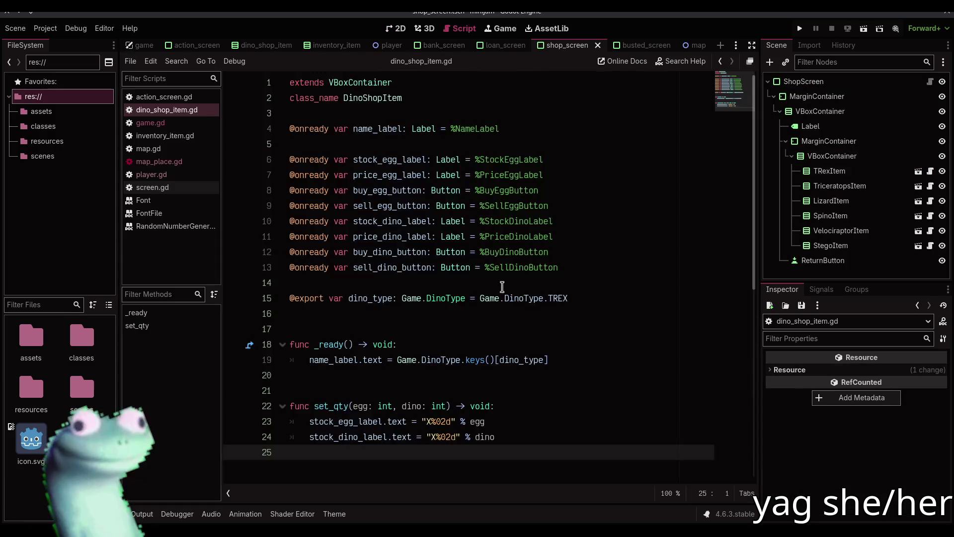
{"action": "scroll", "coordinate": [486, 278], "scroll_direction": "up", "scroll_amount": 4}
{"action": "scroll", "coordinate": [487, 278], "scroll_direction": "down", "scroll_amount": 2}
{"action": "scroll", "coordinate": [490, 278], "scroll_direction": "up", "scroll_amount": 1}
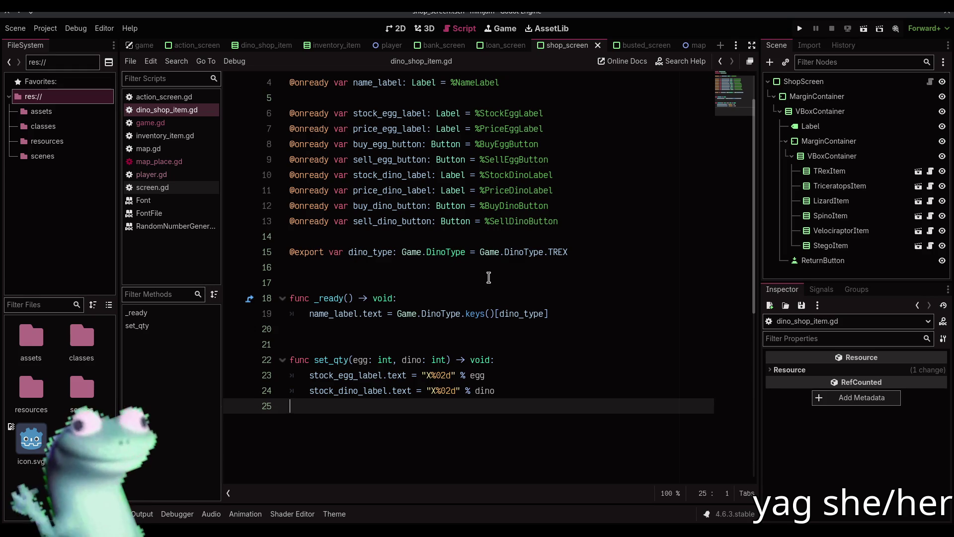
{"action": "type", "text": "1"}
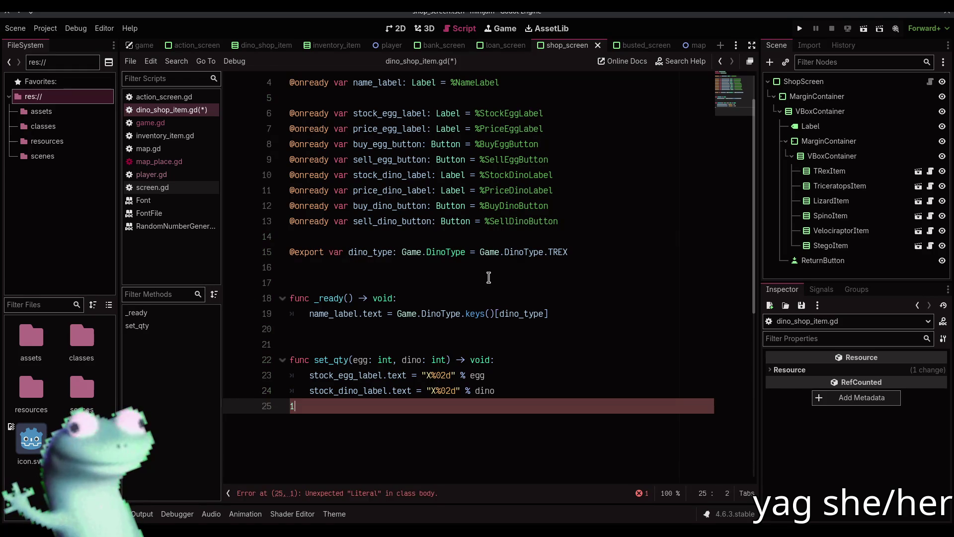
{"action": "key", "text": "BackSpace"}
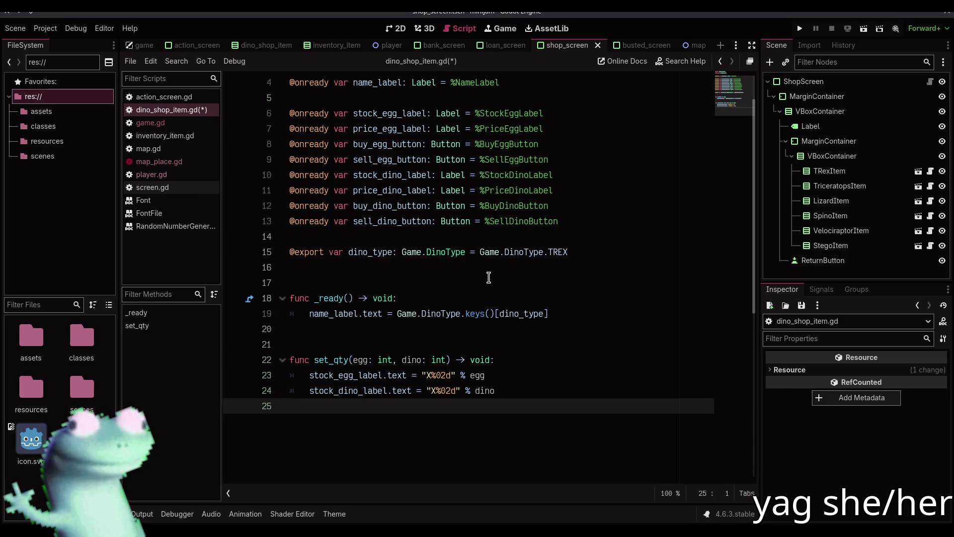
{"action": "left_click", "coordinate": [490, 269]}
{"action": "key", "text": "ctrl+s"}
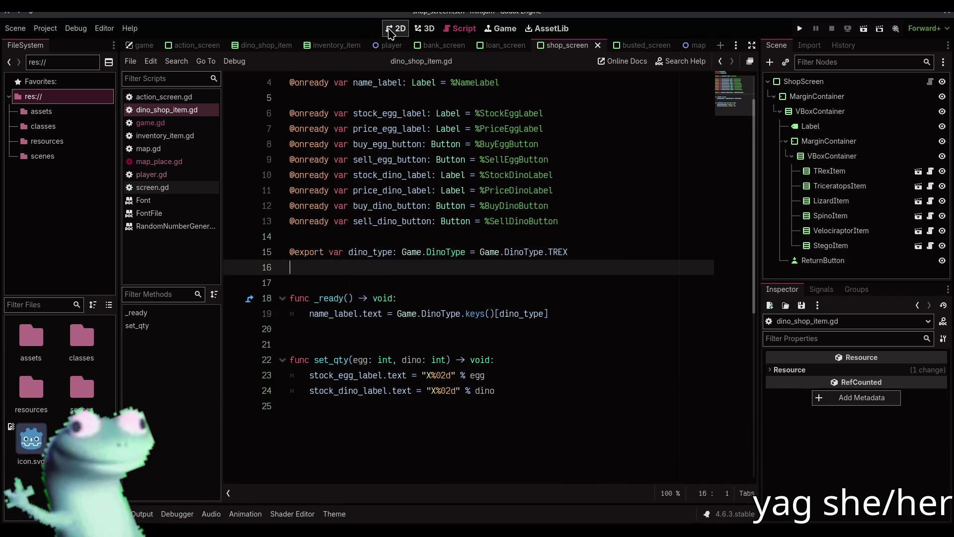
{"action": "left_click", "coordinate": [390, 29]}
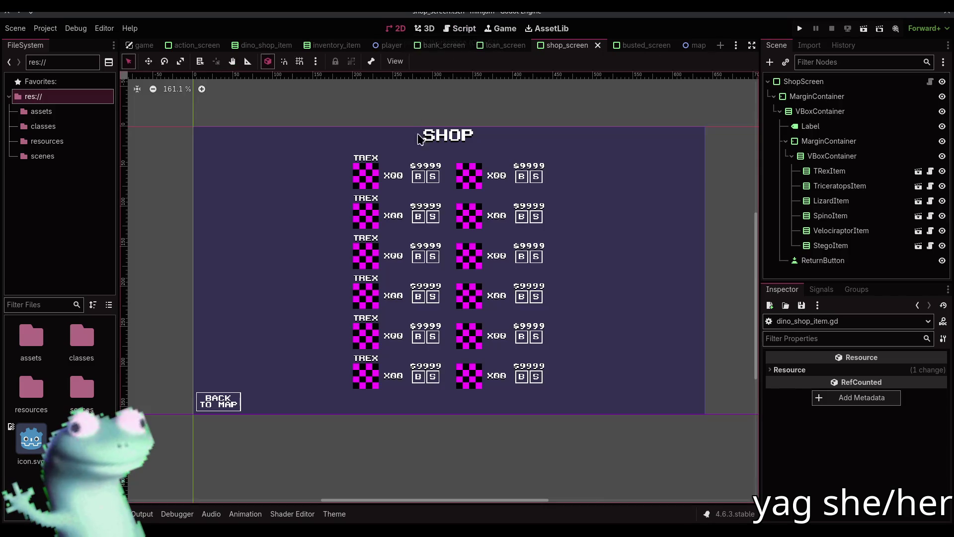
Select the TRexItem row on the shop canvas, briefly check the Output log, then deselect it.
{"action": "left_click", "coordinate": [395, 180]}
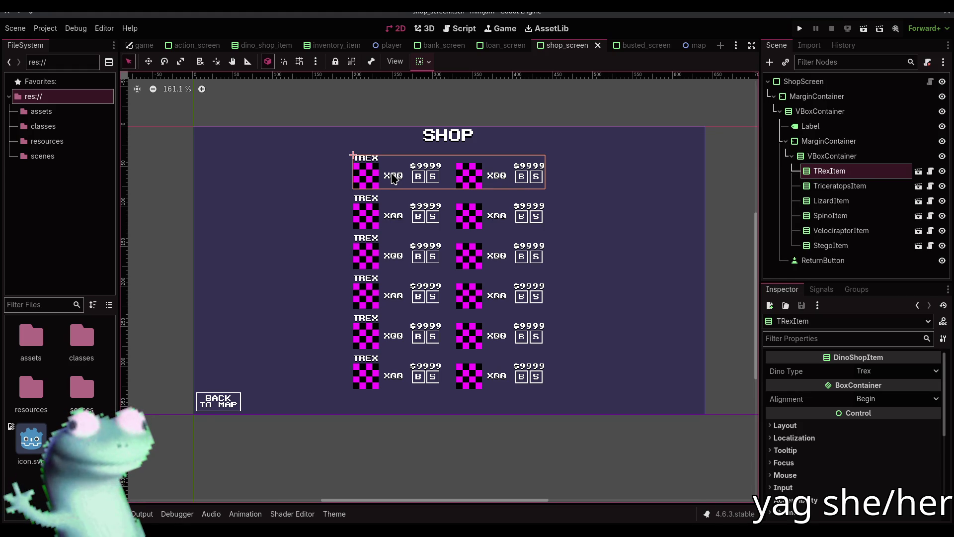
{"action": "key", "text": "alt+o"}
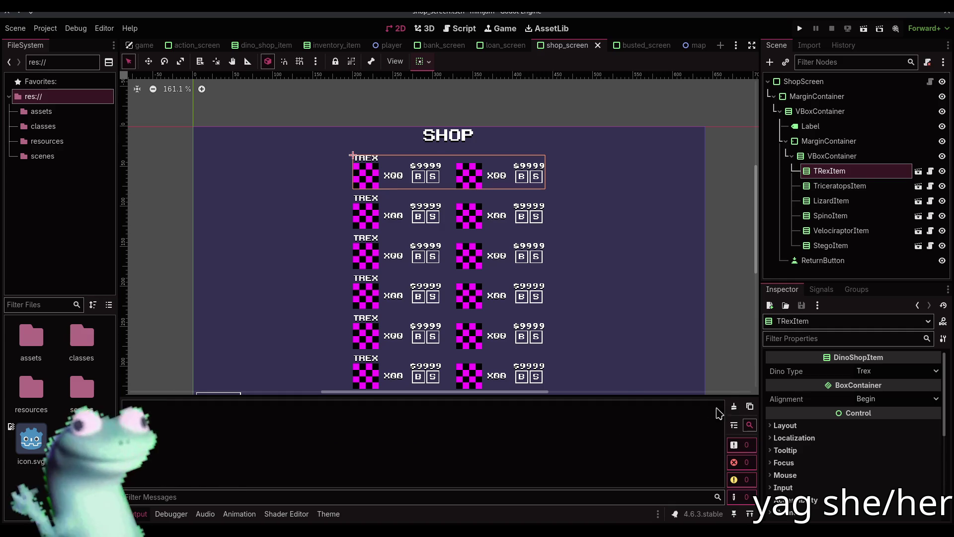
{"action": "key", "text": "alt+o"}
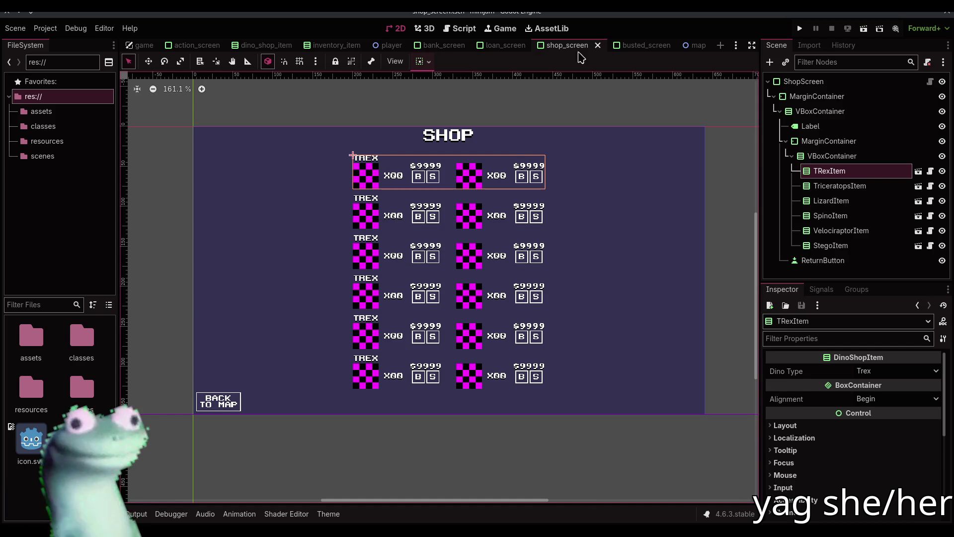
{"action": "left_click", "coordinate": [550, 117]}
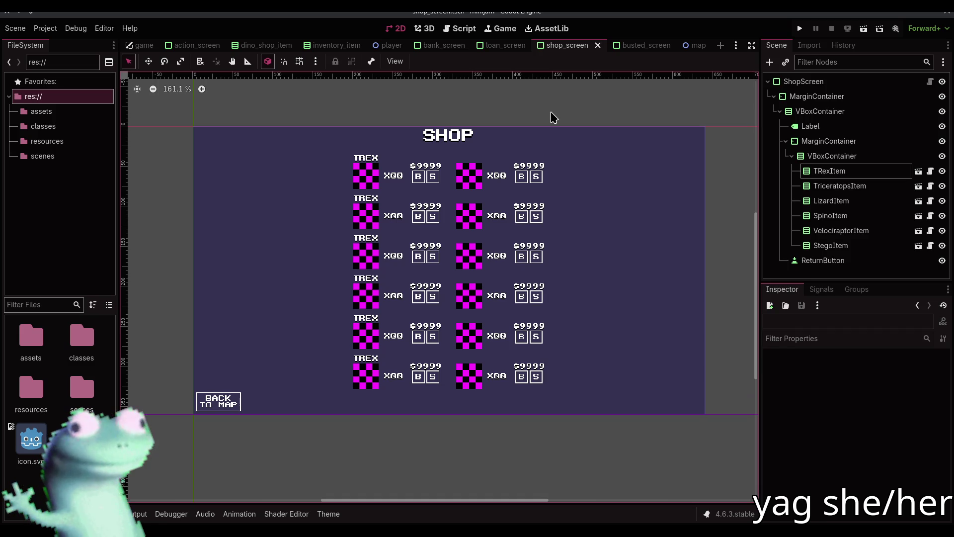
Open TRexItem's dino_shop_item scene in its own tab and select its HBoxContainer.
{"action": "left_click", "coordinate": [930, 170]}
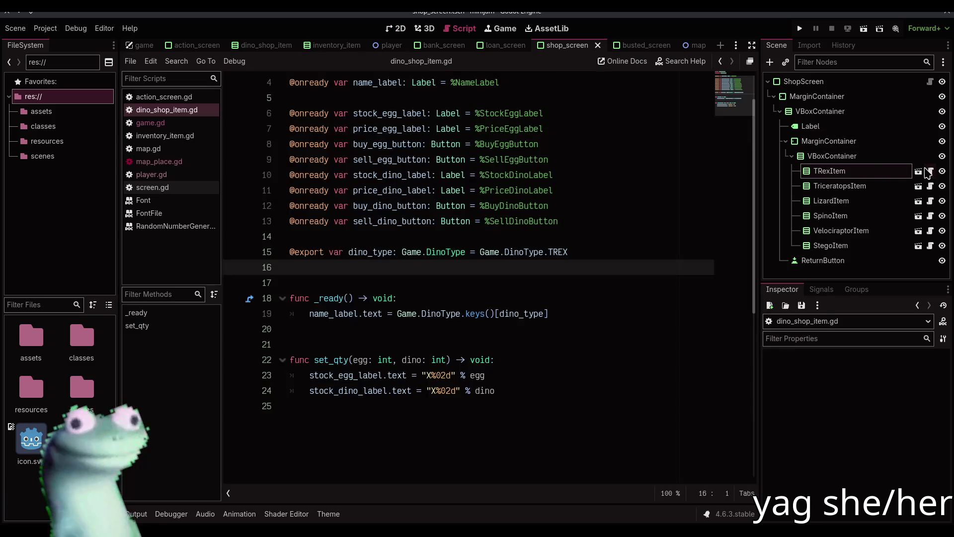
{"action": "left_click", "coordinate": [397, 28]}
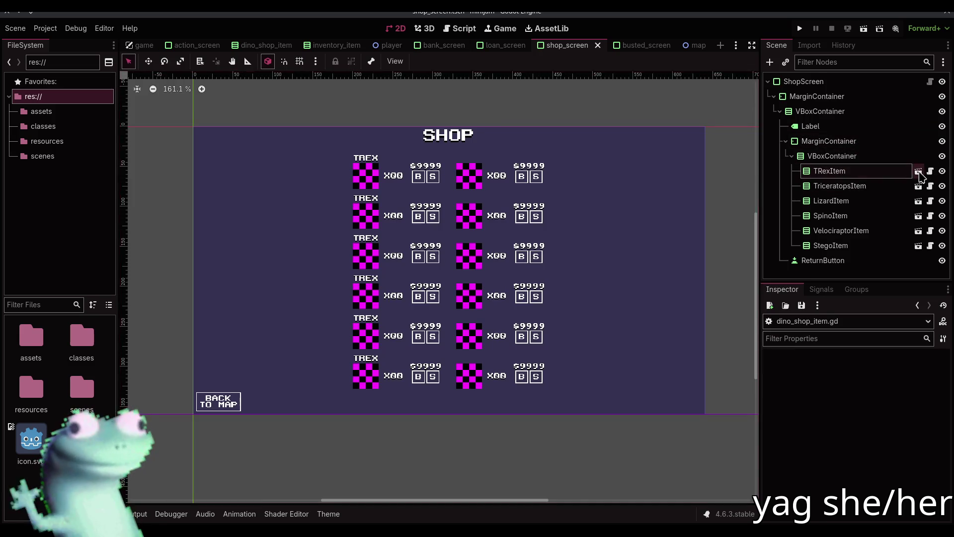
{"action": "left_click", "coordinate": [919, 171]}
{"action": "scroll", "coordinate": [330, 253], "scroll_direction": "up", "scroll_amount": 5}
{"action": "left_click", "coordinate": [820, 126]}
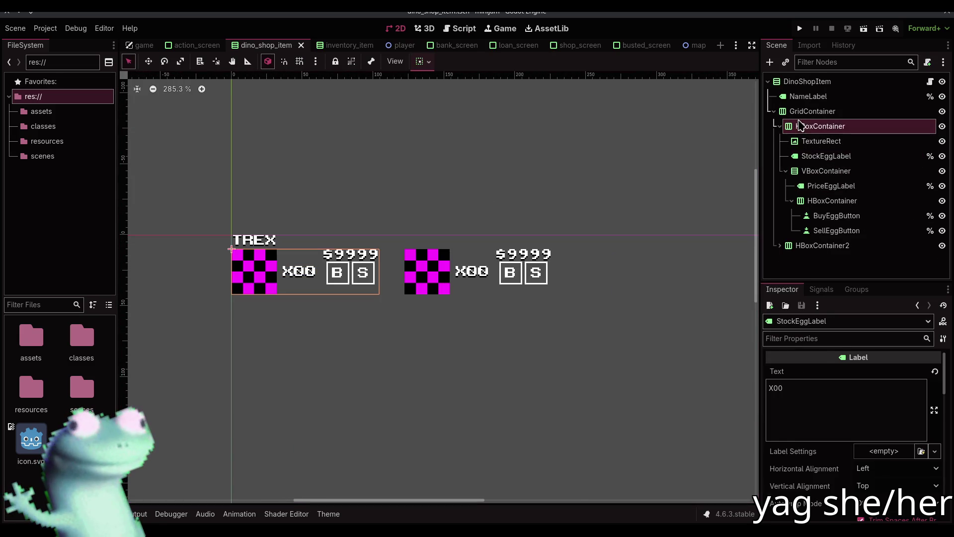
Hide StockEggLabel and StockDinoLabel in dino_shop_item and save the scene.
{"action": "left_click", "coordinate": [943, 156]}
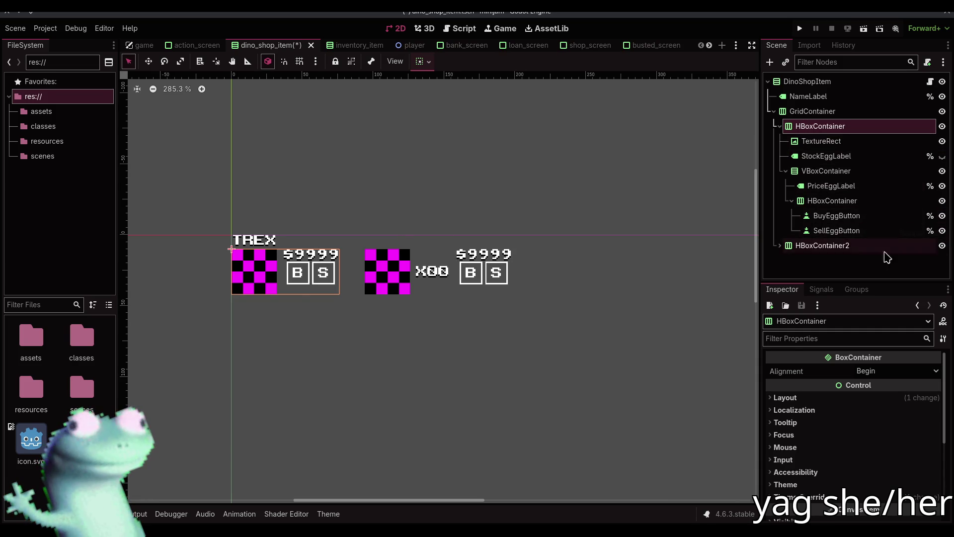
{"action": "left_click", "coordinate": [780, 246]}
{"action": "scroll", "coordinate": [845, 234], "scroll_direction": "down", "scroll_amount": 3}
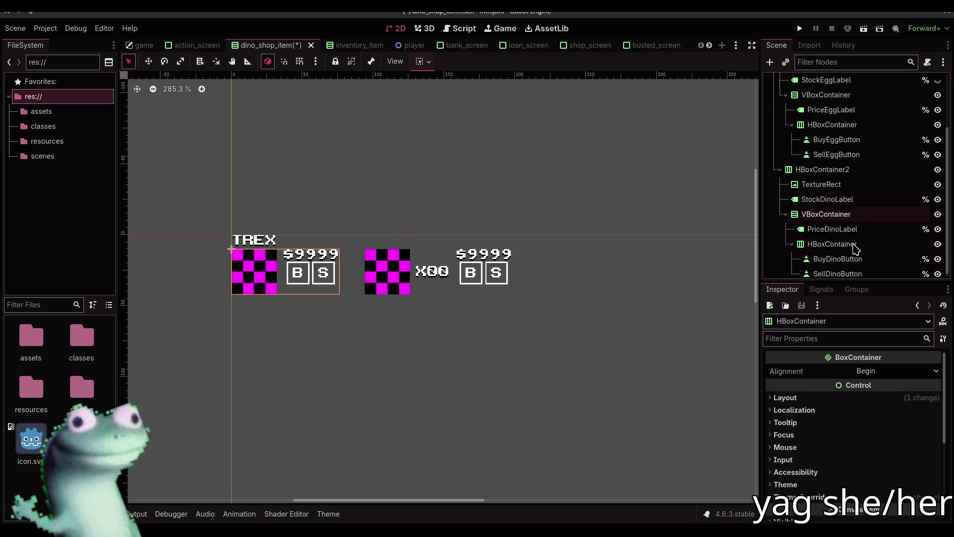
{"action": "left_click", "coordinate": [938, 199]}
{"action": "left_click", "coordinate": [551, 178]}
{"action": "key", "text": "ctrl+s"}
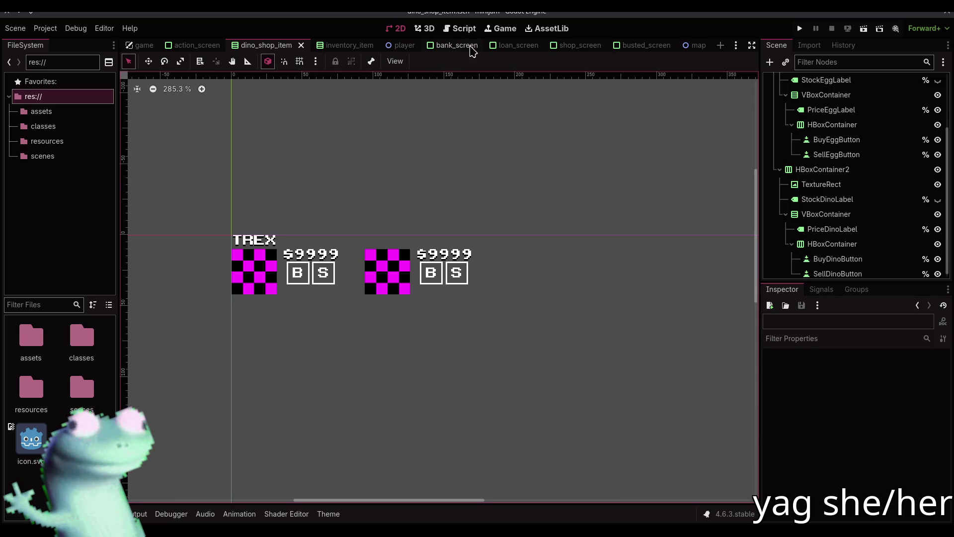
{"action": "left_click", "coordinate": [556, 51]}
{"action": "left_click_drag", "start_coordinate": [524, 102], "coordinate": [512, 142]}
{"action": "scroll", "coordinate": [512, 142], "scroll_direction": "up", "scroll_amount": 1}
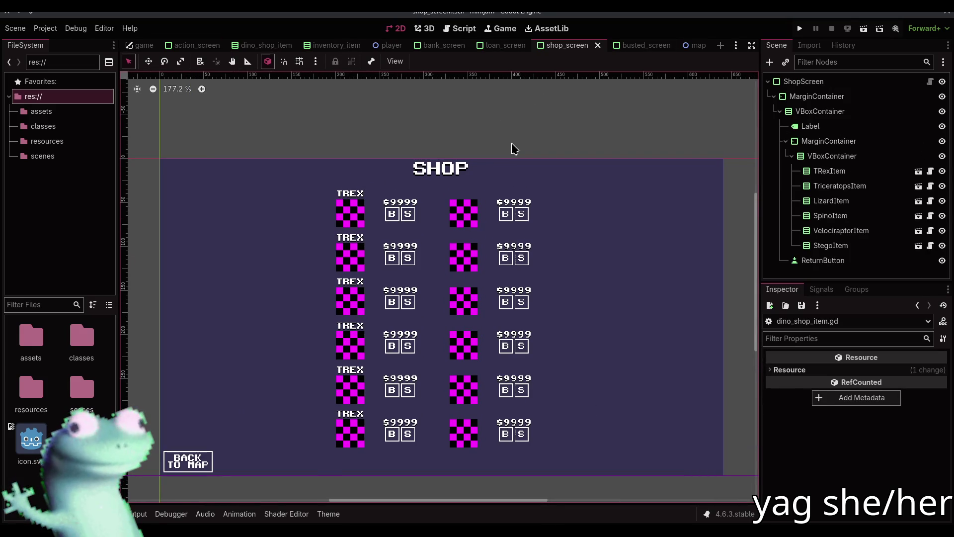
{"action": "scroll", "coordinate": [512, 142], "scroll_direction": "up", "scroll_amount": 1}
{"action": "scroll", "coordinate": [514, 148], "scroll_direction": "up", "scroll_amount": 1}
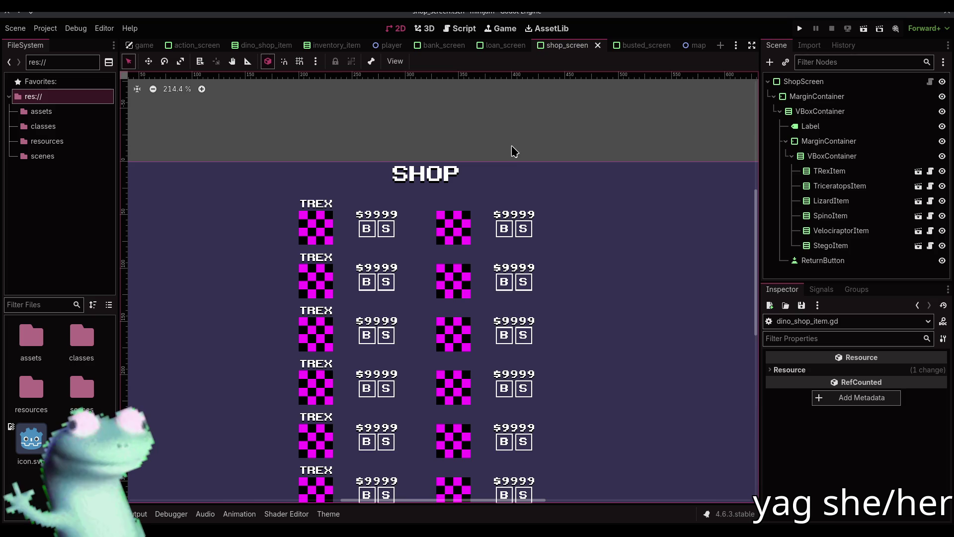
{"action": "scroll", "coordinate": [511, 144], "scroll_direction": "up", "scroll_amount": 1}
{"action": "scroll", "coordinate": [510, 157], "scroll_direction": "down", "scroll_amount": 9}
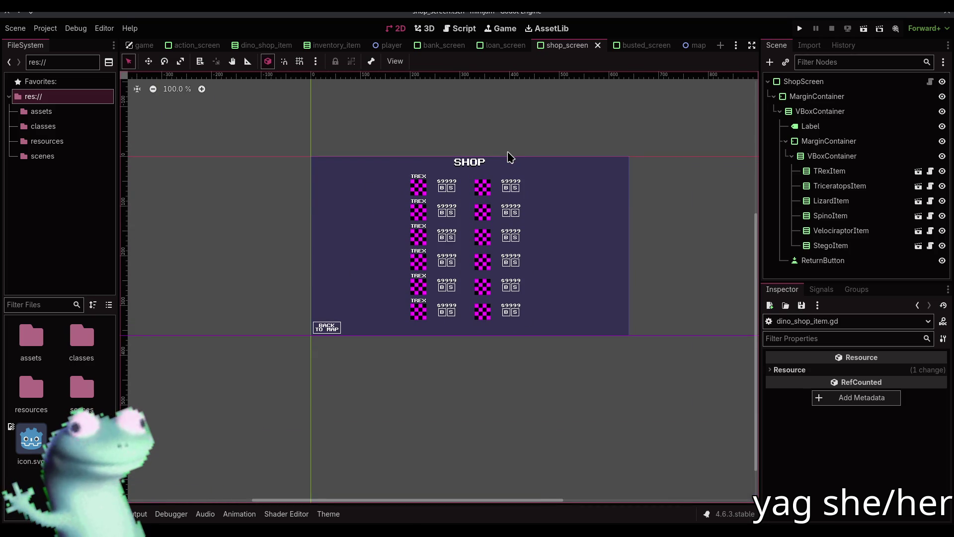
{"action": "left_click", "coordinate": [864, 28]}
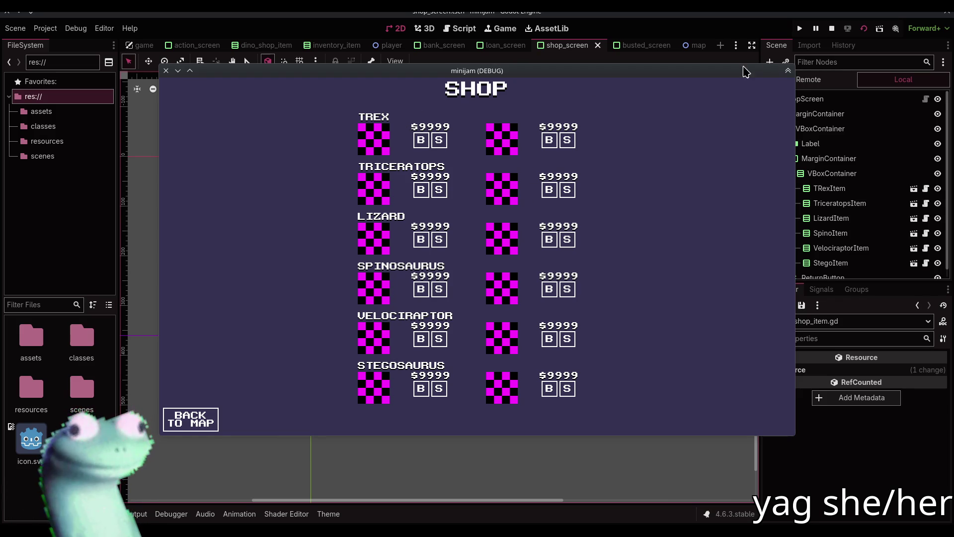
{"action": "left_click", "coordinate": [831, 28]}
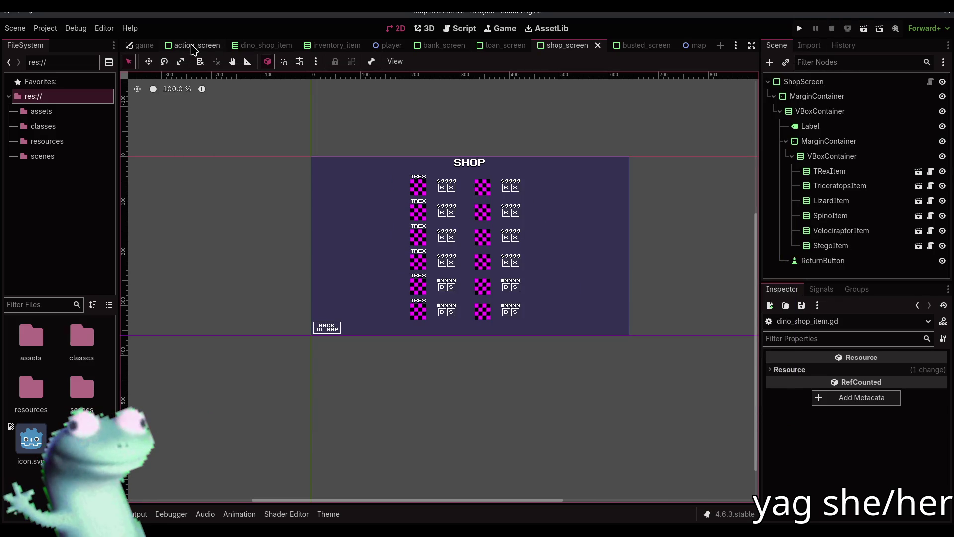
Centre the inventory_item NameLabel with the Center Top anchor preset and save the scene.
{"action": "left_click", "coordinate": [196, 46]}
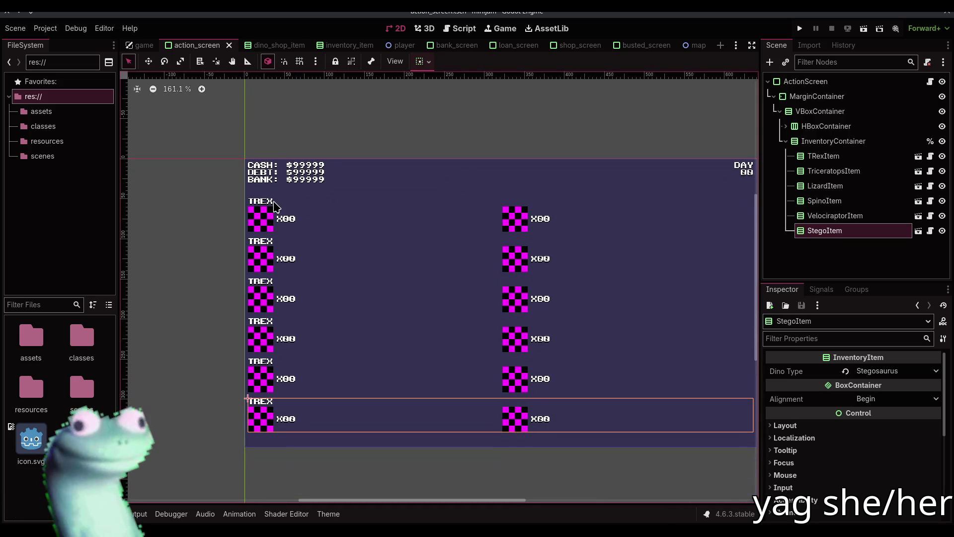
{"action": "left_click", "coordinate": [278, 207]}
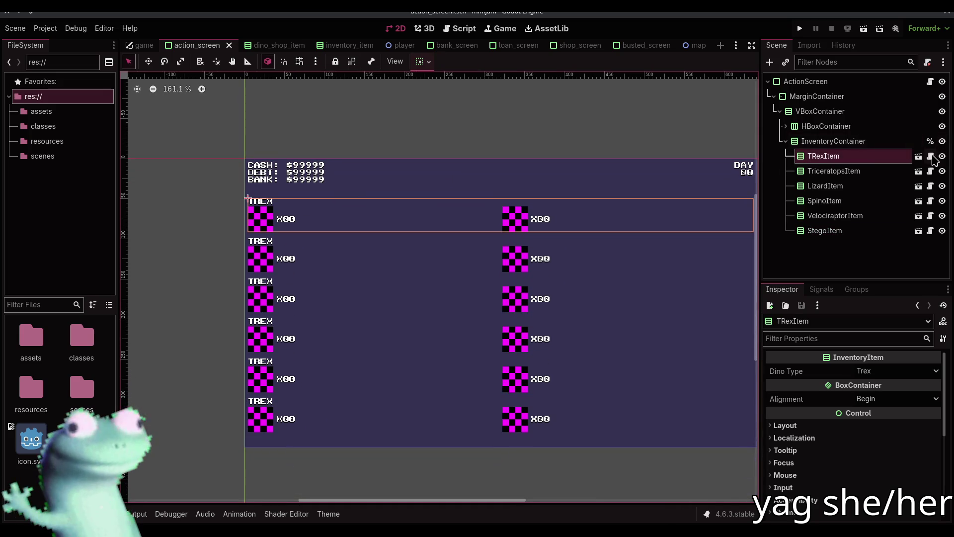
{"action": "left_click", "coordinate": [930, 156]}
{"action": "left_click", "coordinate": [396, 28]}
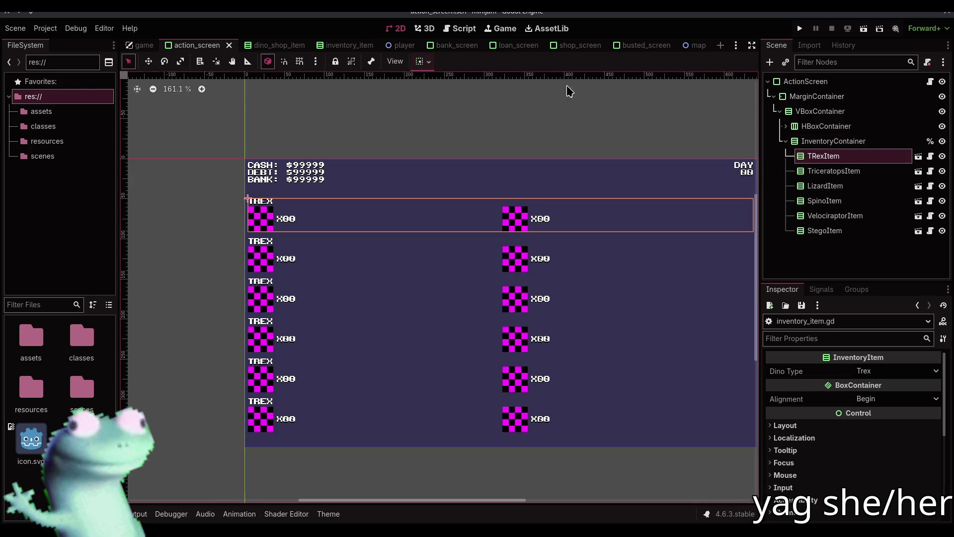
{"action": "left_click", "coordinate": [919, 156]}
{"action": "left_click", "coordinate": [301, 274]}
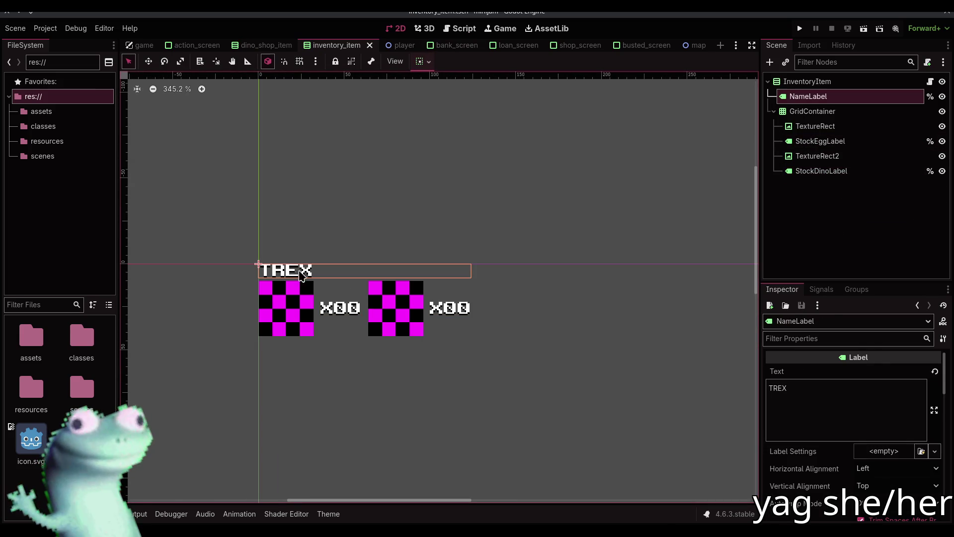
{"action": "left_click", "coordinate": [423, 61]}
{"action": "left_click", "coordinate": [444, 99]}
{"action": "left_click", "coordinate": [596, 215]}
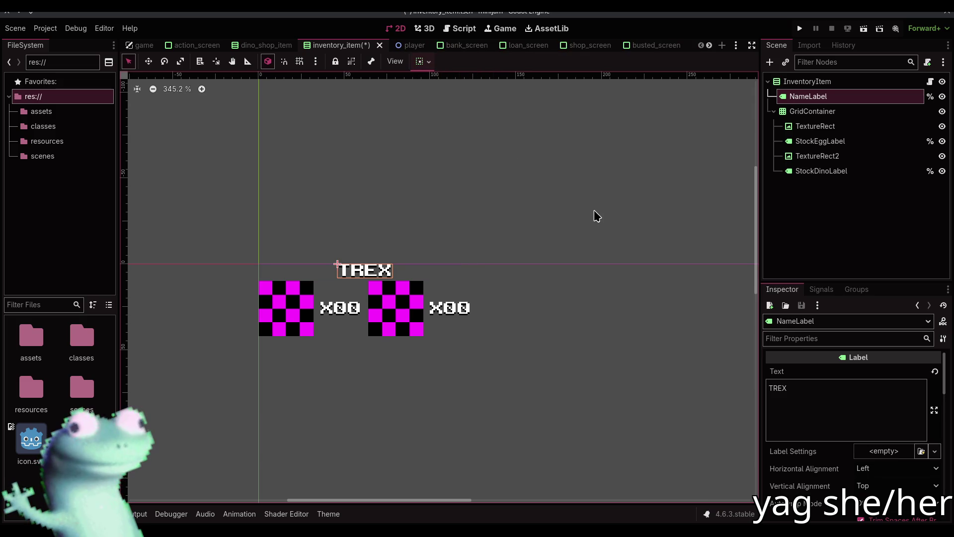
{"action": "key", "text": "ctrl+s"}
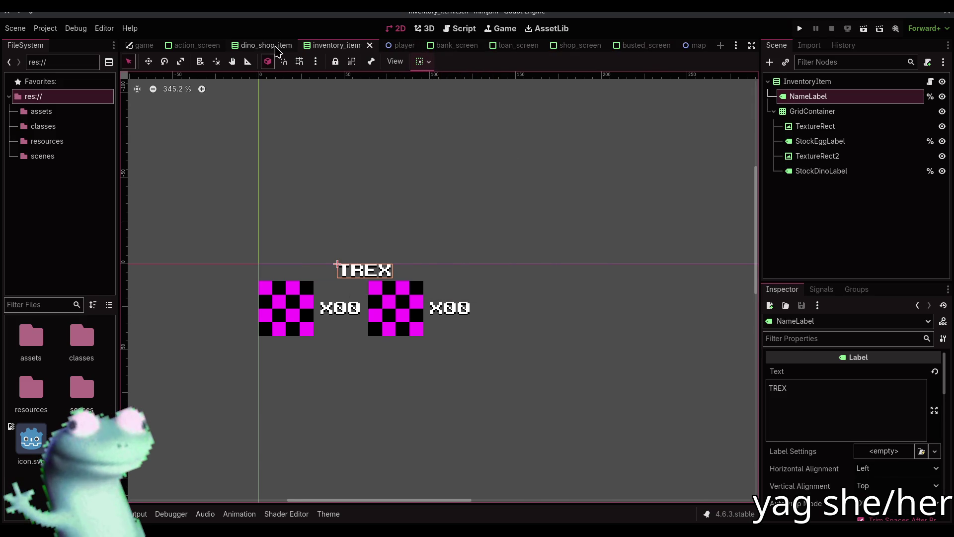
Apply the same Center Top preset to the dino_shop_item name label.
{"action": "left_click", "coordinate": [273, 45]}
{"action": "left_click", "coordinate": [423, 61]}
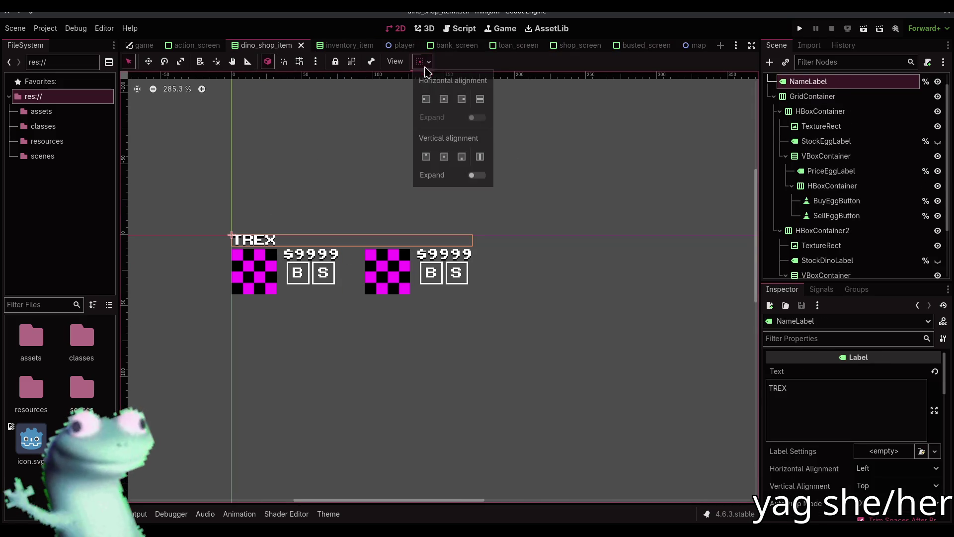
{"action": "left_click", "coordinate": [441, 100]}
{"action": "left_click", "coordinate": [337, 183]}
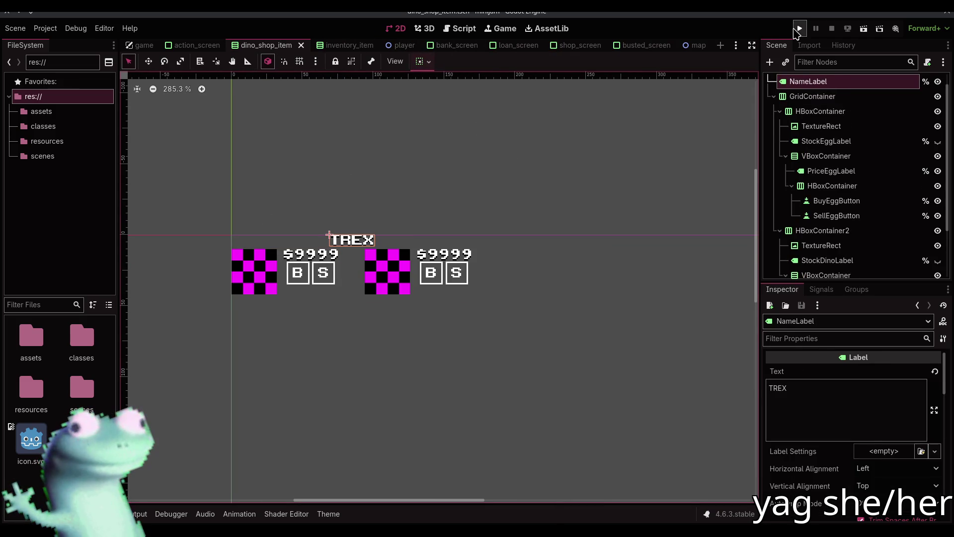
{"action": "left_click", "coordinate": [799, 28]}
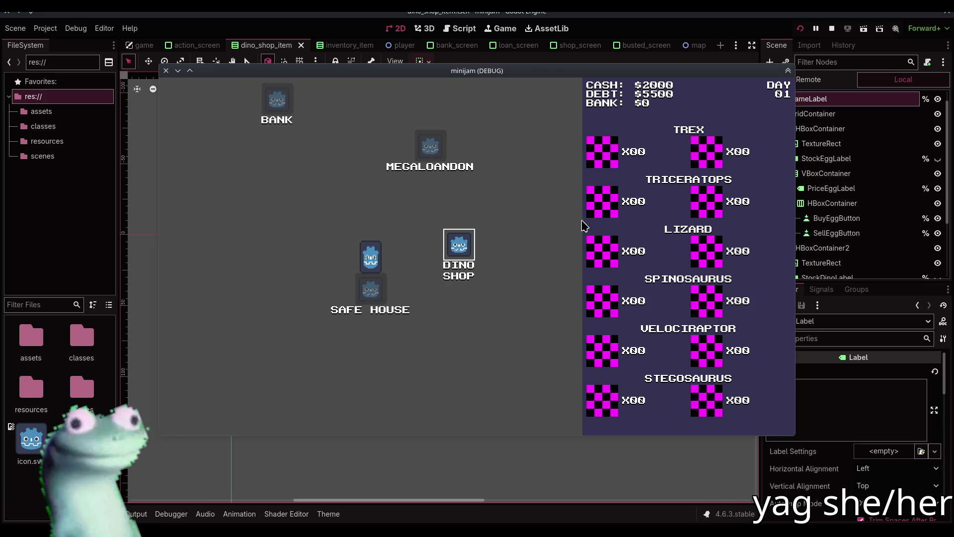
{"action": "left_click", "coordinate": [459, 261]}
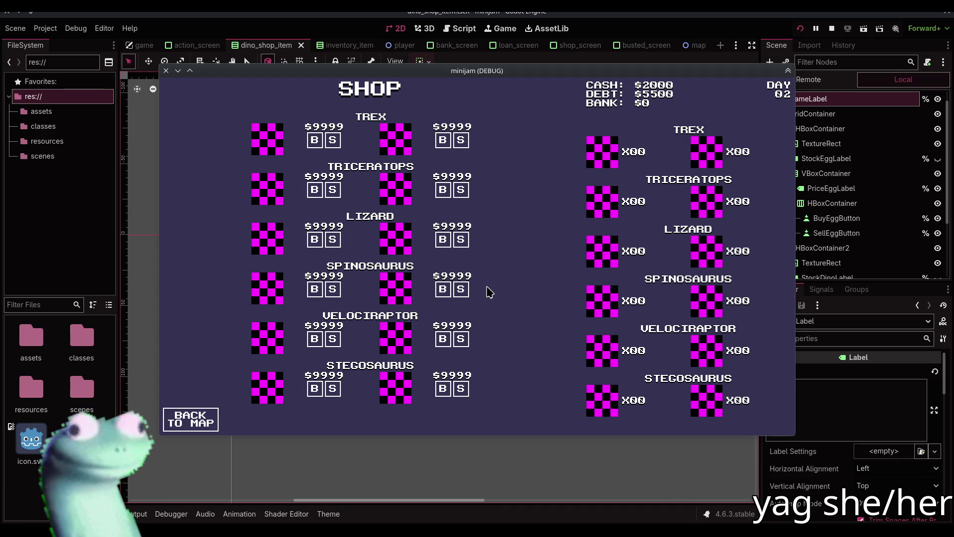
{"action": "left_click", "coordinate": [830, 29]}
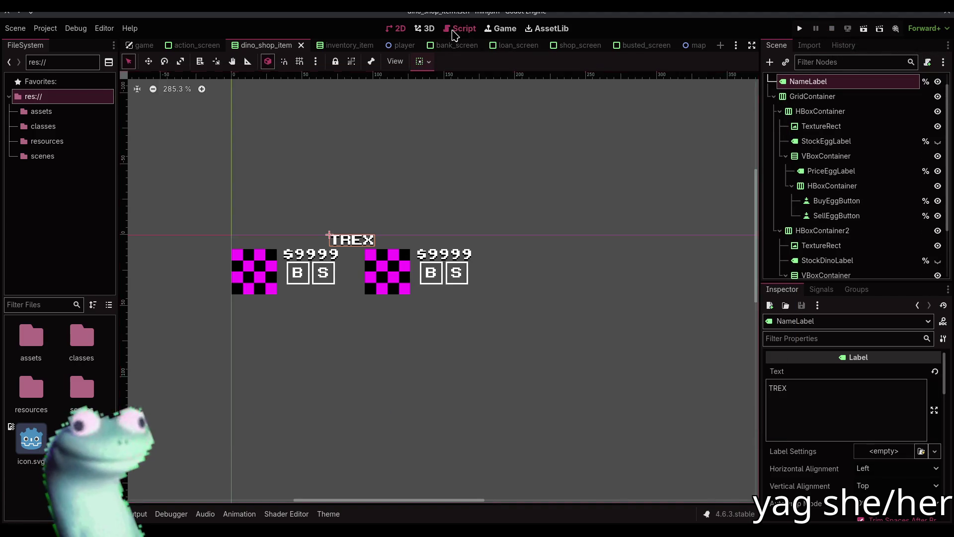
{"action": "left_click", "coordinate": [453, 31]}
Browse dino_shop_item.gd, inventory_item.gd and map_place.gd, then open game.gd at BASE_EGG_PRICES.
{"action": "left_click", "coordinate": [194, 111]}
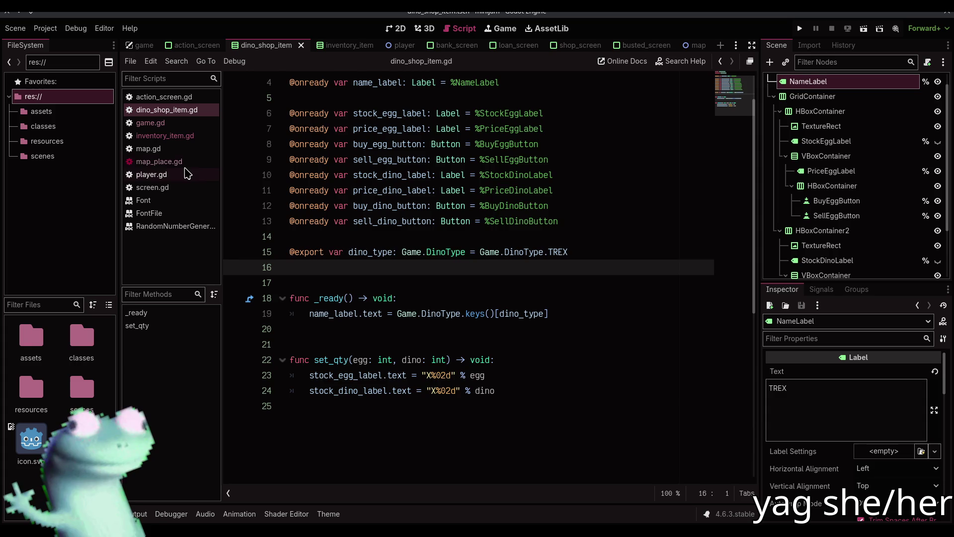
{"action": "left_click", "coordinate": [179, 136]}
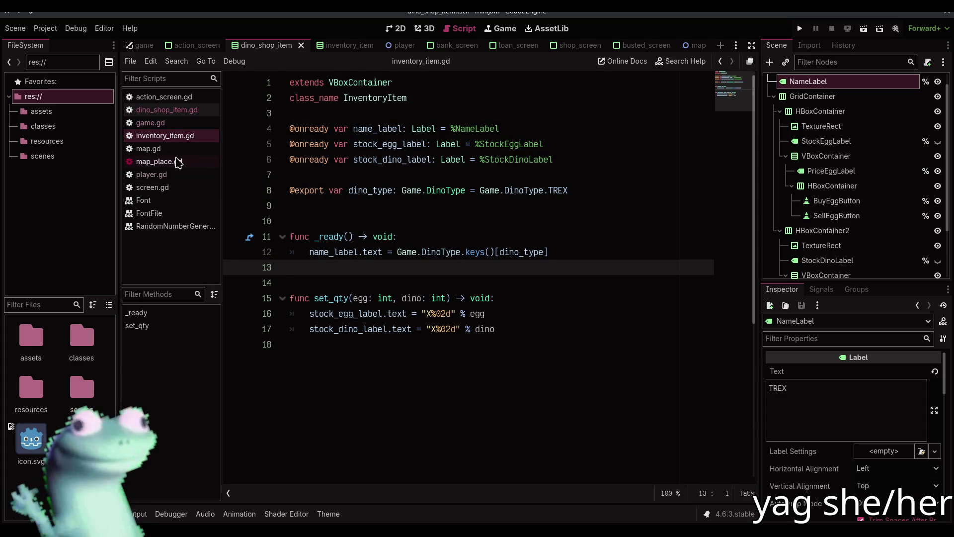
{"action": "left_click", "coordinate": [178, 162]}
{"action": "left_click", "coordinate": [178, 123]}
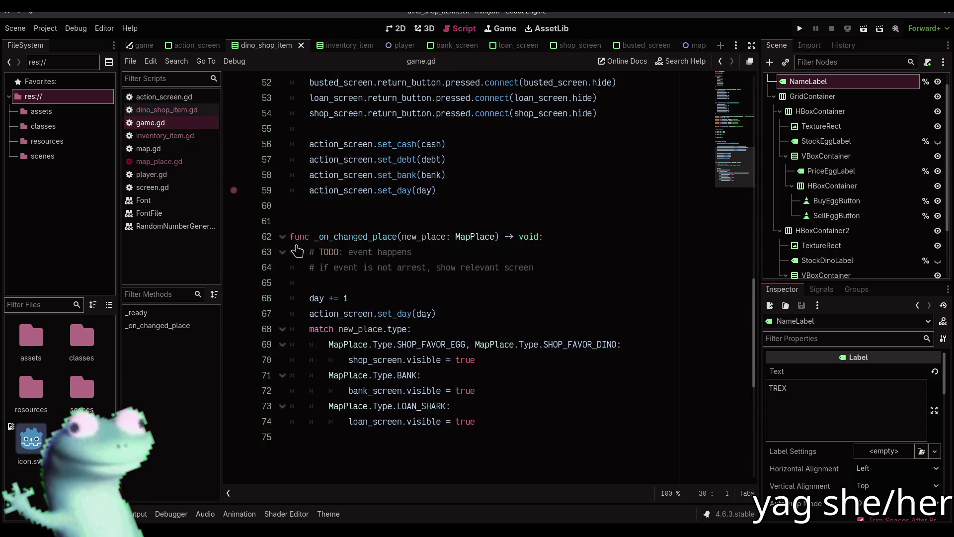
{"action": "scroll", "coordinate": [323, 258], "scroll_direction": "up", "scroll_amount": 15}
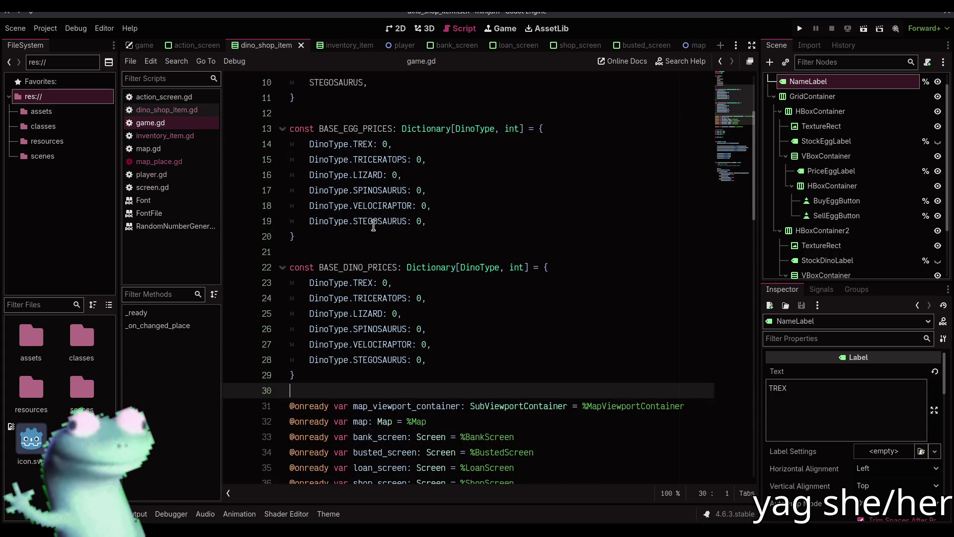
{"action": "scroll", "coordinate": [376, 222], "scroll_direction": "up", "scroll_amount": 3}
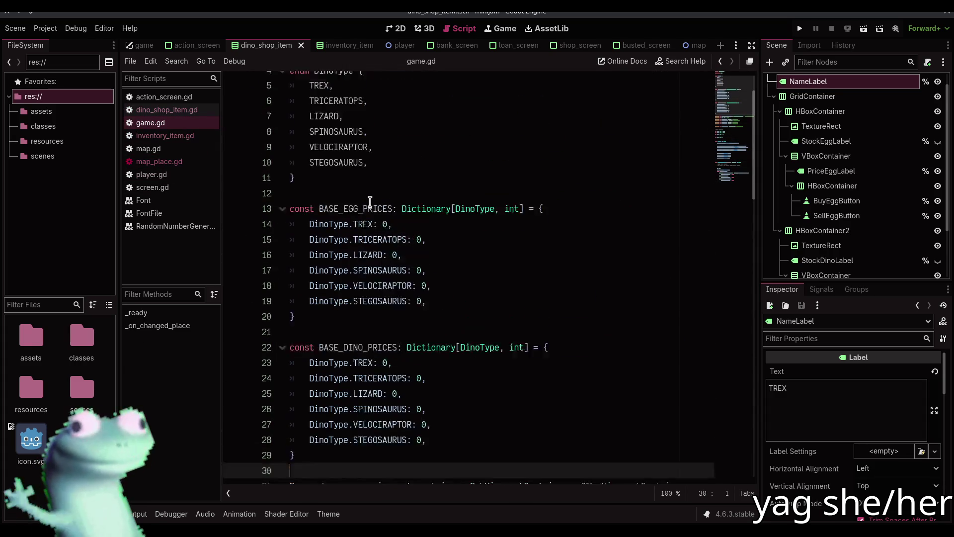
{"action": "scroll", "coordinate": [369, 251], "scroll_direction": "down", "scroll_amount": 3}
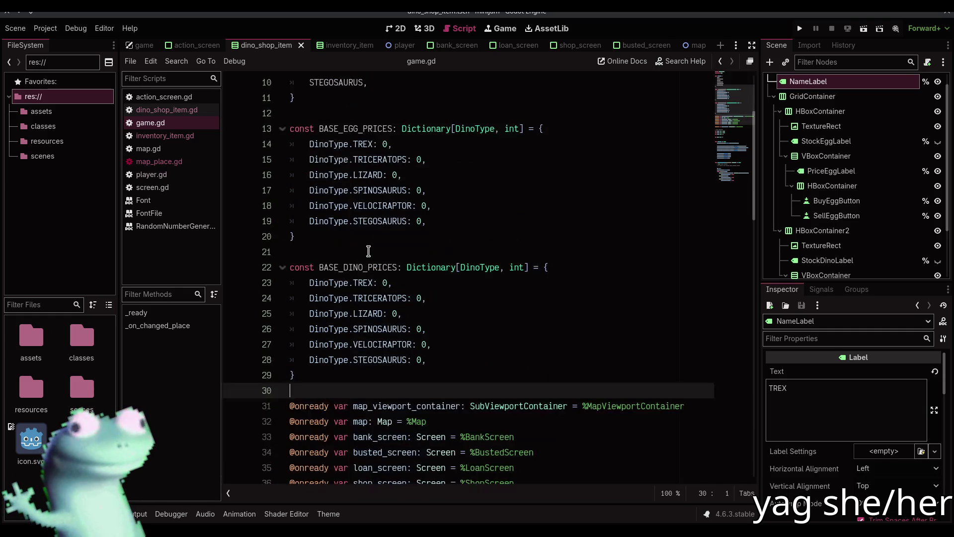
{"action": "mouse_move", "coordinate": [386, 184]}
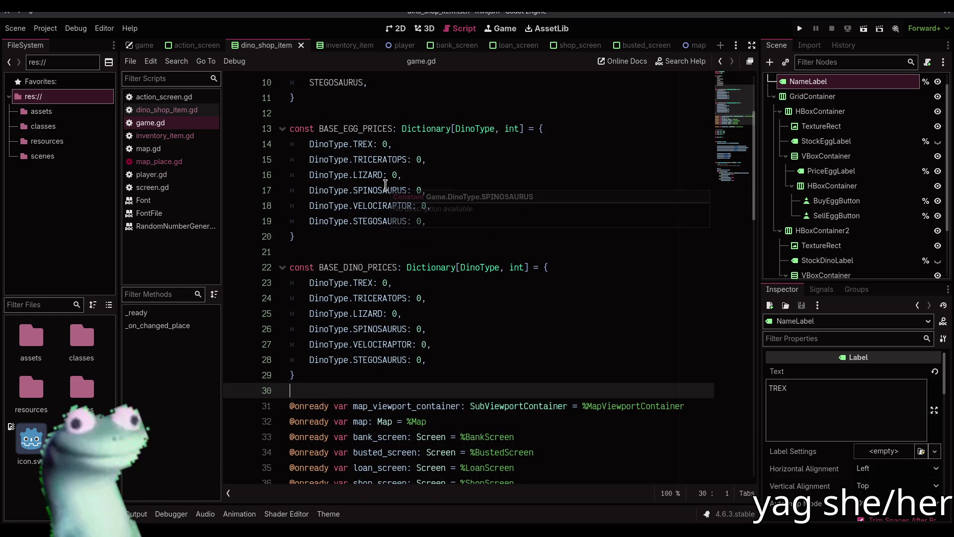
{"action": "left_click", "coordinate": [441, 174]}
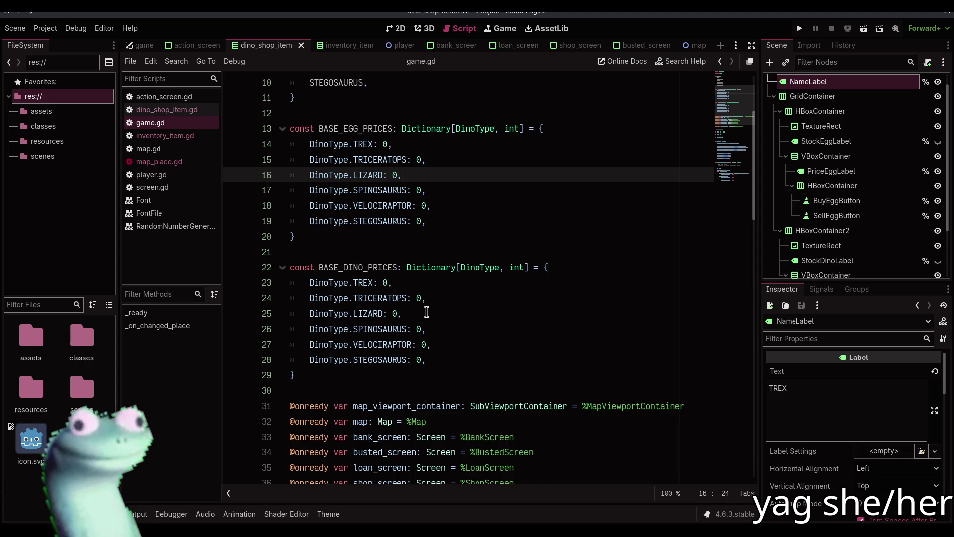
Inspect the SPINOSAURUS, STEGOSAURUS, VELOCIRAPTOR and TREX lines in BASE_EGG_PRICES.
{"action": "left_click", "coordinate": [388, 190]}
{"action": "left_click", "coordinate": [383, 205]}
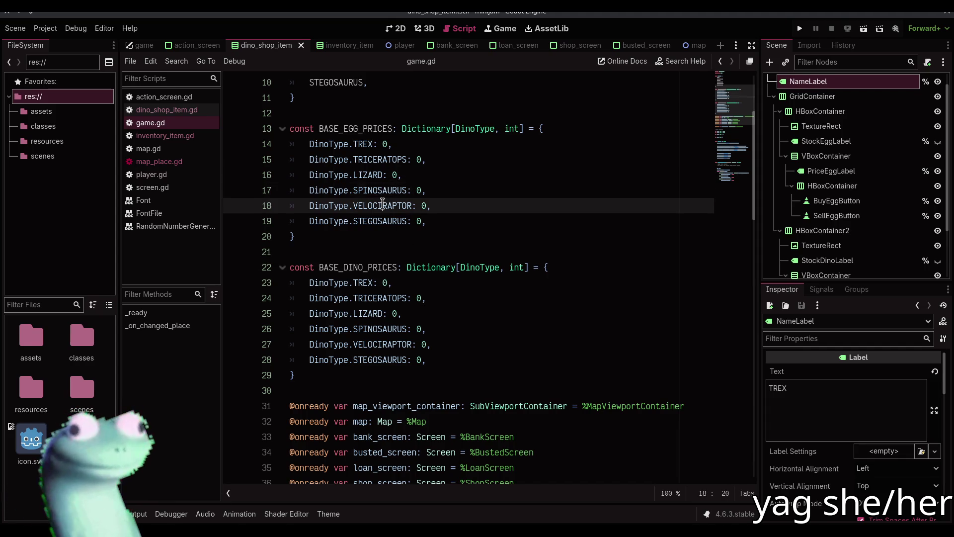
{"action": "double_click", "coordinate": [379, 217]}
{"action": "double_click", "coordinate": [379, 205]}
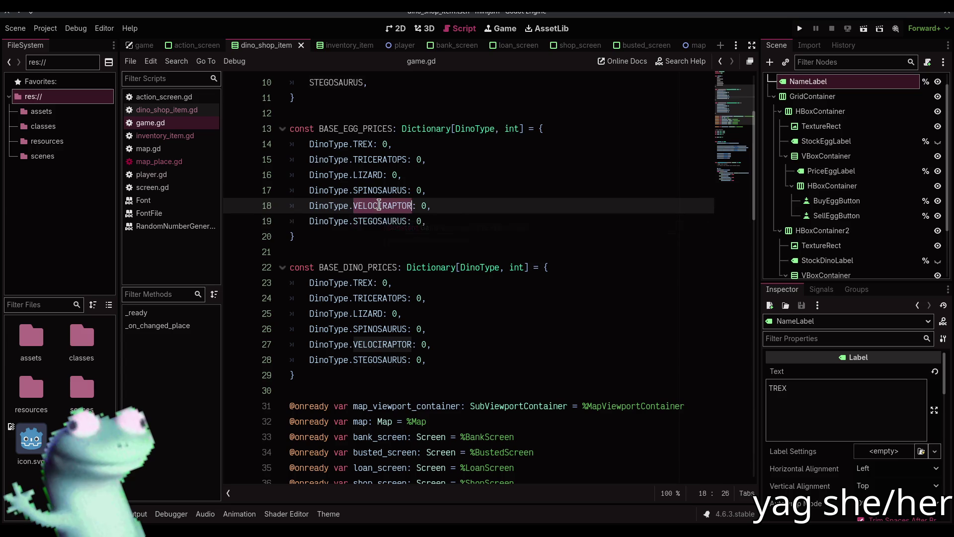
{"action": "left_click", "coordinate": [486, 194]}
{"action": "left_click", "coordinate": [478, 201]}
{"action": "left_click", "coordinate": [459, 191]}
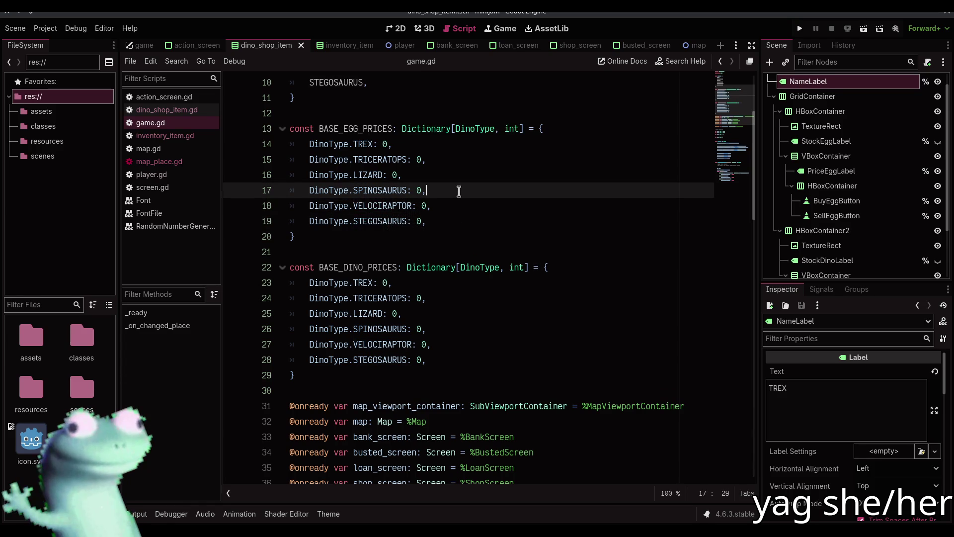
{"action": "left_click", "coordinate": [439, 146]}
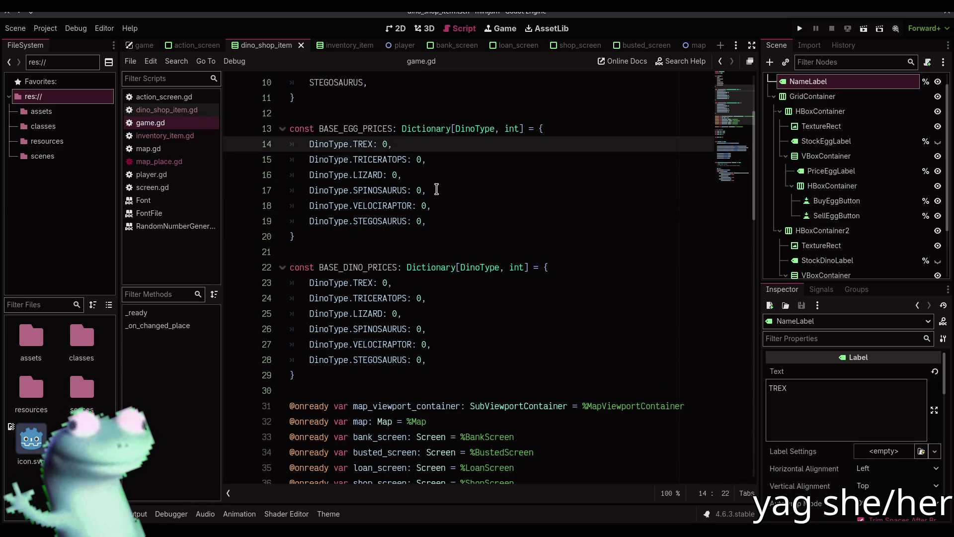
Move both VELOCIRAPTOR price lines to the top with Alt+Up and save game.gd.
{"action": "left_click", "coordinate": [439, 205]}
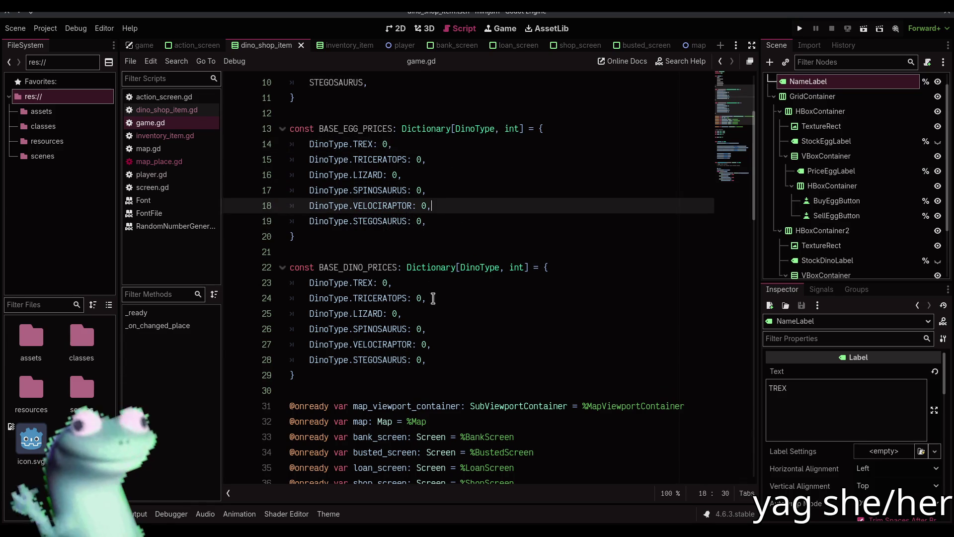
{"action": "left_click", "coordinate": [438, 342], "text": "alt"}
{"action": "key", "text": "alt+Up"}
{"action": "key", "text": "alt+Up"}
{"action": "key", "text": "alt+Up"}
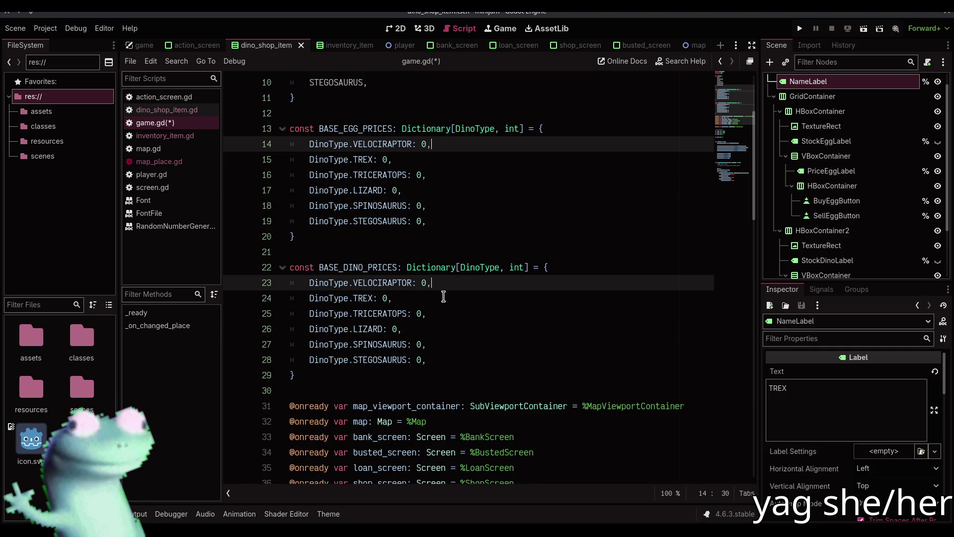
{"action": "left_click", "coordinate": [448, 284]}
{"action": "key", "text": "ctrl+s"}
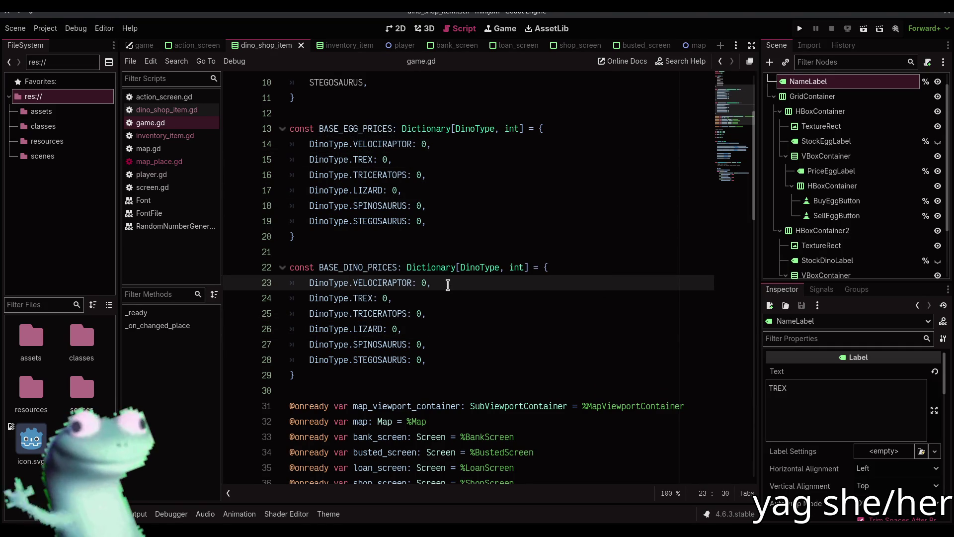
{"action": "scroll", "coordinate": [448, 284], "scroll_direction": "down", "scroll_amount": 2}
{"action": "scroll", "coordinate": [449, 256], "scroll_direction": "up", "scroll_amount": 2}
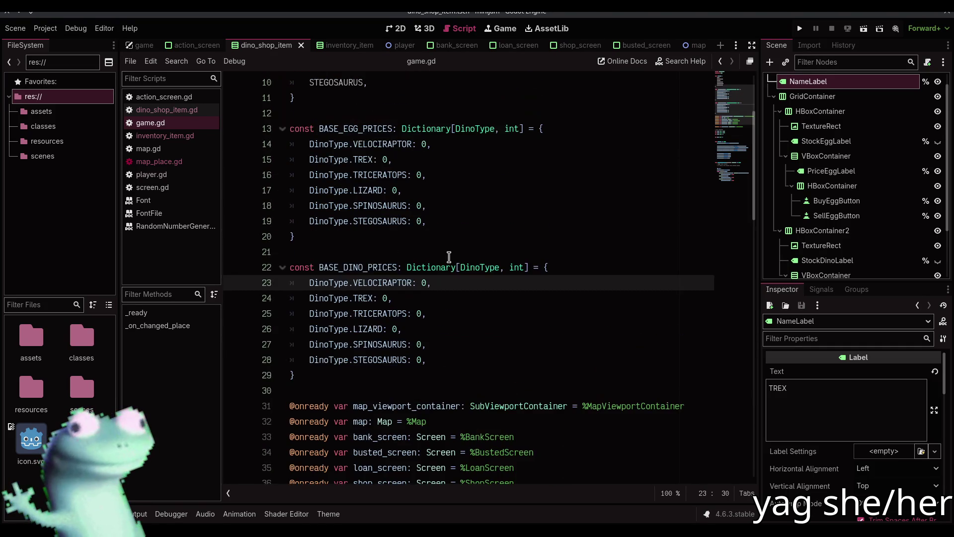
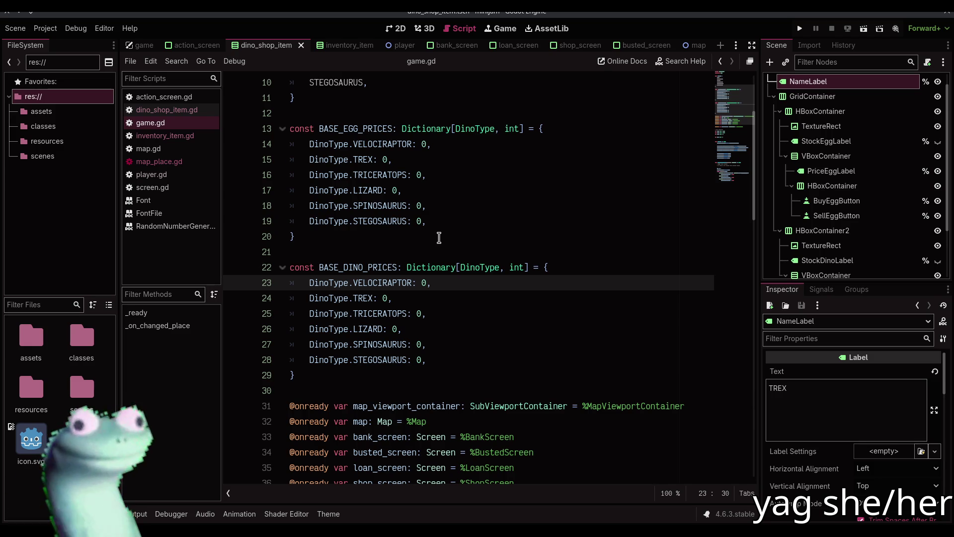
With carets in both dictionaries, move the LIZARD and TREX entries down below STEGOSAURUS.
{"action": "left_click", "coordinate": [420, 299]}
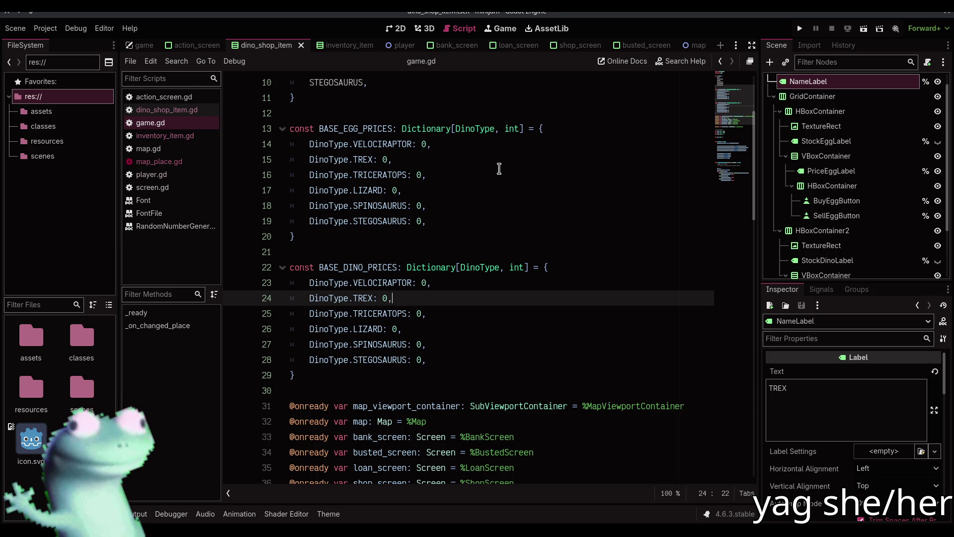
{"action": "left_click", "coordinate": [420, 325]}
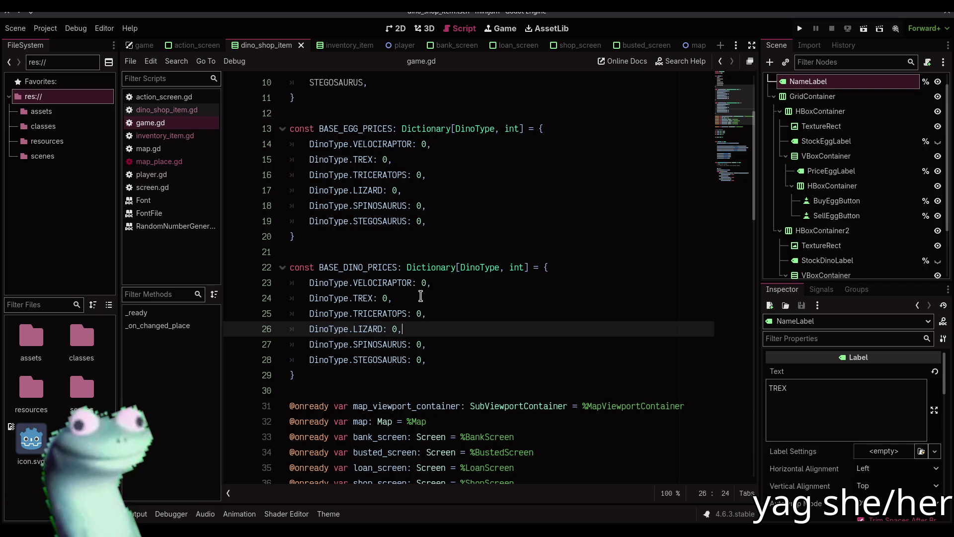
{"action": "left_click", "coordinate": [434, 193], "text": "alt"}
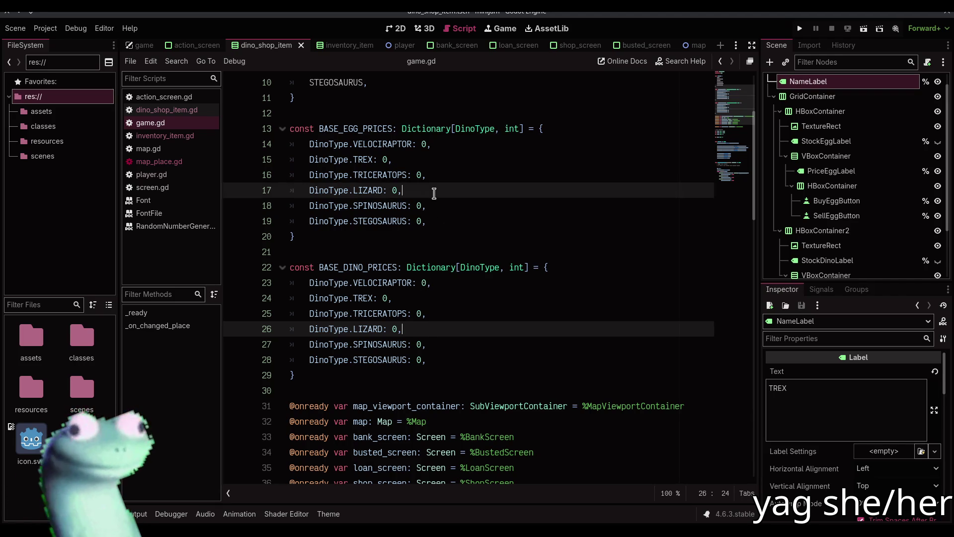
{"action": "key", "text": "alt+Down"}
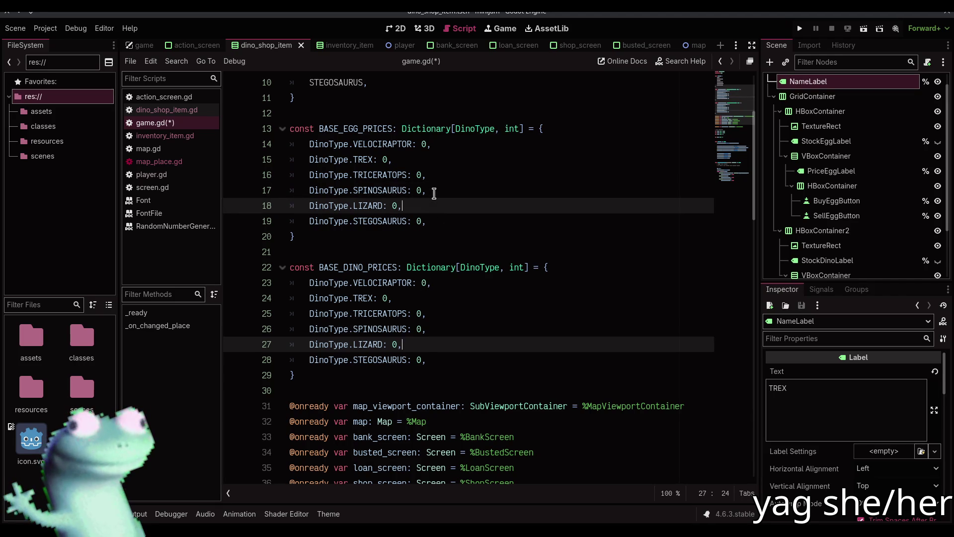
{"action": "key", "text": "Up"}
{"action": "key", "text": "Up"}
{"action": "key", "text": "Up"}
{"action": "key", "text": "alt+Down"}
{"action": "key", "text": "alt+Down"}
{"action": "key", "text": "alt+Down"}
{"action": "key", "text": "alt+Down"}
{"action": "key", "text": "Up"}
{"action": "key", "text": "Up"}
{"action": "key", "text": "alt+Down"}
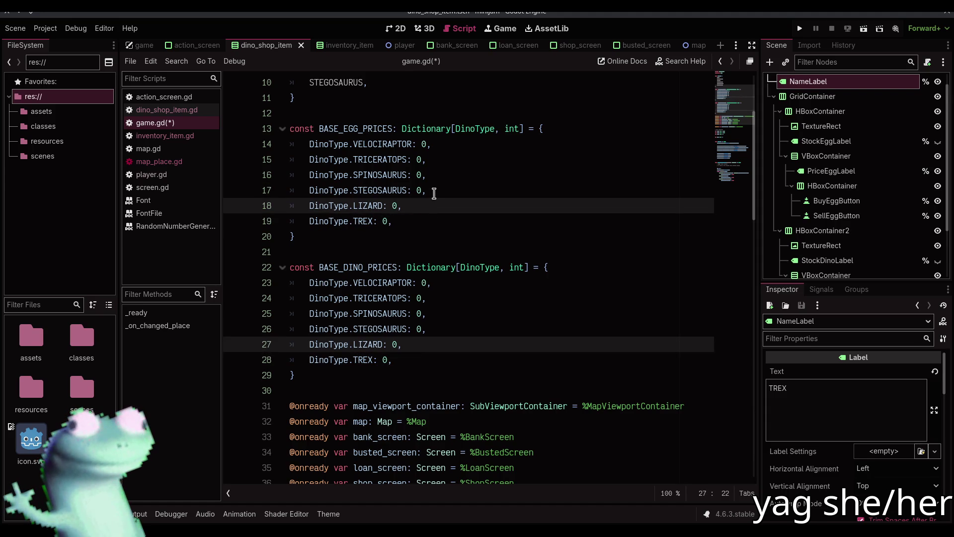
Leave multi-caret editing and check the TRICERATOPS and VELOCIRAPTOR constants.
{"action": "left_click", "coordinate": [495, 189]}
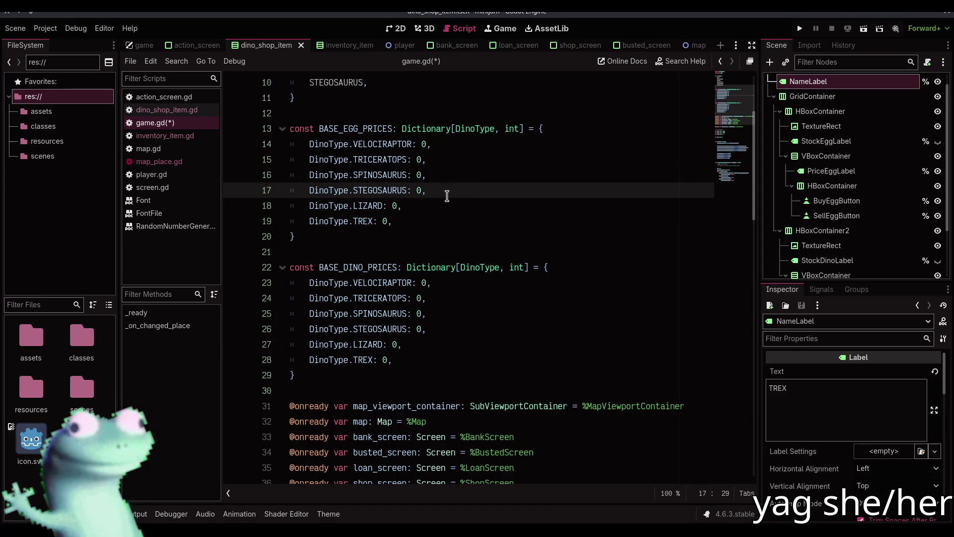
{"action": "left_click", "coordinate": [393, 160]}
{"action": "left_click", "coordinate": [401, 144]}
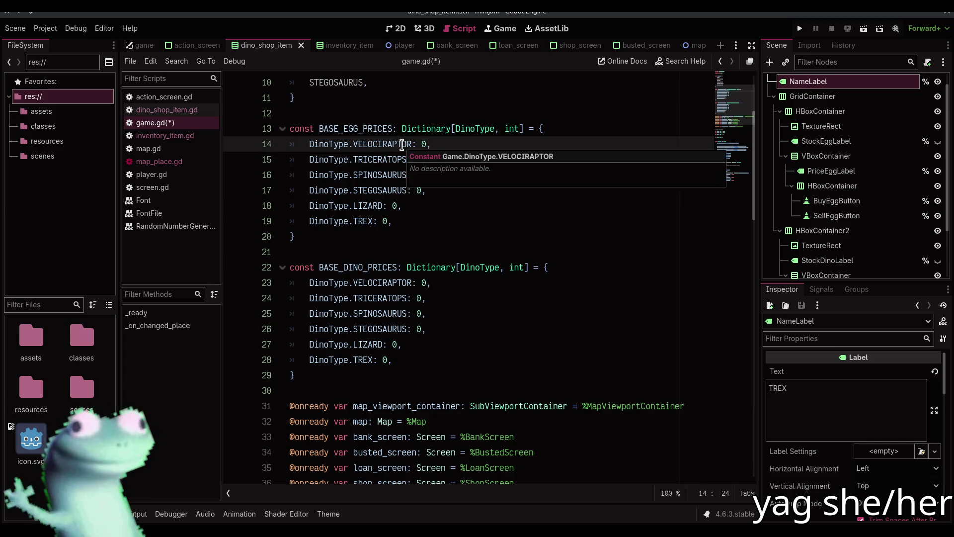
{"action": "left_click", "coordinate": [383, 161]}
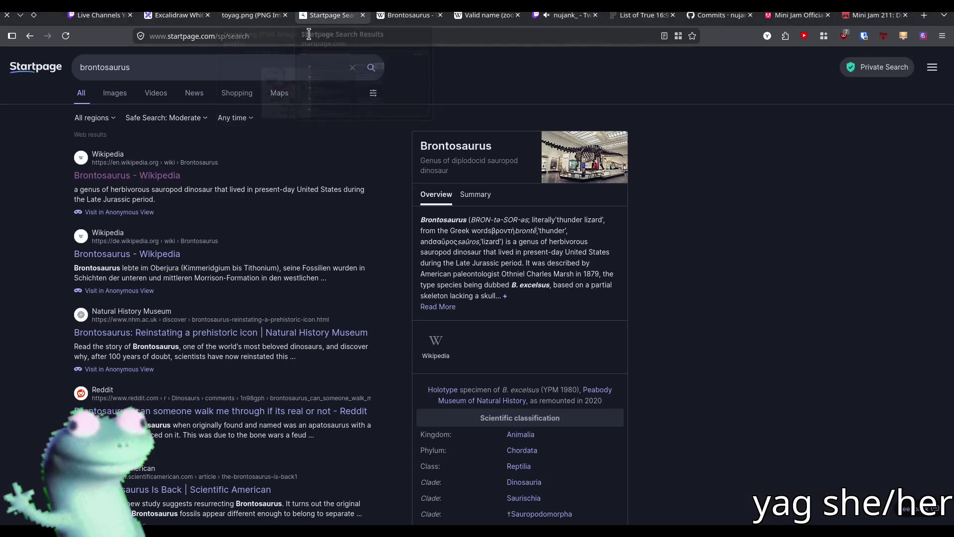
Search Startpage for 'spinosaurus' and show the image results.
{"action": "left_click", "coordinate": [328, 15]}
{"action": "left_click", "coordinate": [290, 66]}
{"action": "type", "text": "spinosaurus"}
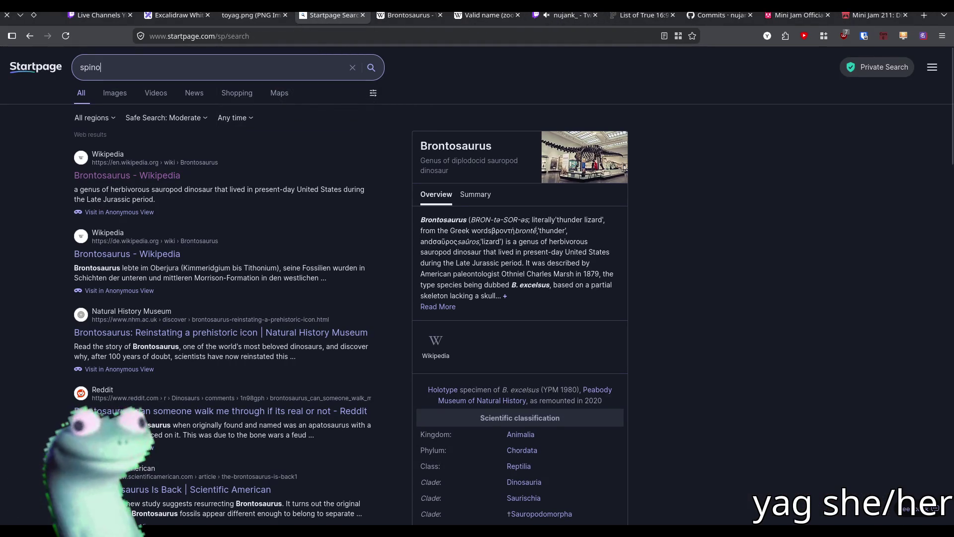
{"action": "key", "text": "Return"}
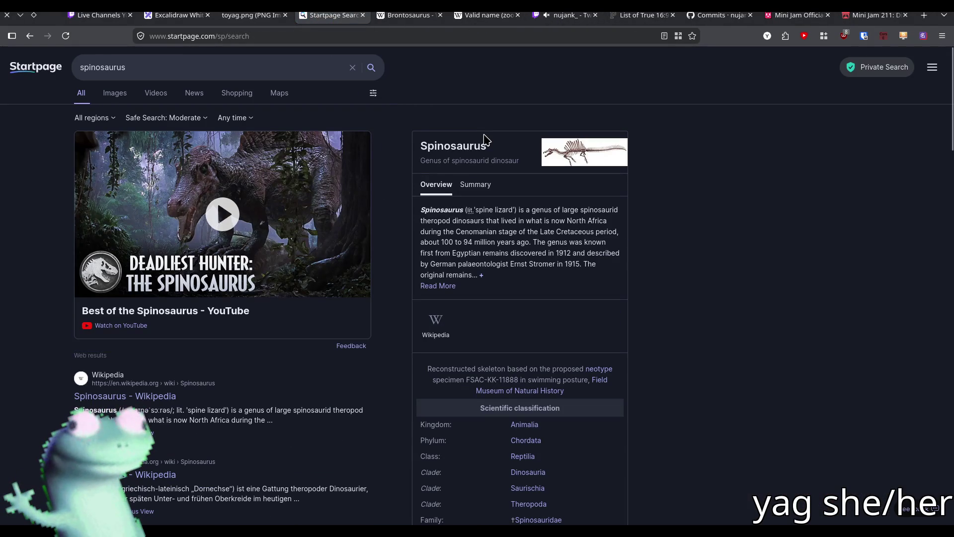
{"action": "left_click", "coordinate": [123, 99]}
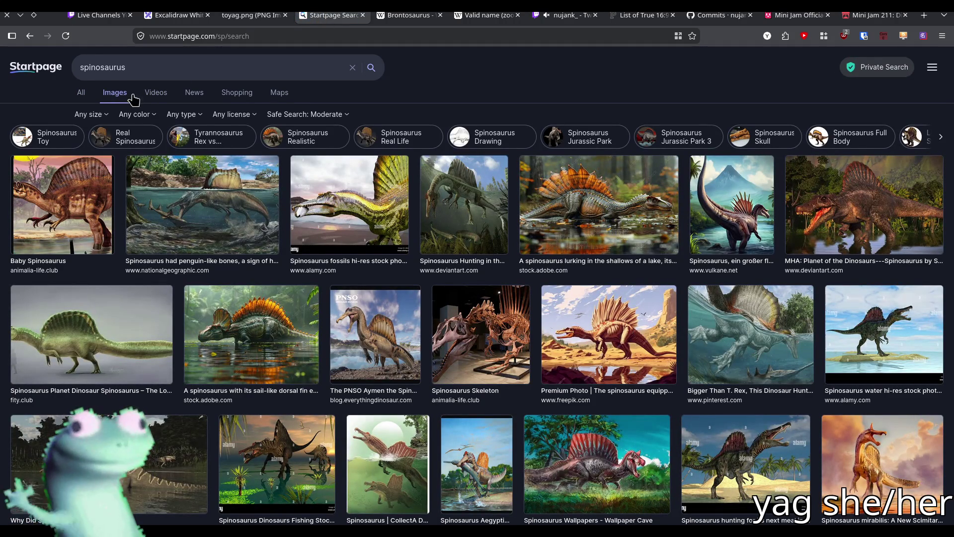
Run an image search for TRICERATOPS, copied from game.gd.
{"action": "key", "text": "alt+Tab"}
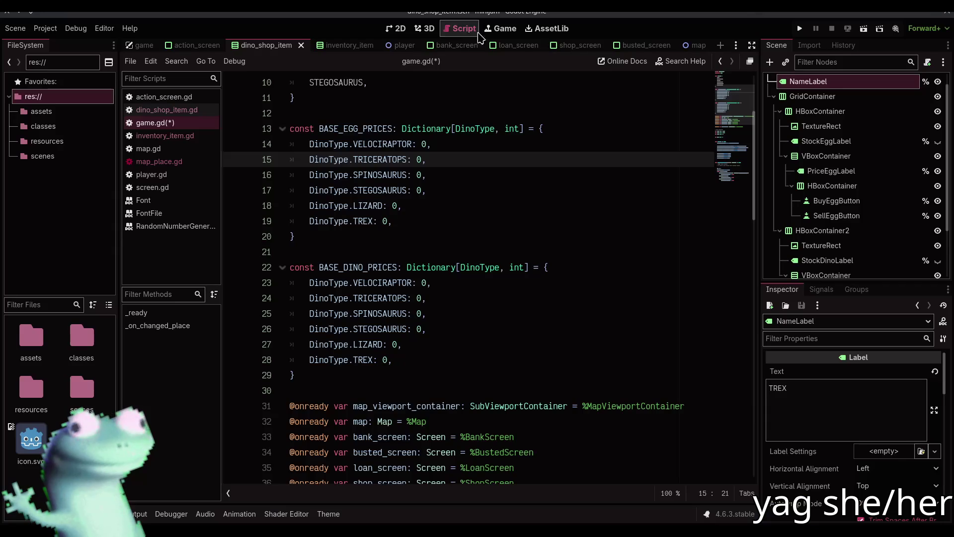
{"action": "double_click", "coordinate": [396, 160]}
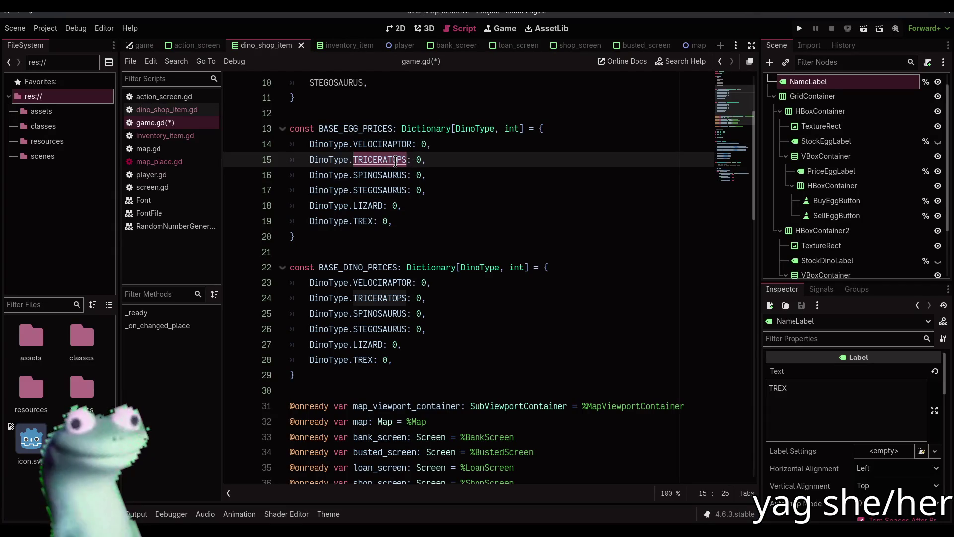
{"action": "key", "text": "alt+Tab"}
{"action": "triple_click", "coordinate": [249, 67]}
{"action": "type", "text": "TRICERATOPS"}
{"action": "key", "text": "Return"}
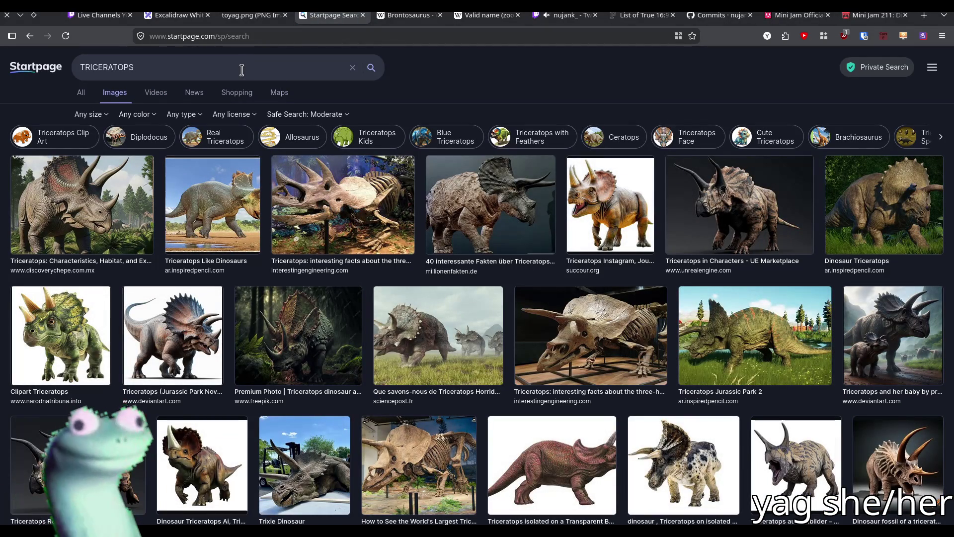
Copy STEGOSAURUS from the script and run an image search for it.
{"action": "key", "text": "alt+Tab"}
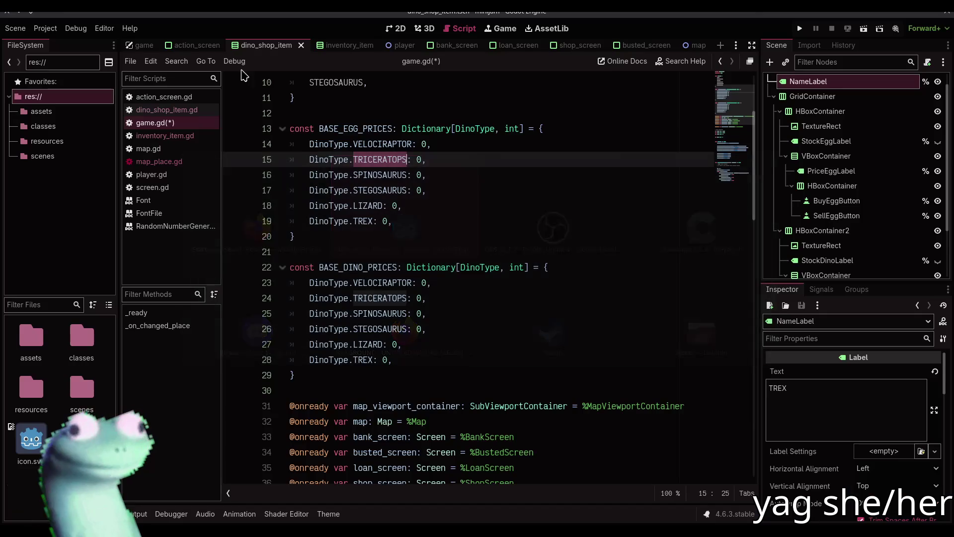
{"action": "double_click", "coordinate": [376, 190]}
{"action": "key", "text": "ctrl+c"}
{"action": "key", "text": "alt+Tab"}
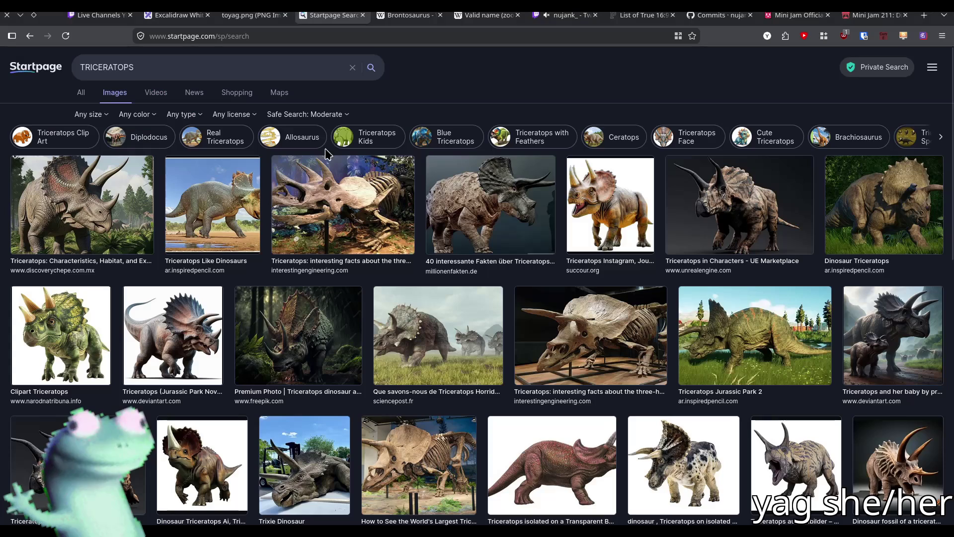
{"action": "triple_click", "coordinate": [309, 66]}
{"action": "key", "text": "ctrl+v"}
{"action": "key", "text": "Return"}
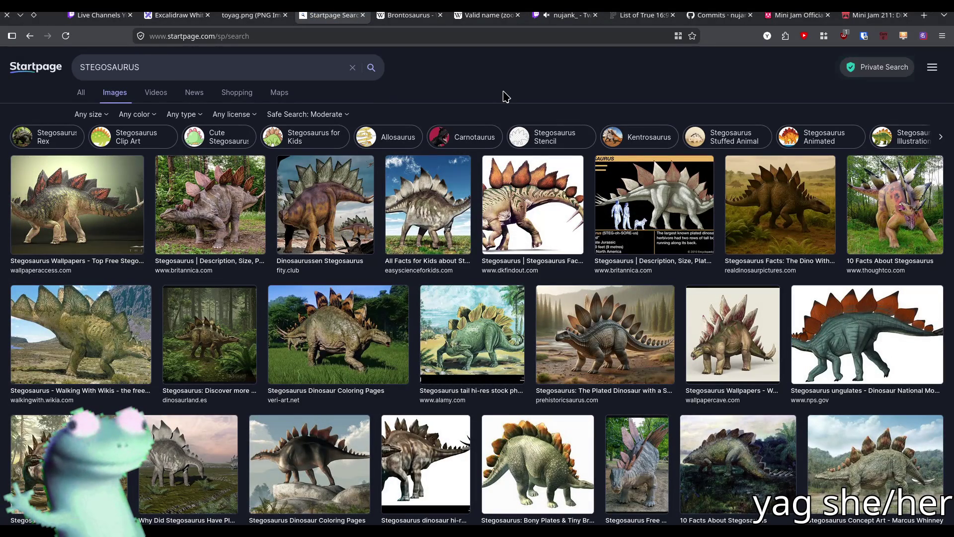
Return to game.gd at the TRICERATOPS egg price line after rechecking the Stegosaurus images.
{"action": "key", "text": "alt+Tab"}
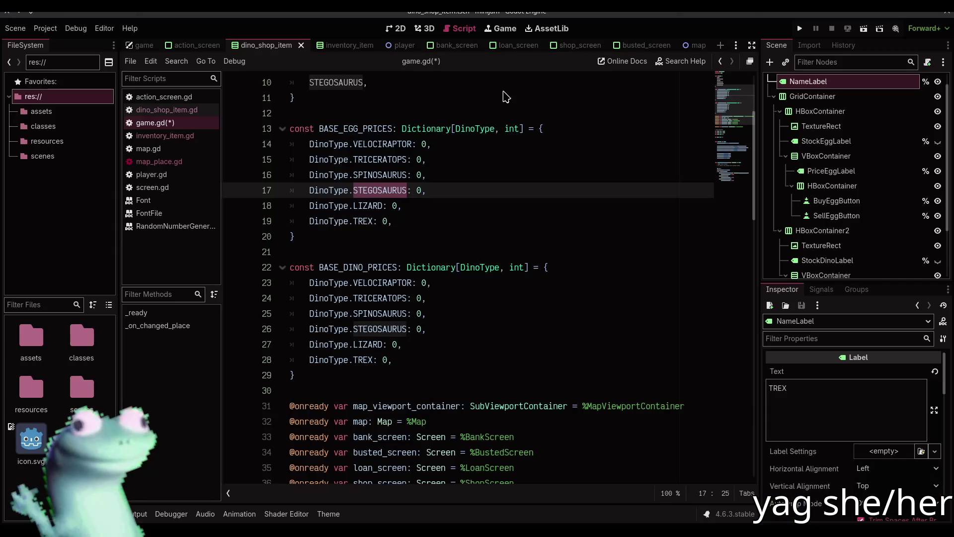
{"action": "left_click", "coordinate": [397, 161]}
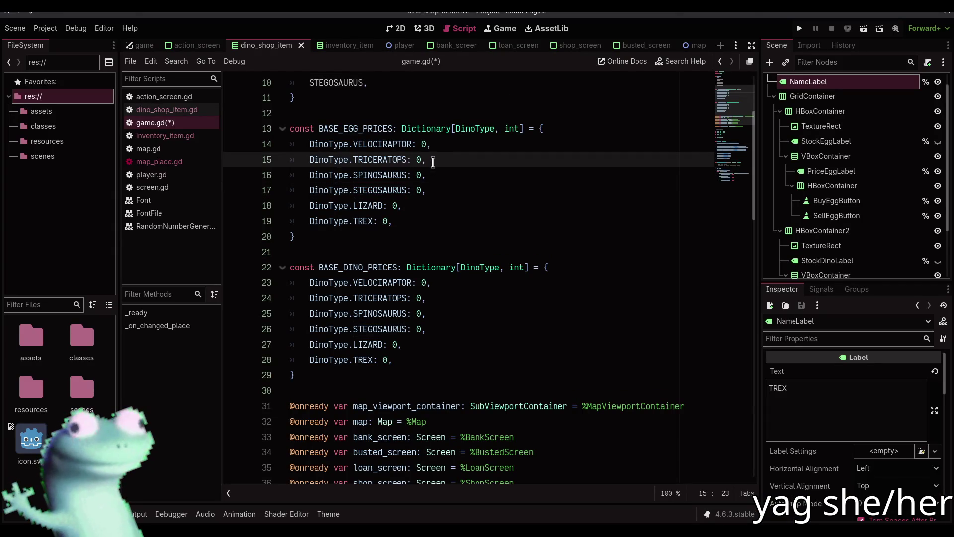
{"action": "key", "text": "alt+Tab"}
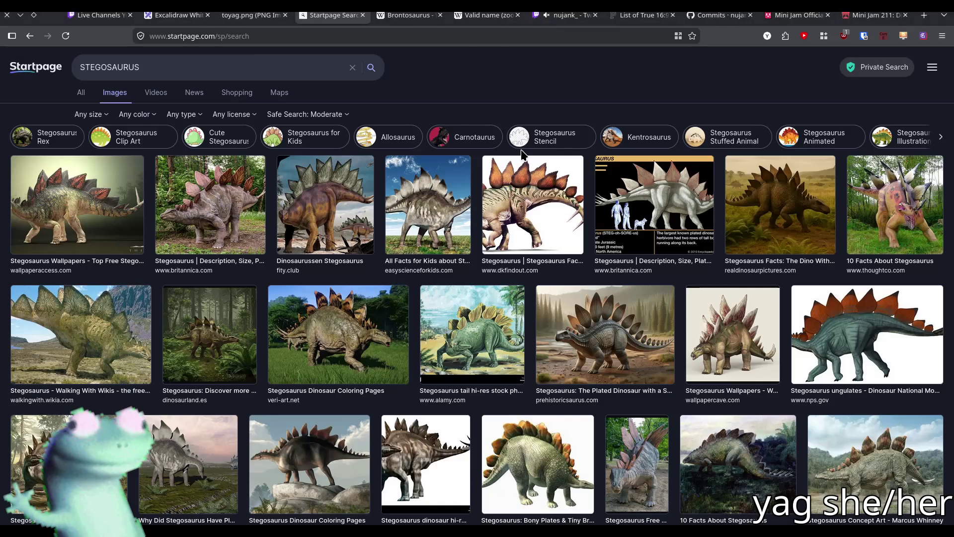
{"action": "key", "text": "alt+Tab"}
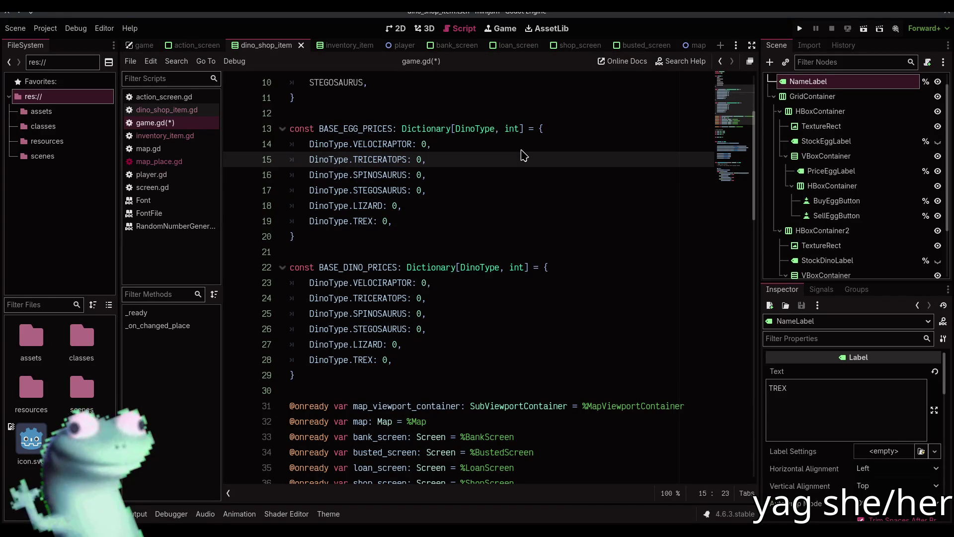
Save game.gd, then shift the TRICERATOPS line in BASE_EGG_PRICES below SPINOSAURUS.
{"action": "key", "text": "ctrl+s"}
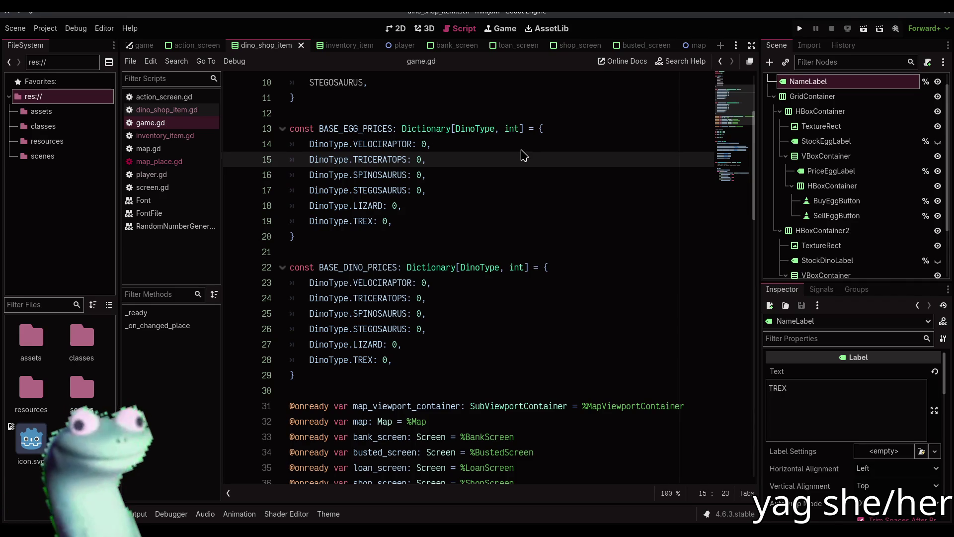
{"action": "key", "text": "alt+Down"}
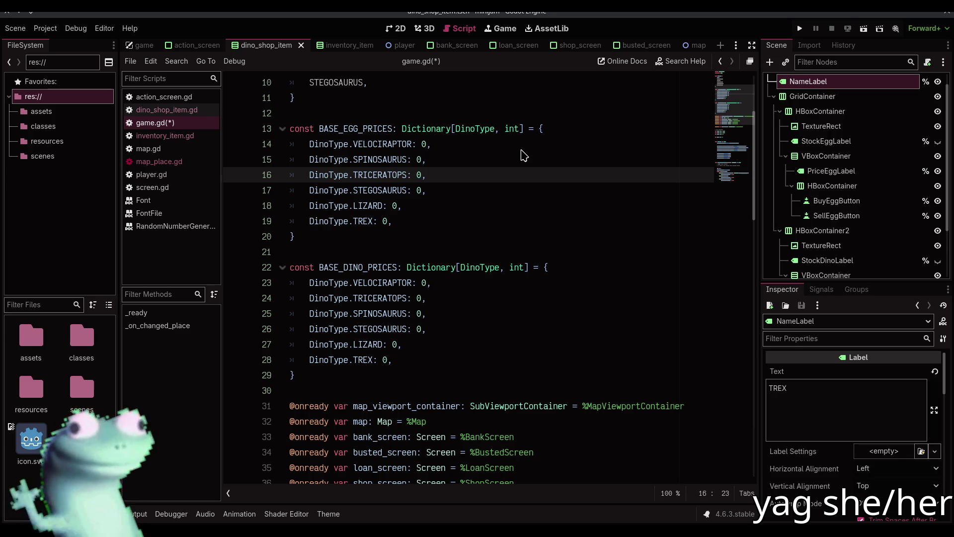
{"action": "key", "text": "alt+Tab"}
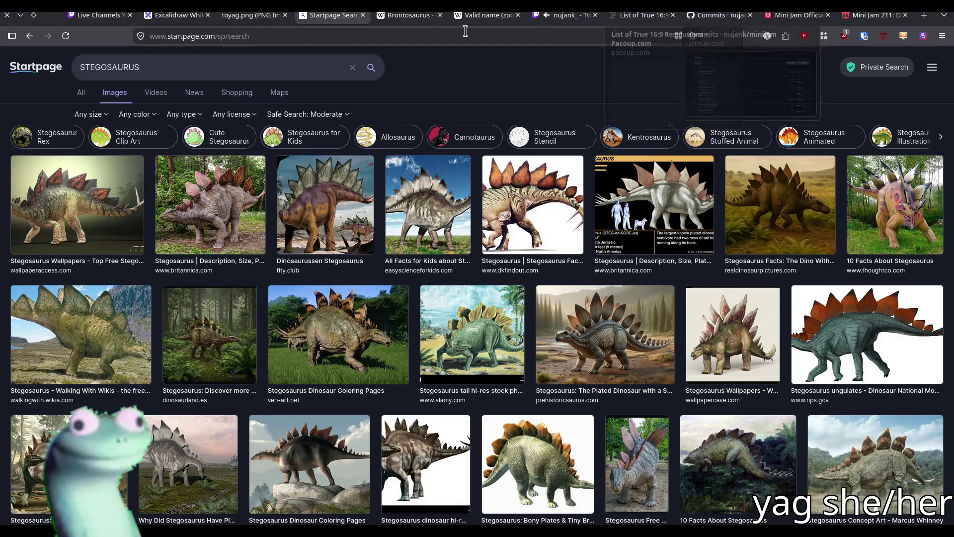
Open the Excalidraw board, zoom out, and follow the collaborator to the six-dinosaur shop mockup.
{"action": "left_click", "coordinate": [176, 15]}
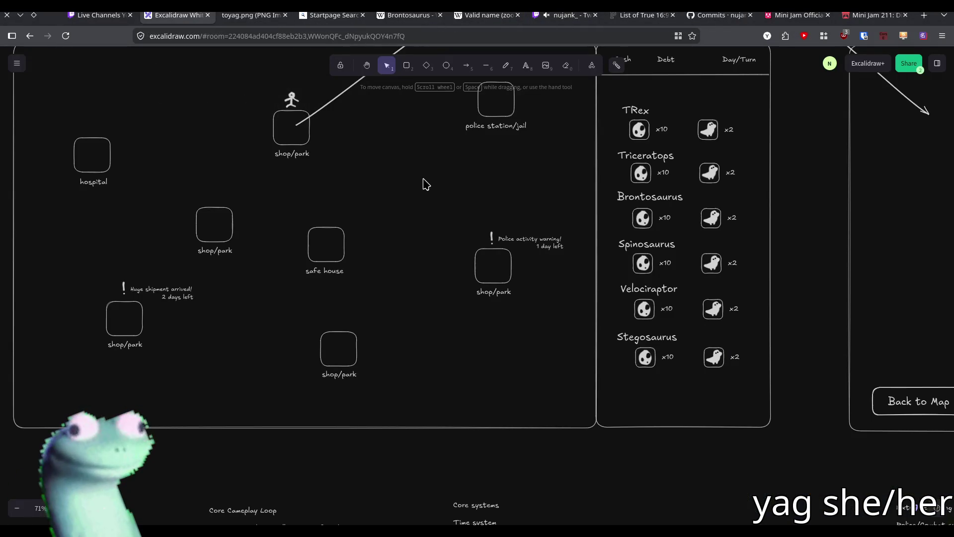
{"action": "scroll", "coordinate": [398, 230], "scroll_direction": "down", "scroll_amount": 3}
{"action": "left_click", "coordinate": [829, 63]}
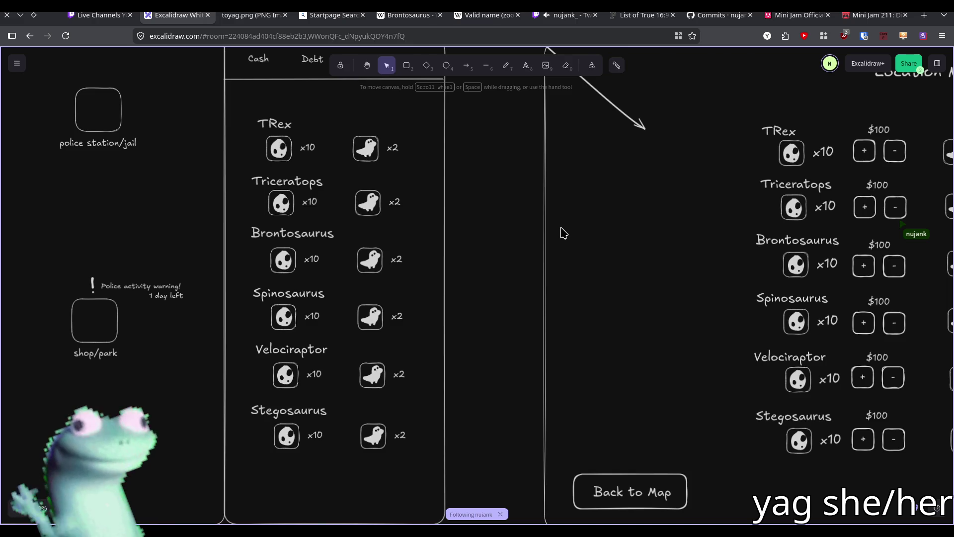
{"action": "key", "text": "alt+Tab"}
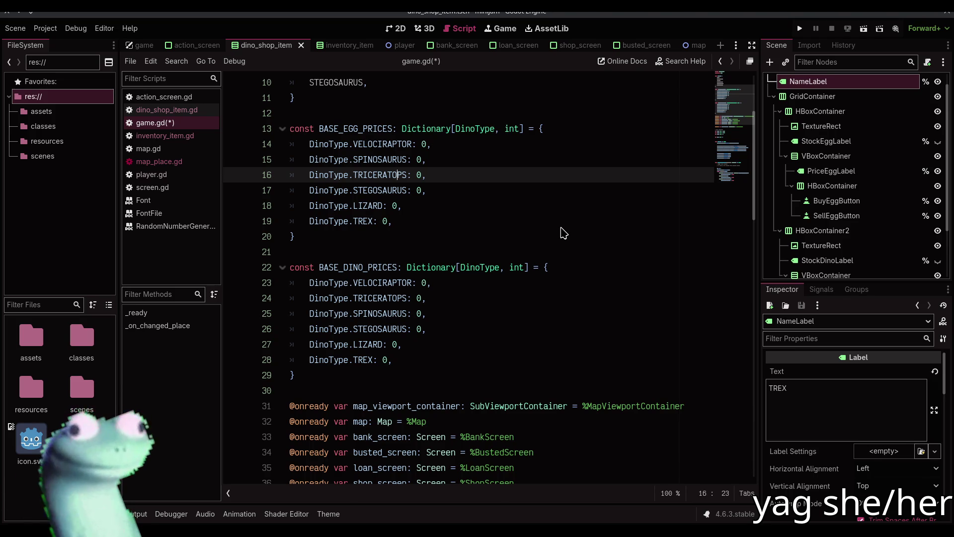
Move the STEGOSAURUS egg price entry above TRICERATOPS.
{"action": "key", "text": "Down"}
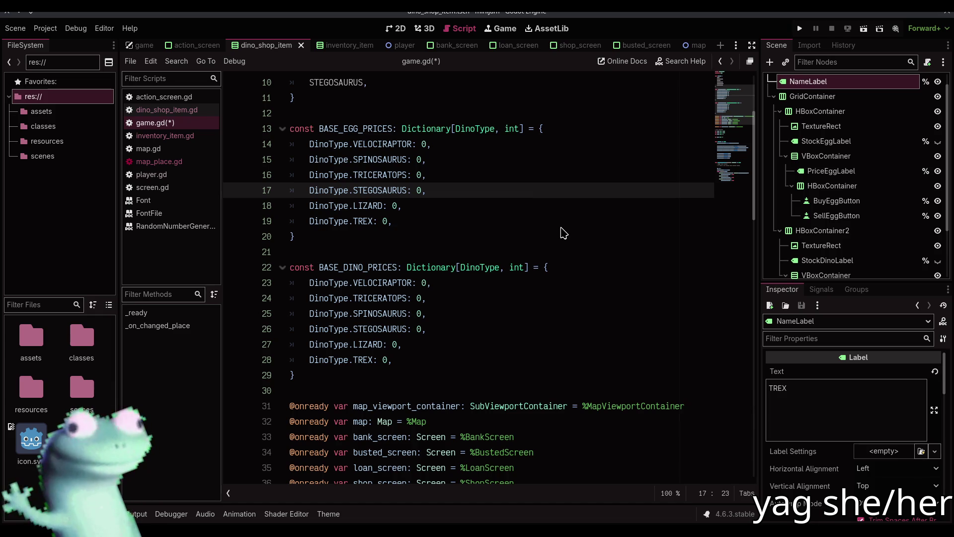
{"action": "key", "text": "Up"}
{"action": "key", "text": "Up"}
{"action": "key", "text": "Up"}
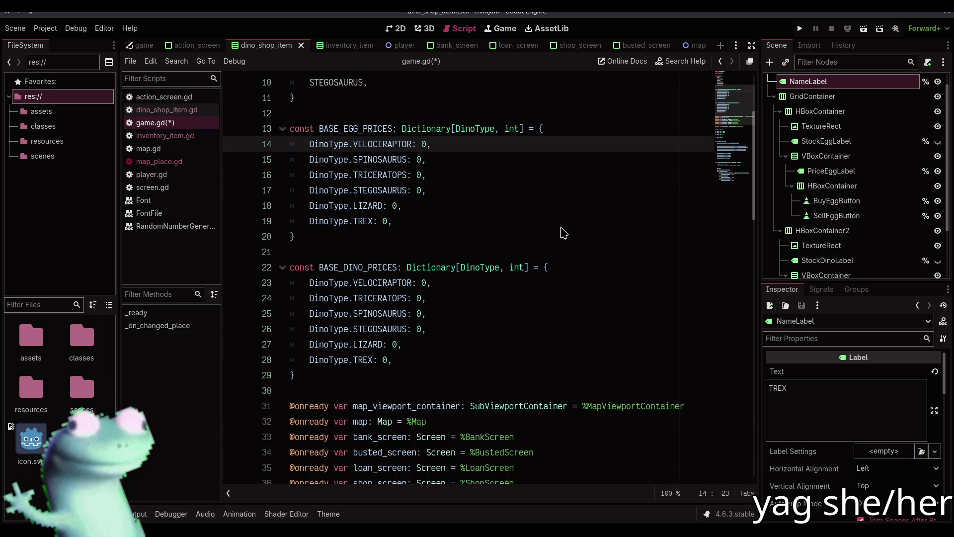
{"action": "key", "text": "Down"}
{"action": "key", "text": "Down"}
{"action": "key", "text": "Down"}
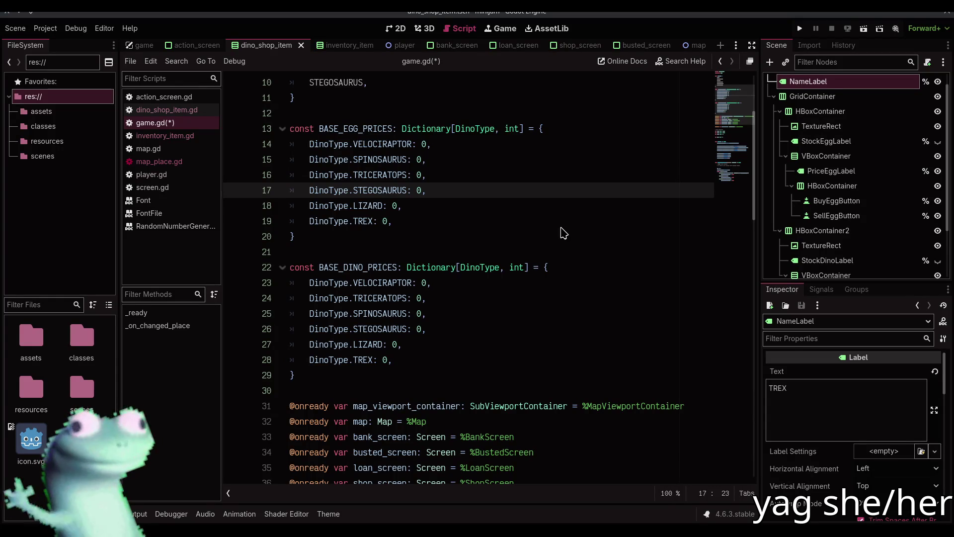
{"action": "key", "text": "Up"}
{"action": "key", "text": "Down"}
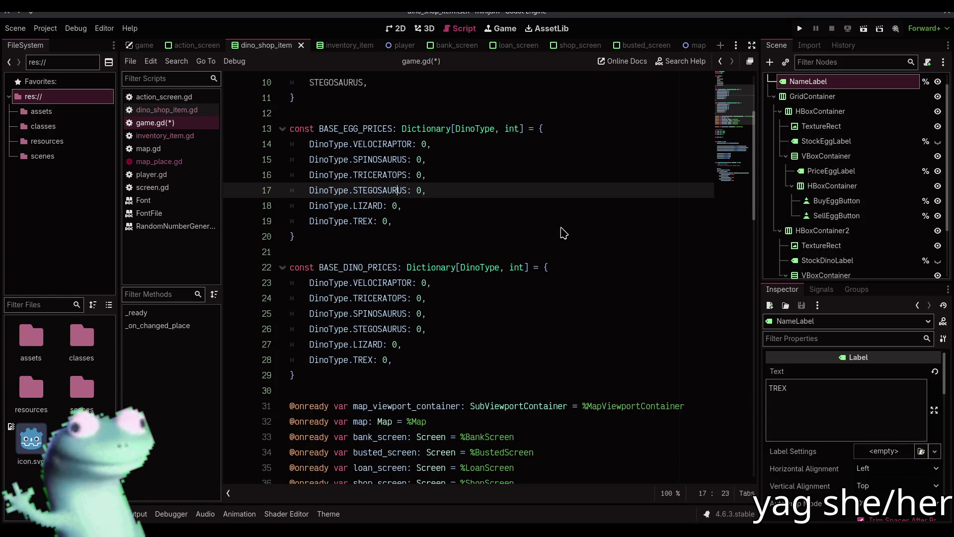
{"action": "key", "text": "Up"}
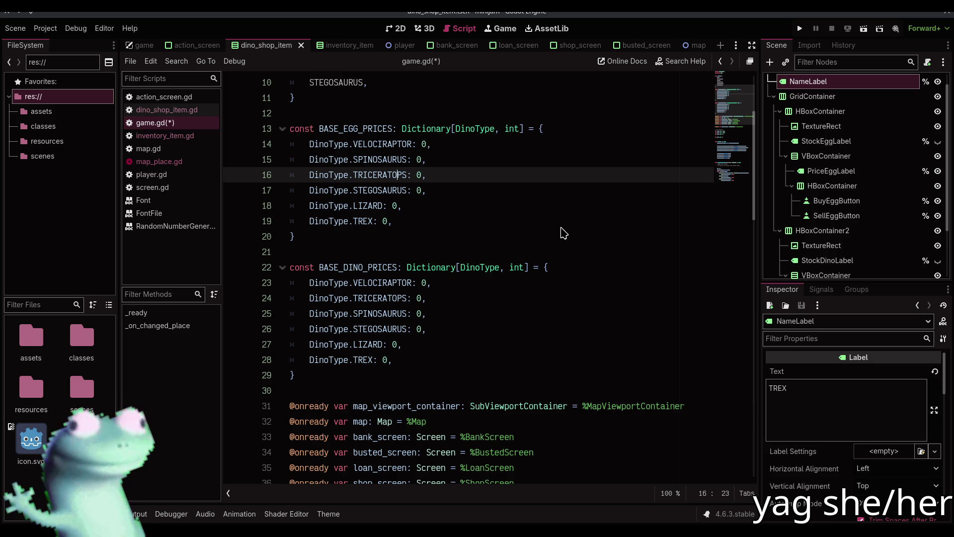
{"action": "key", "text": "Down"}
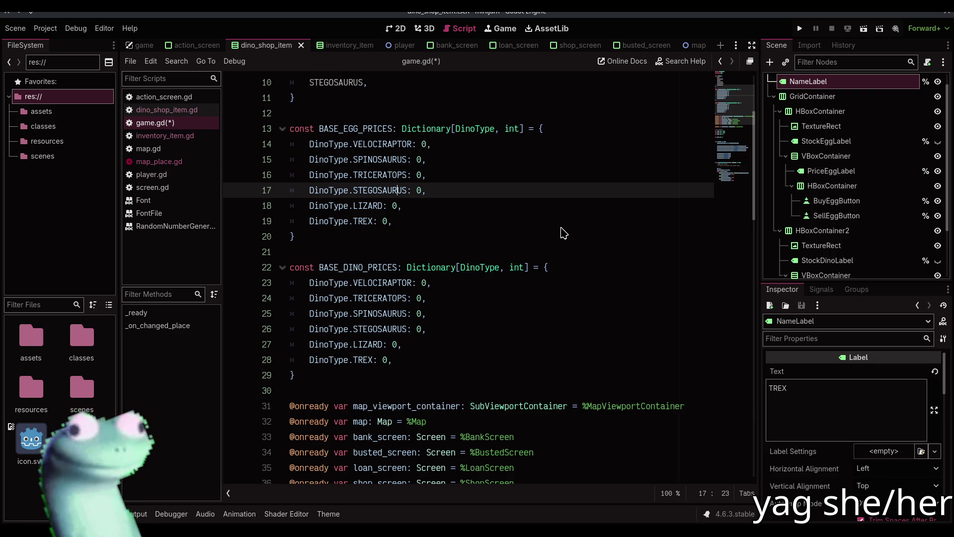
{"action": "key", "text": "alt+Up"}
Move SPINOSAURUS down two lines and LIZARD below TREX, save, and select the egg entries.
{"action": "key", "text": "Down"}
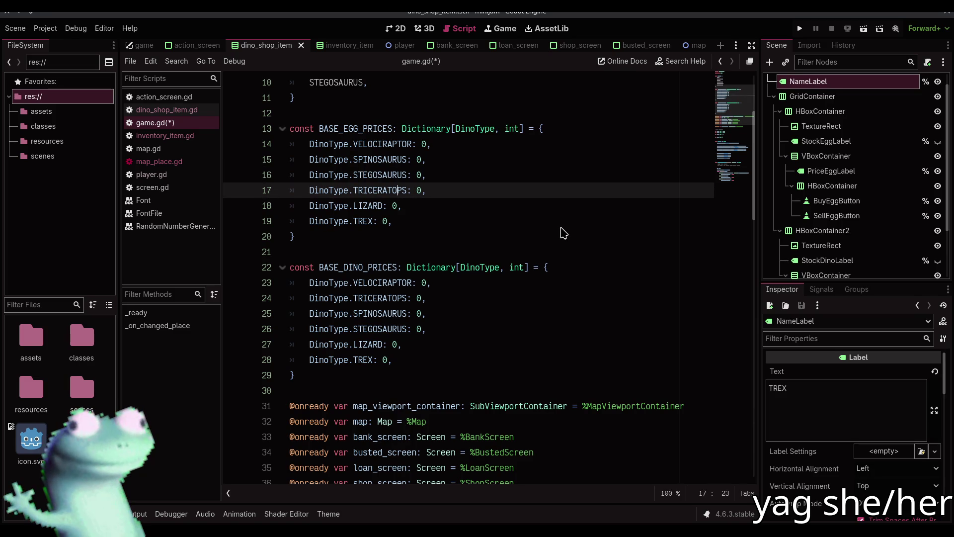
{"action": "key", "text": "Up"}
{"action": "key", "text": "Up"}
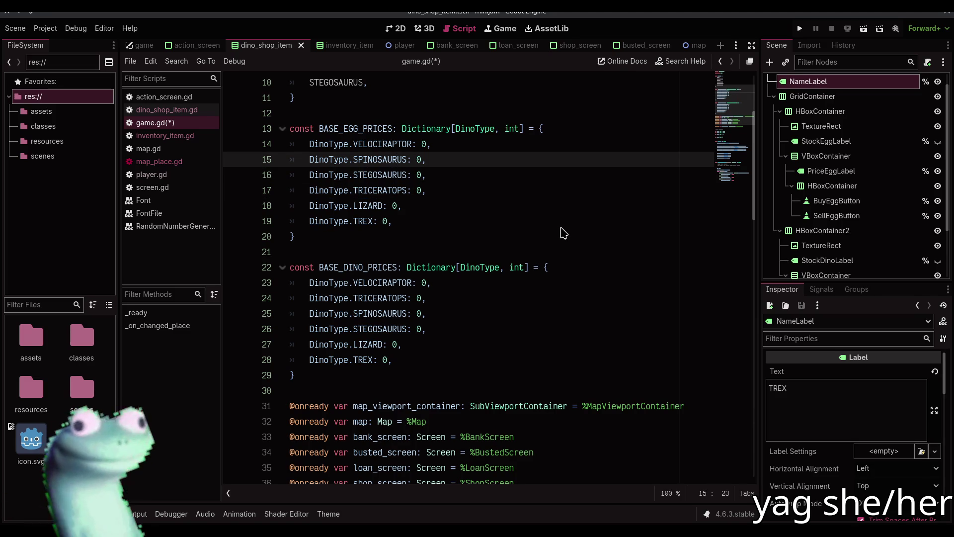
{"action": "key", "text": "alt+Down"}
{"action": "key", "text": "alt+Down"}
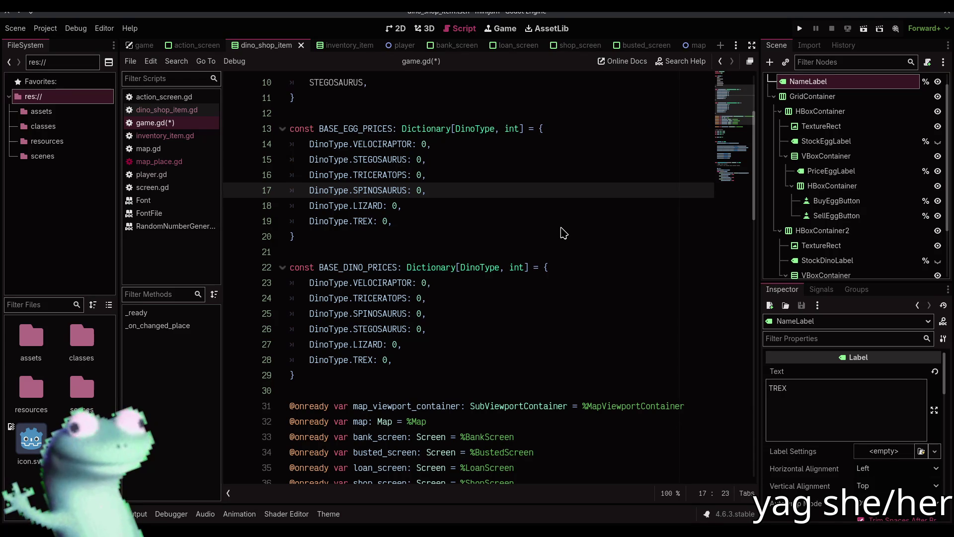
{"action": "key", "text": "Down"}
{"action": "key", "text": "Down"}
{"action": "key", "text": "Up"}
{"action": "key", "text": "alt+Down"}
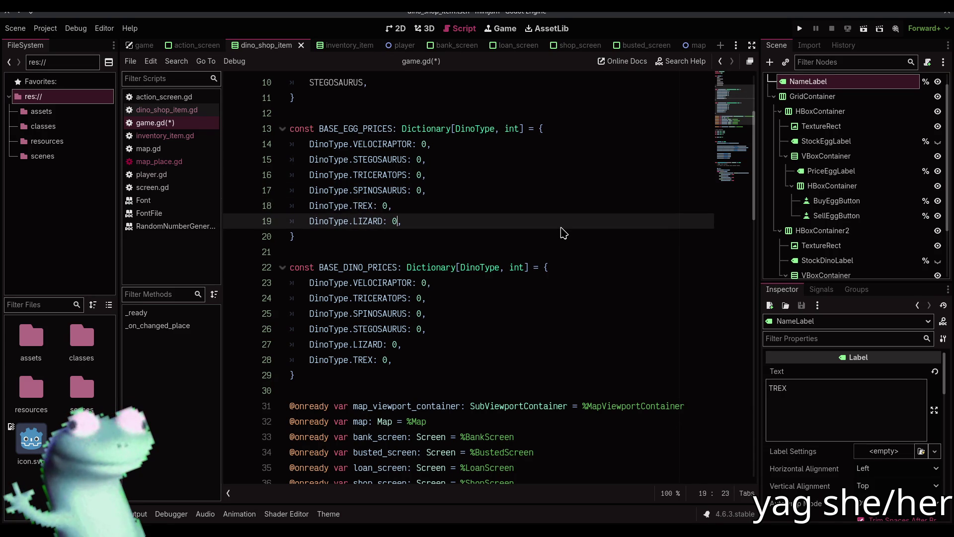
{"action": "key", "text": "Down"}
{"action": "key", "text": "Up"}
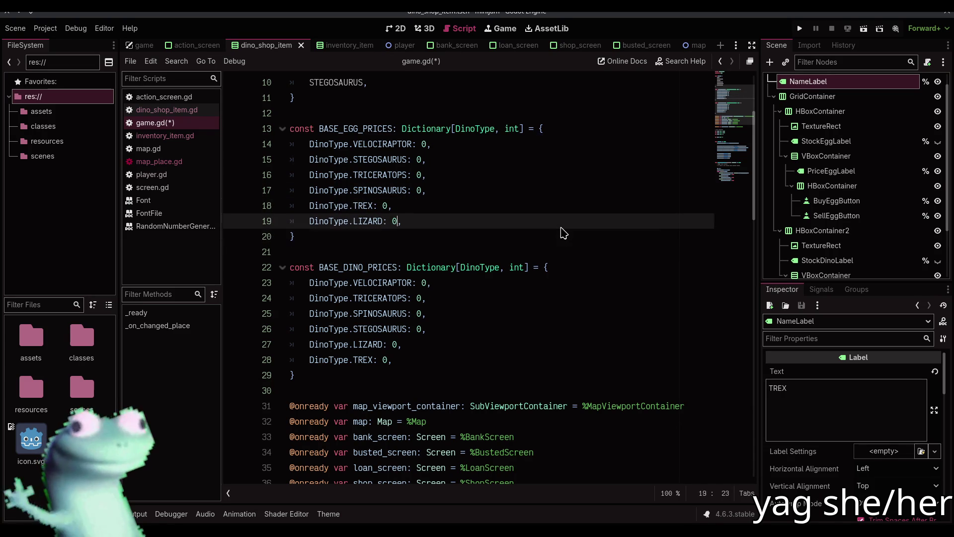
{"action": "key", "text": "ctrl+s"}
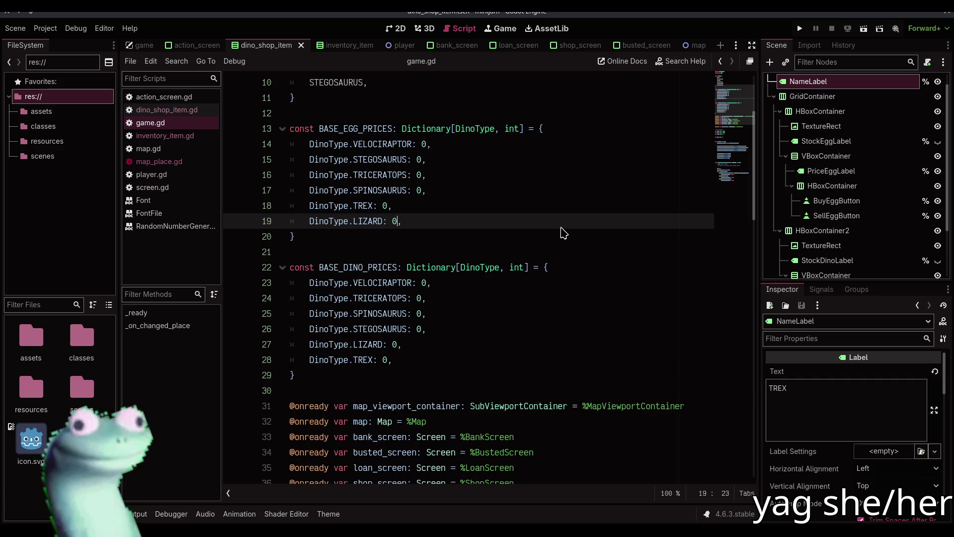
{"action": "left_click_drag", "start_coordinate": [405, 217], "coordinate": [300, 154]}
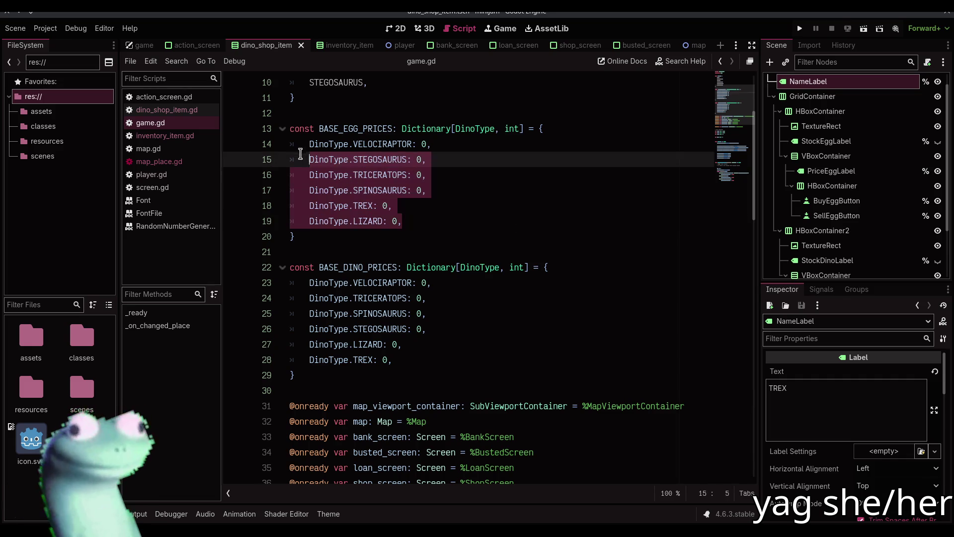
Paste the egg-price ordering over the BASE_DINO_PRICES entries so both lists match.
{"action": "left_click_drag", "start_coordinate": [309, 282], "coordinate": [428, 353]}
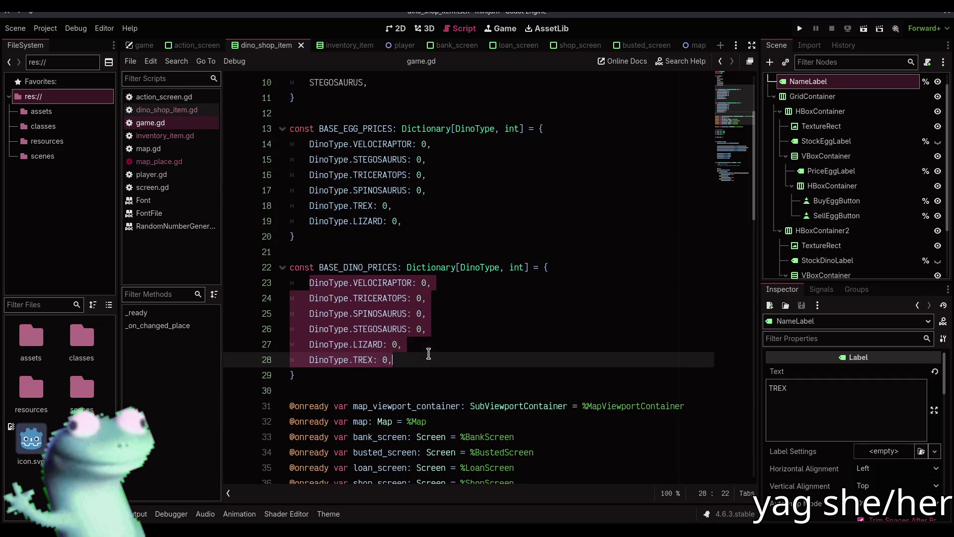
{"action": "type", "text": "DinoType.VELOCIRAPTOR: 0, \tDinoType.STEGOSAURUS: 0, \tDinoType.TRICERATOPS: 0, \tDinoType.SPINOSAURUS: 0, \tDinoType.TREX: 0, \tDinoType.LIZARD: 0,"}
{"action": "left_click", "coordinate": [467, 228]}
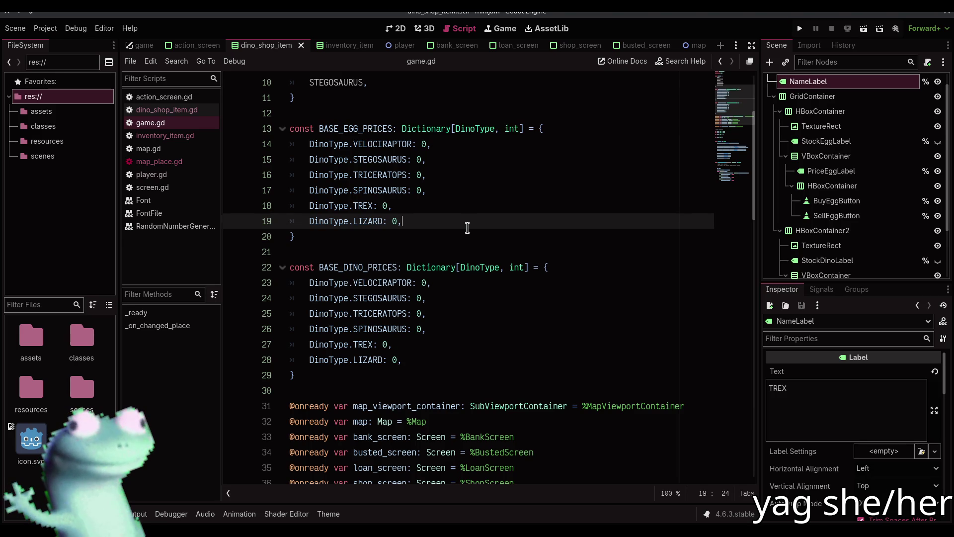
{"action": "scroll", "coordinate": [468, 228], "scroll_direction": "down", "scroll_amount": 4}
{"action": "scroll", "coordinate": [449, 227], "scroll_direction": "up", "scroll_amount": 1}
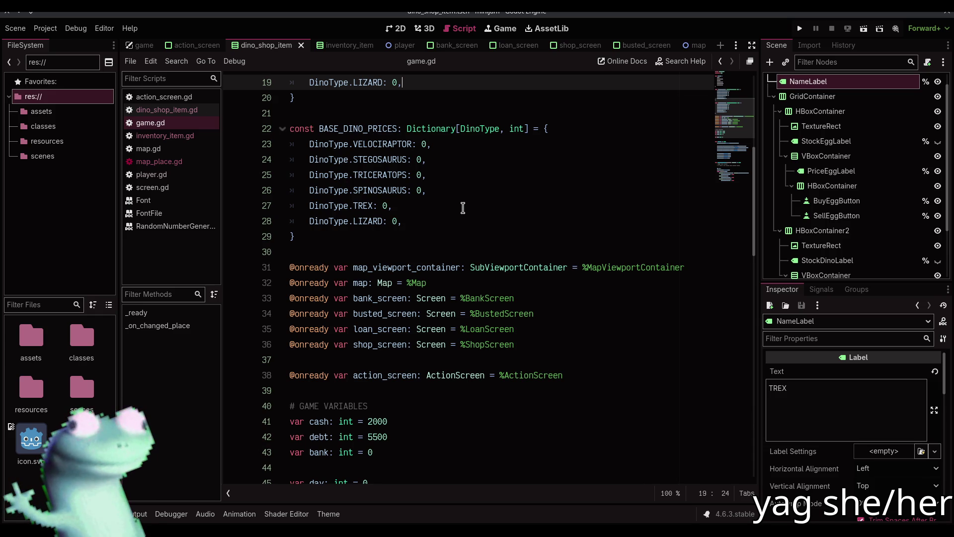
{"action": "scroll", "coordinate": [463, 208], "scroll_direction": "up", "scroll_amount": 3}
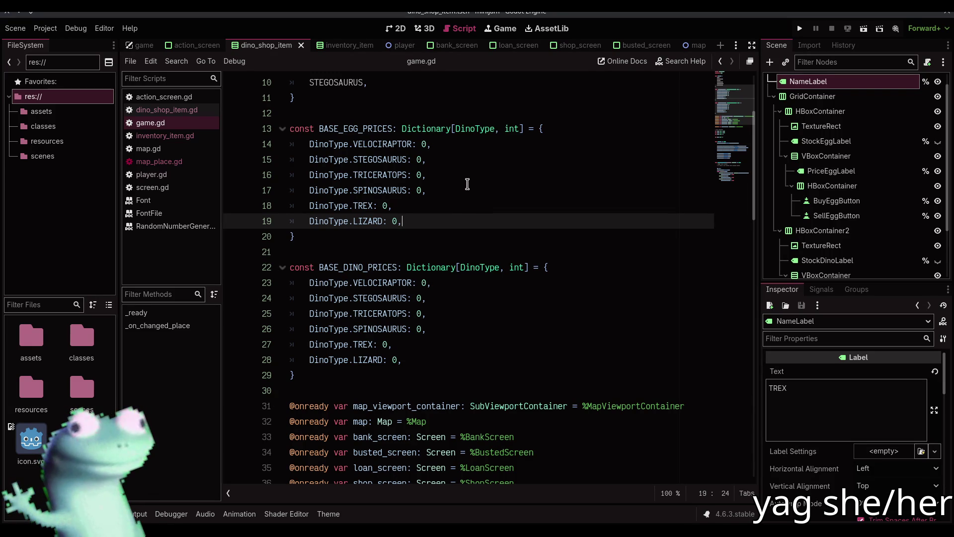
{"action": "scroll", "coordinate": [466, 185], "scroll_direction": "down", "scroll_amount": 1}
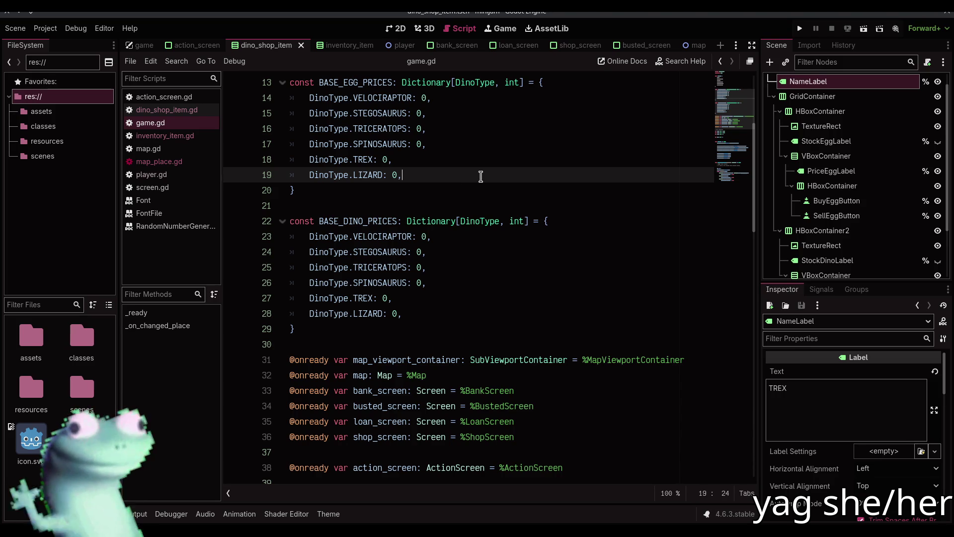
{"action": "scroll", "coordinate": [480, 177], "scroll_direction": "up", "scroll_amount": 1}
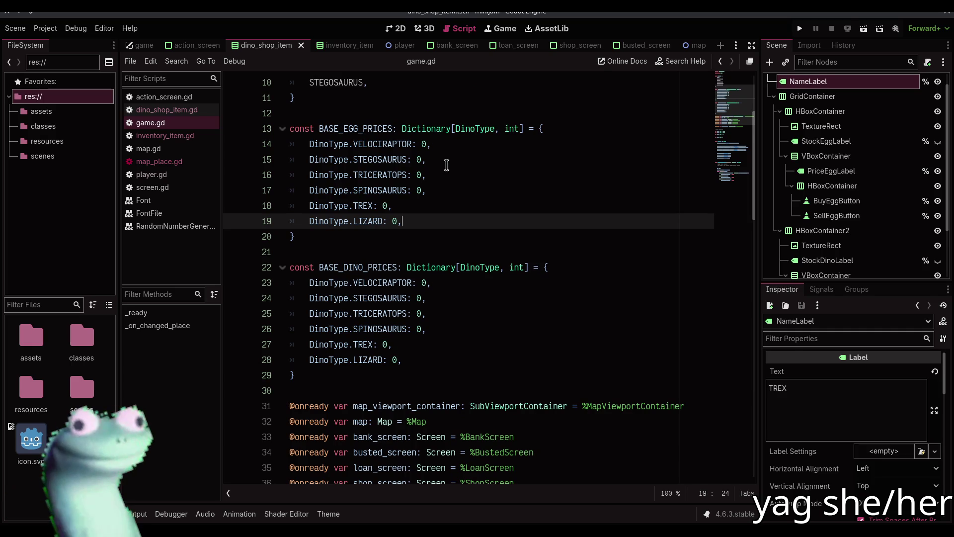
{"action": "left_click", "coordinate": [423, 143]}
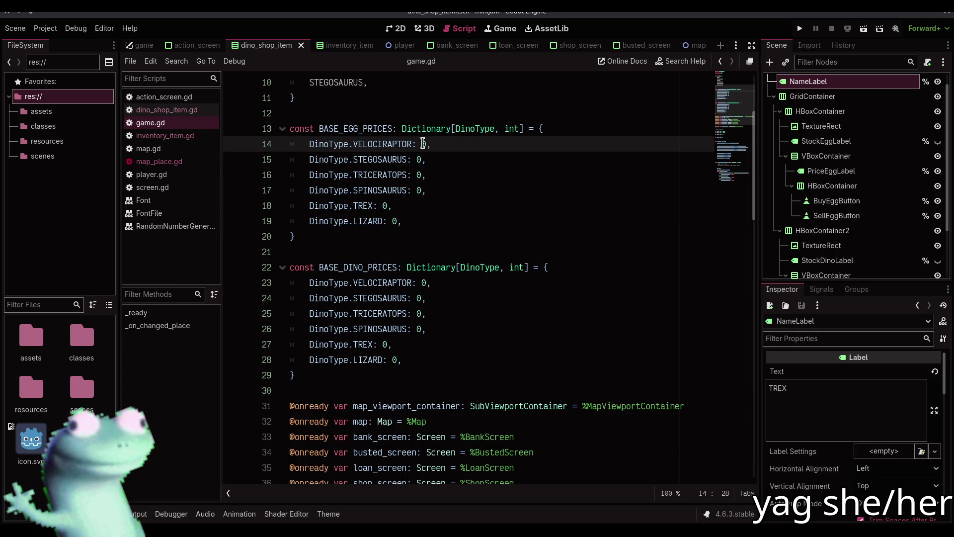
Set the VELOCIRAPTOR egg price to 100 and save.
{"action": "double_click", "coordinate": [423, 144]}
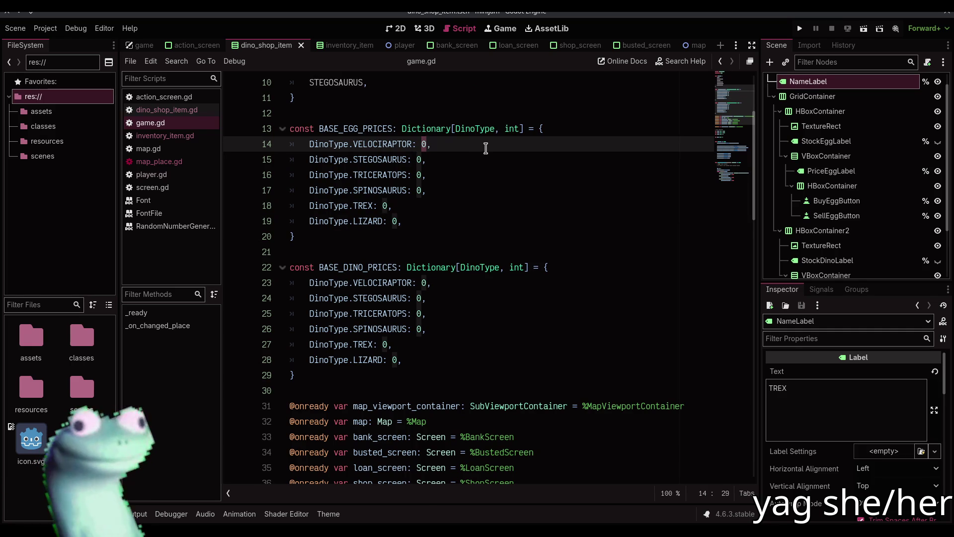
{"action": "scroll", "coordinate": [485, 148], "scroll_direction": "down", "scroll_amount": 1}
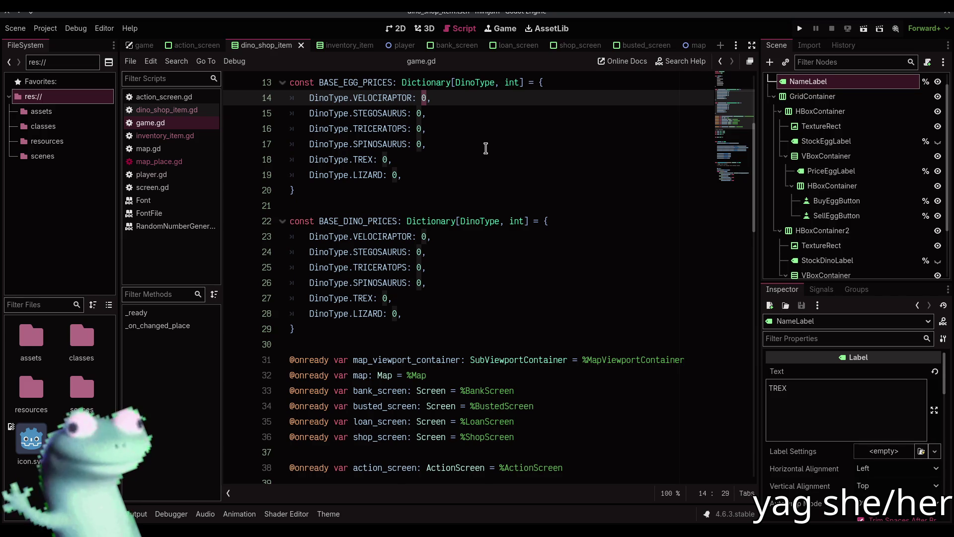
{"action": "scroll", "coordinate": [486, 148], "scroll_direction": "up", "scroll_amount": 1}
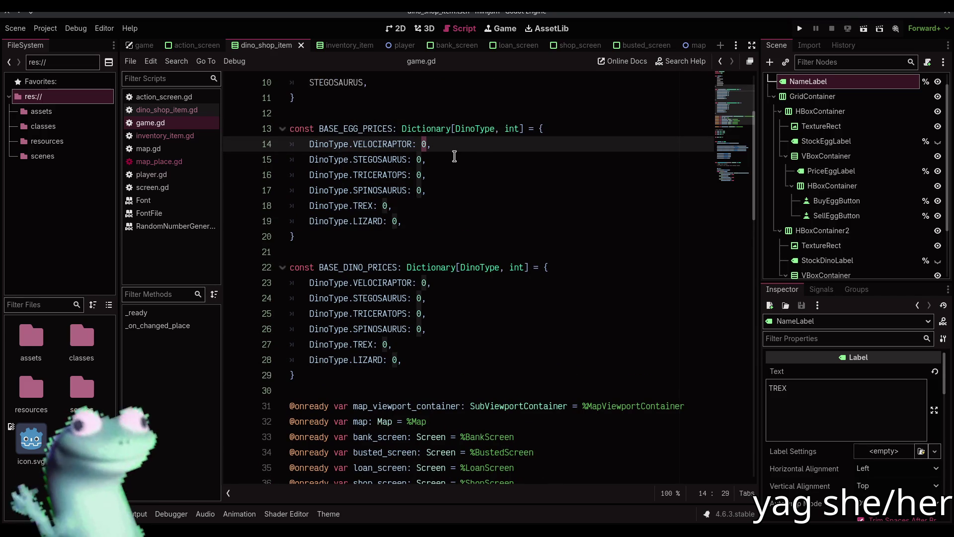
{"action": "type", "text": "100"}
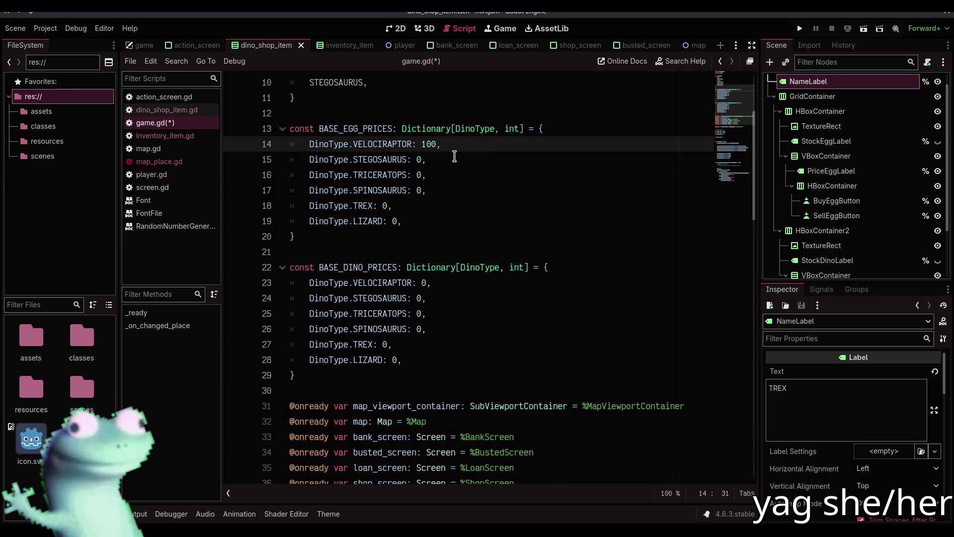
{"action": "key", "text": "Down"}
{"action": "key", "text": "ctrl+s"}
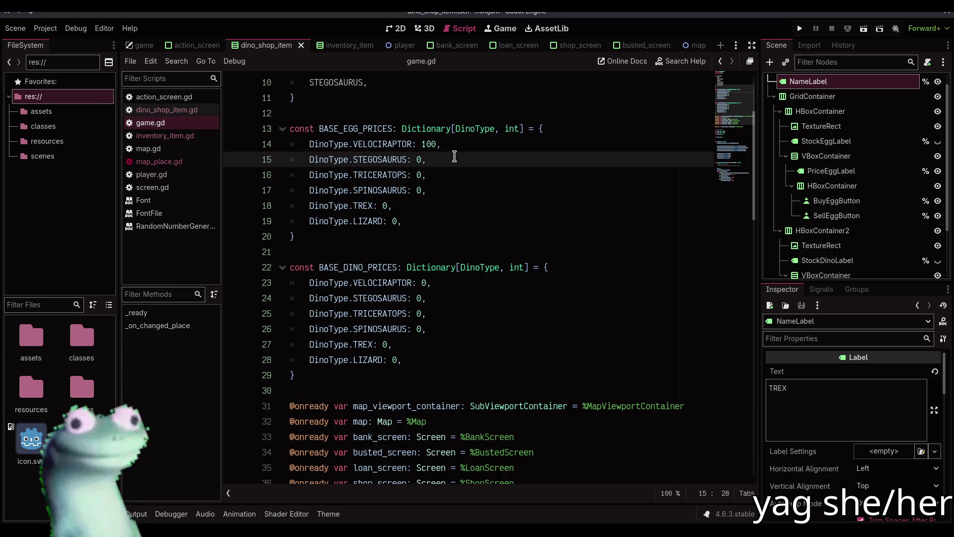
Set TRICERATOPS egg price to 450 and STEGOSAURUS to 220, then save.
{"action": "key", "text": "Down"}
{"action": "key", "text": "Left"}
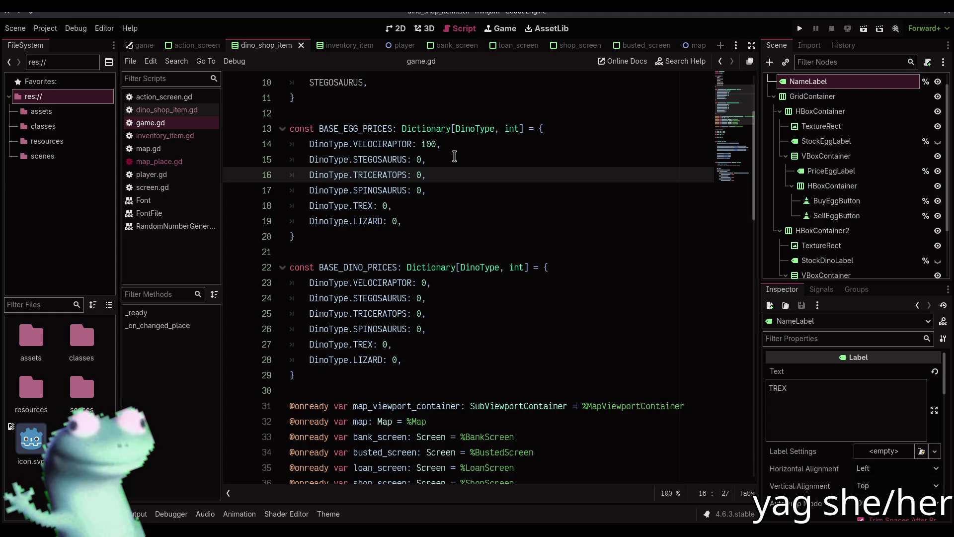
{"action": "type", "text": "45"}
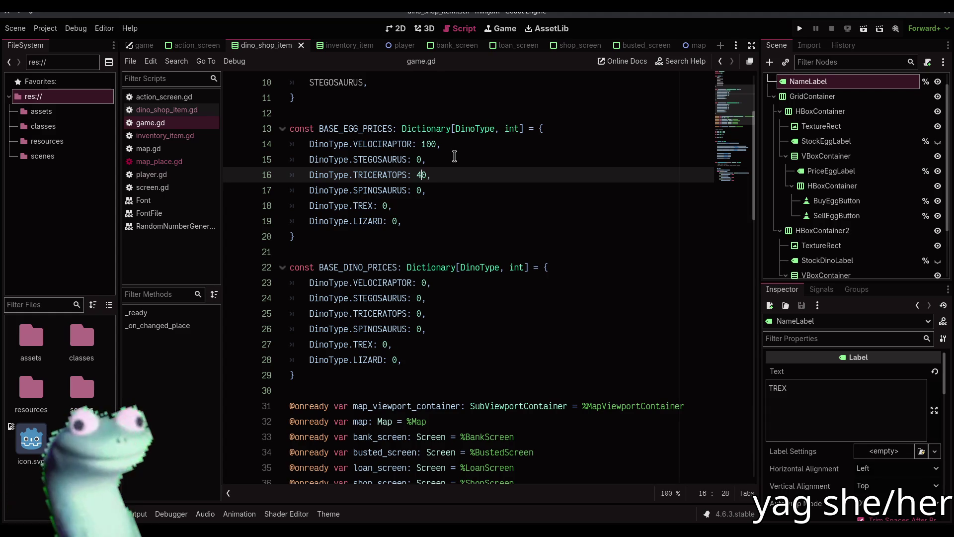
{"action": "key", "text": "Up"}
{"action": "key", "text": "Left"}
{"action": "key", "text": "Left"}
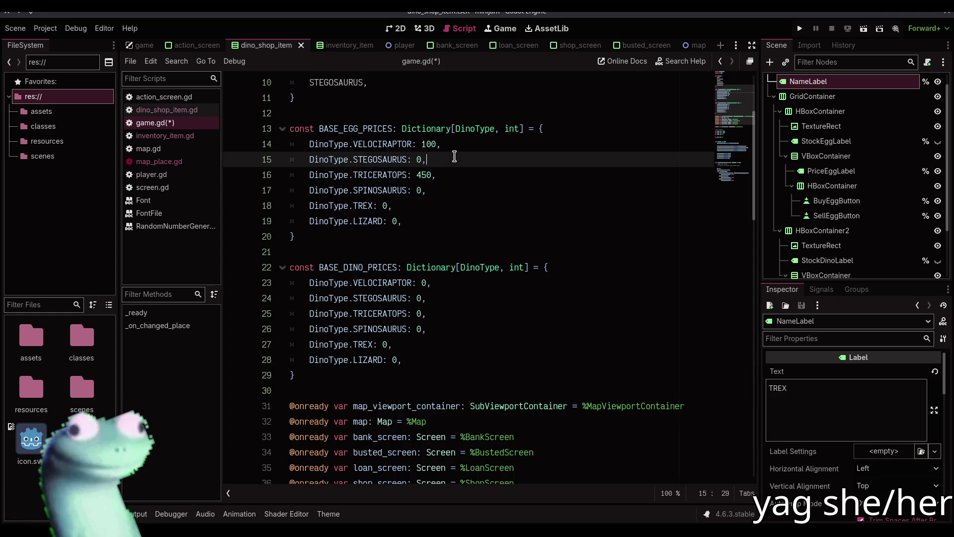
{"action": "type", "text": "22"}
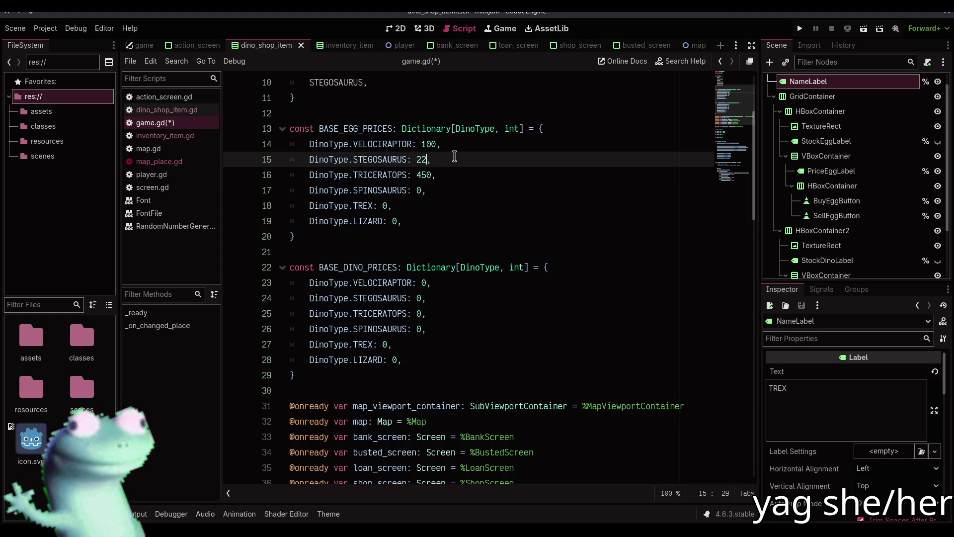
{"action": "key", "text": "ctrl+s"}
Skip SPINOSAURUS, set TREX egg price to 3500 and LIZARD to 6000.
{"action": "key", "text": "Down"}
{"action": "key", "text": "Down"}
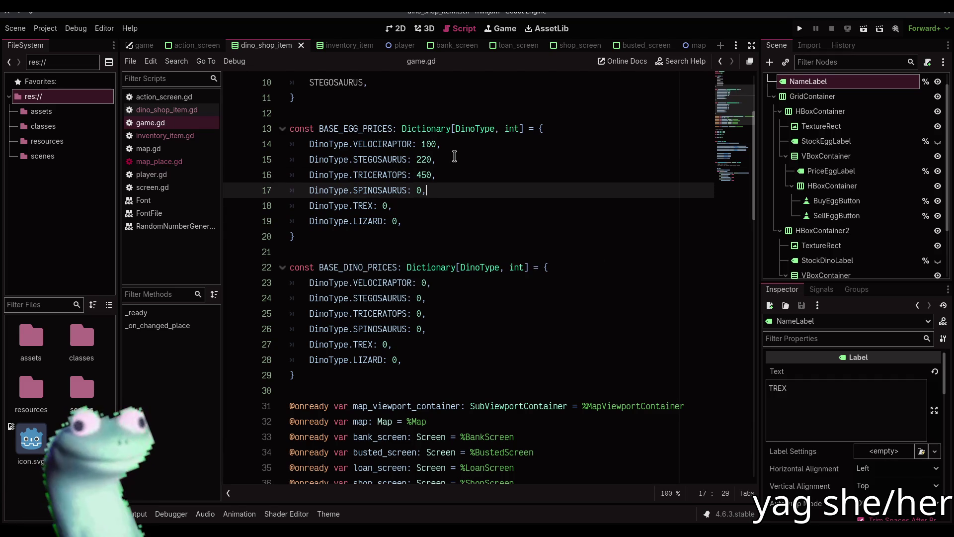
{"action": "key", "text": "Left"}
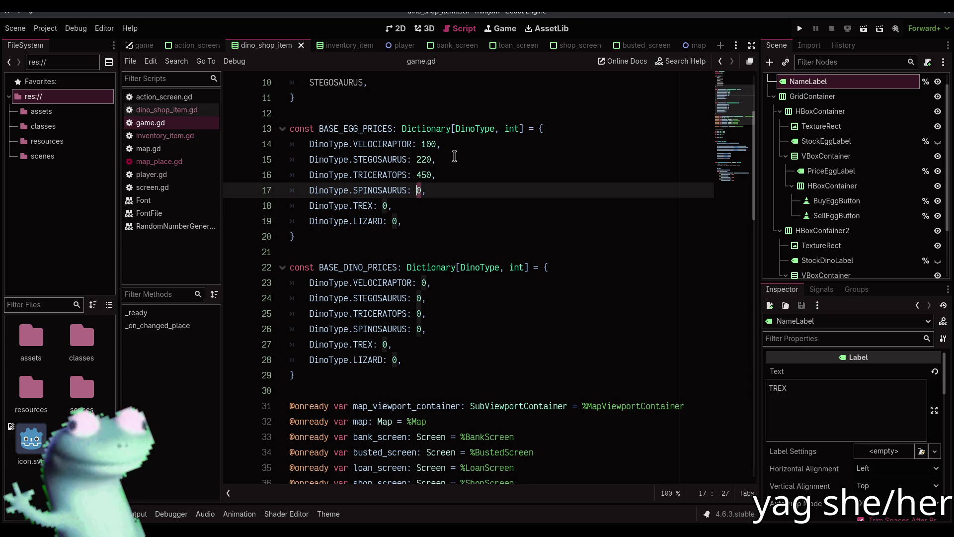
{"action": "key", "text": "Down"}
{"action": "key", "text": "Left"}
{"action": "key", "text": "Left"}
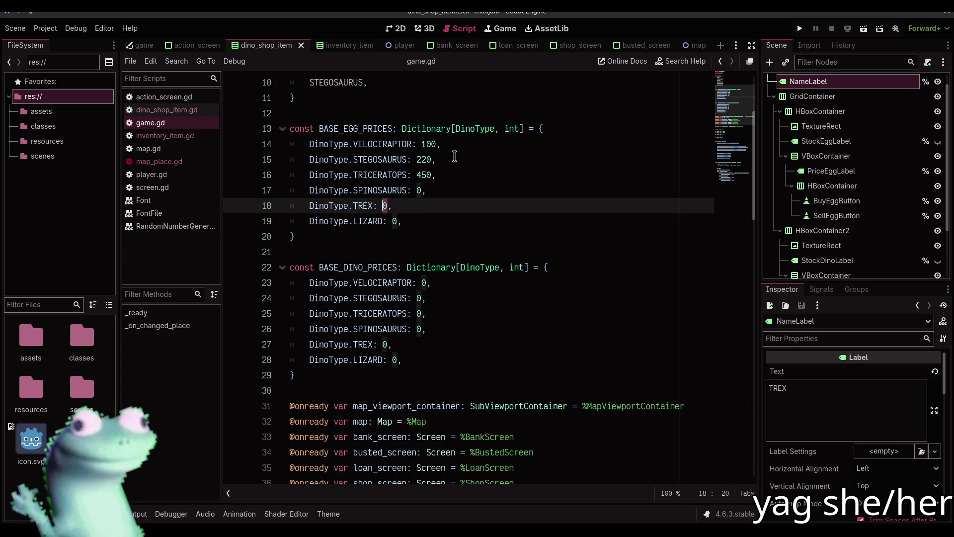
{"action": "type", "text": "350"}
{"action": "key", "text": "Down"}
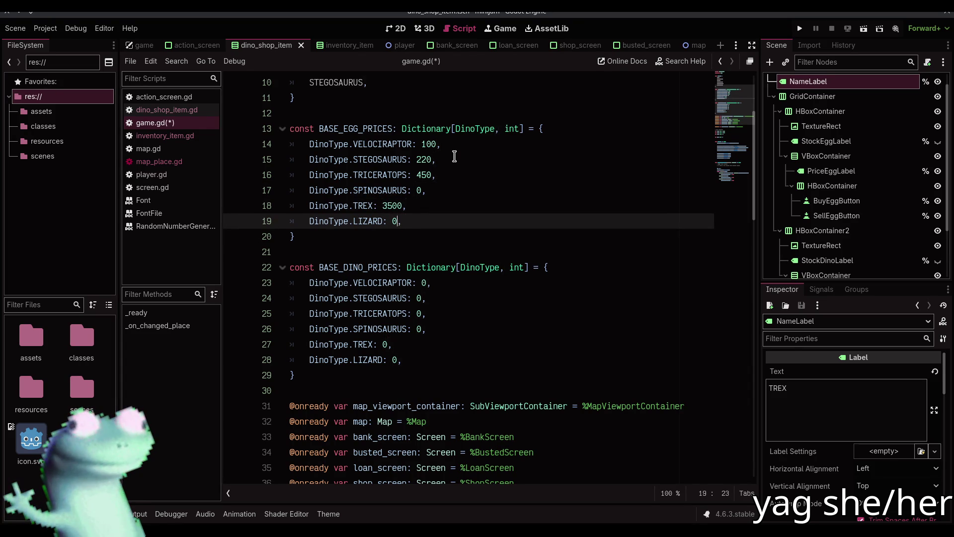
{"action": "key", "text": "Left"}
{"action": "type", "text": "600"}
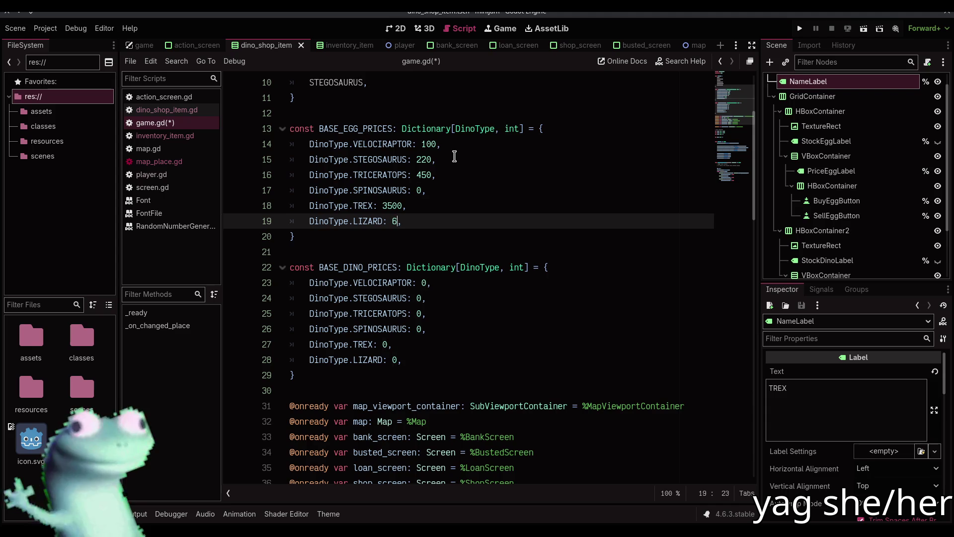
{"action": "key", "text": "Up"}
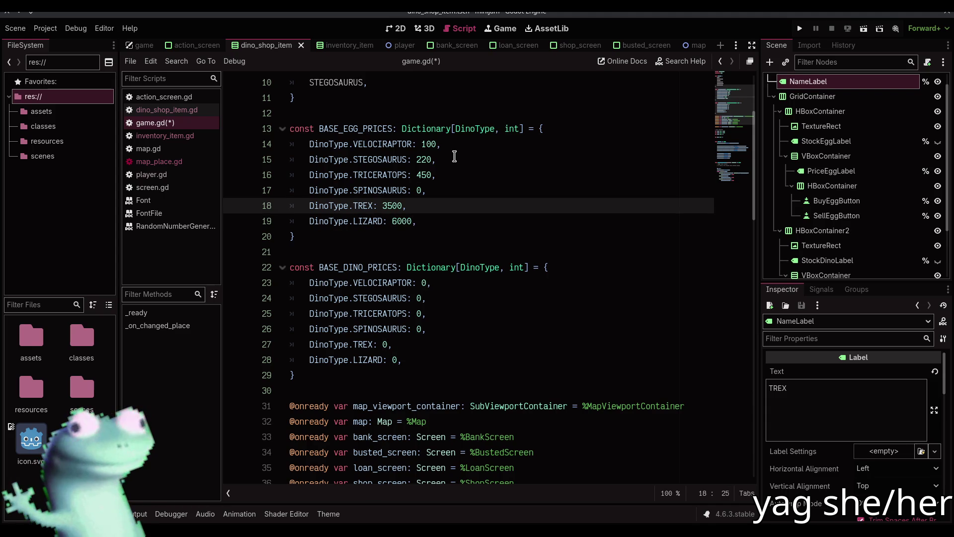
{"action": "key", "text": "Up"}
{"action": "key", "text": "Right"}
{"action": "key", "text": "Right"}
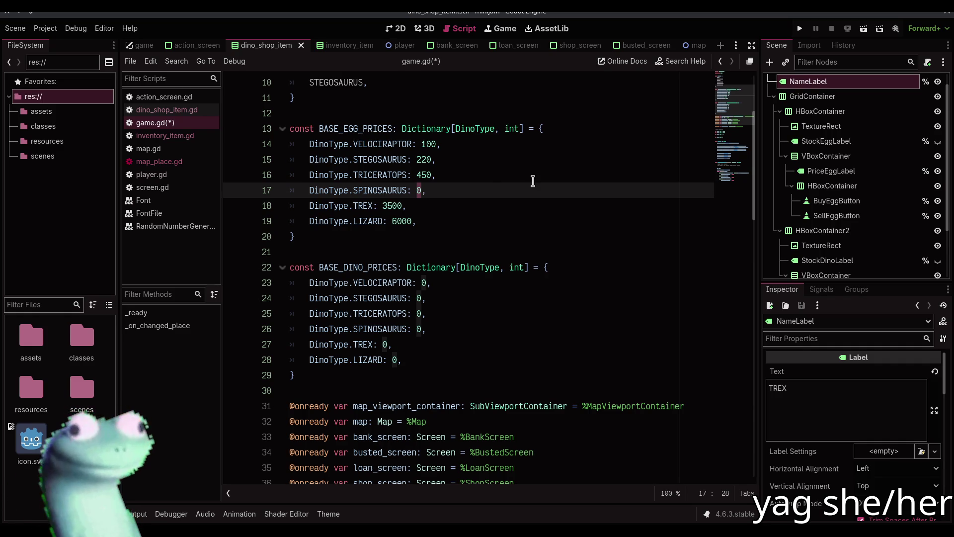
Enter 1900 for SPINOSAURUS, save, and change TRICERATOPS from 450 to 800.
{"action": "type", "text": "1900"}
{"action": "key", "text": "ctrl+s"}
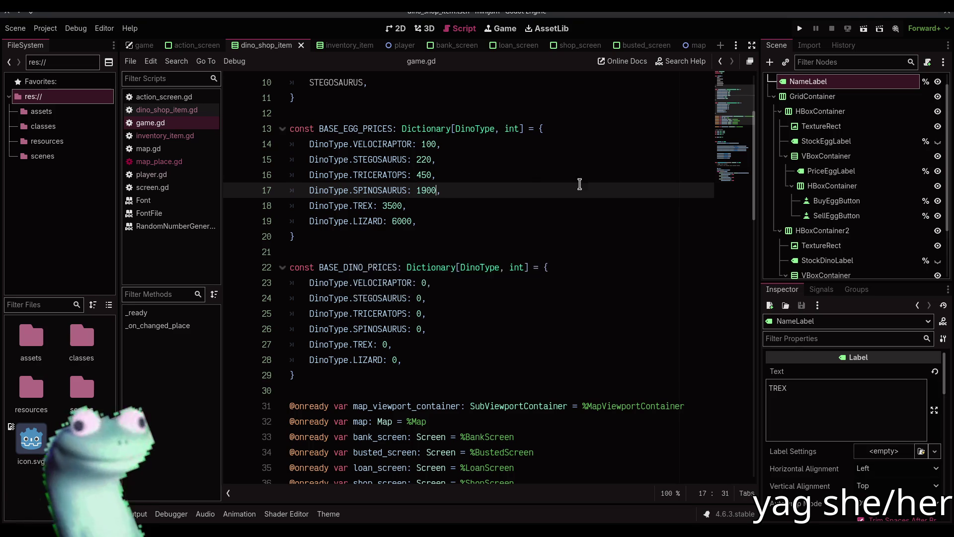
{"action": "double_click", "coordinate": [421, 175]}
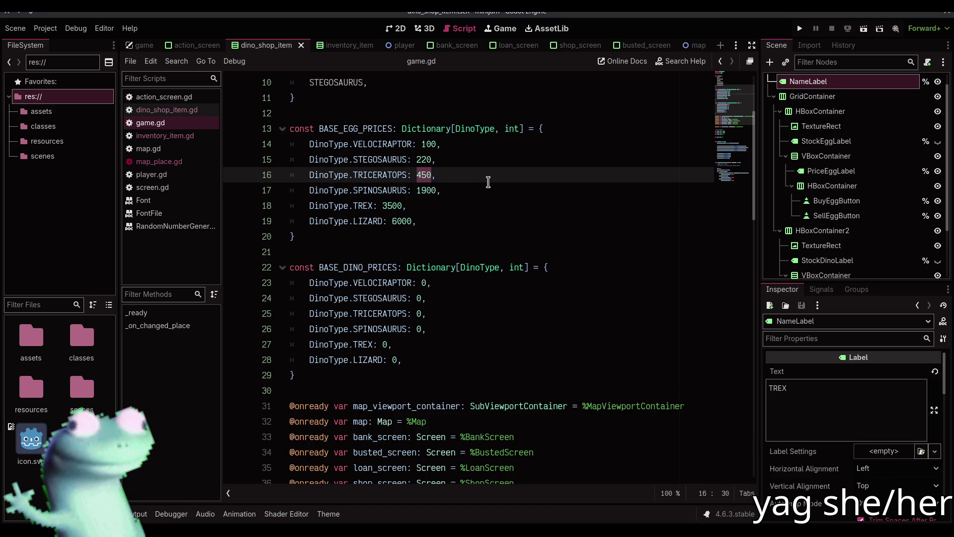
{"action": "type", "text": "800"}
Lower the SPINOSAURUS egg price from 1900 to 1400 and save.
{"action": "key", "text": "Down"}
{"action": "key", "text": "Left"}
{"action": "key", "text": "Left"}
{"action": "key", "text": "Delete"}
{"action": "type", "text": "4"}
{"action": "key", "text": "ctrl+s"}
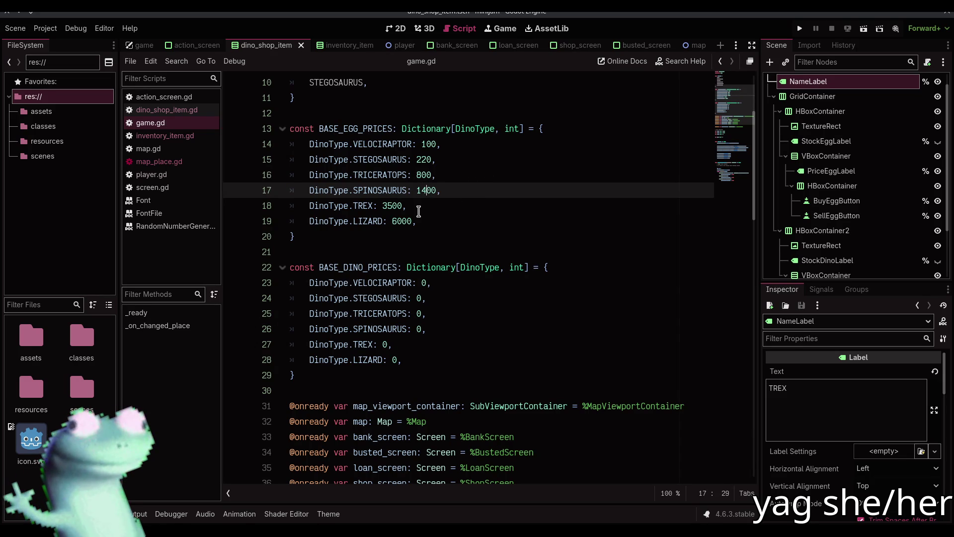
Change the LIZARD egg price from 6000 to 4000 and save.
{"action": "left_click", "coordinate": [393, 221]}
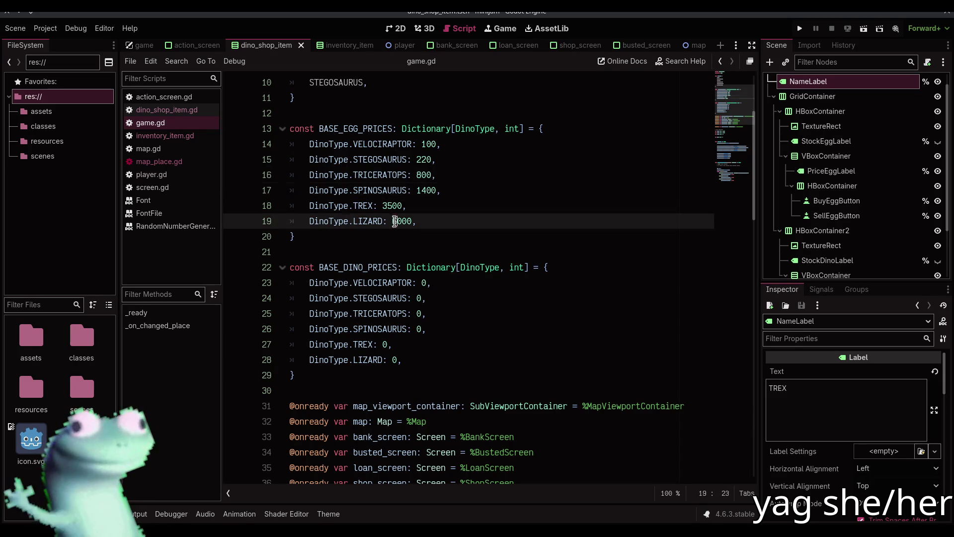
{"action": "key", "text": "Delete"}
{"action": "type", "text": "4"}
{"action": "key", "text": "ctrl+s"}
{"action": "scroll", "coordinate": [440, 217], "scroll_direction": "down", "scroll_amount": 1}
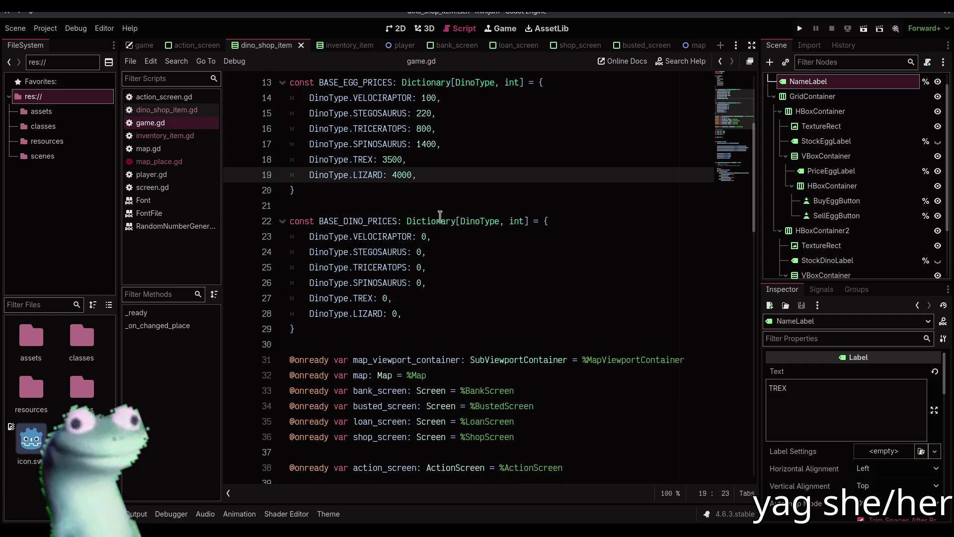
Set the Velociraptor dino price to 700 and the Stegosaurus price to 1440.
{"action": "double_click", "coordinate": [424, 237]}
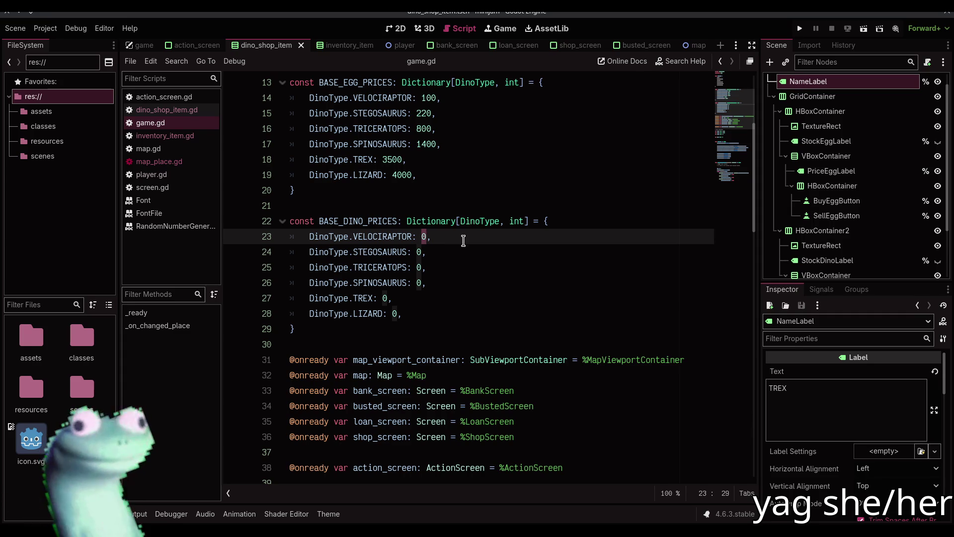
{"action": "type", "text": "700"}
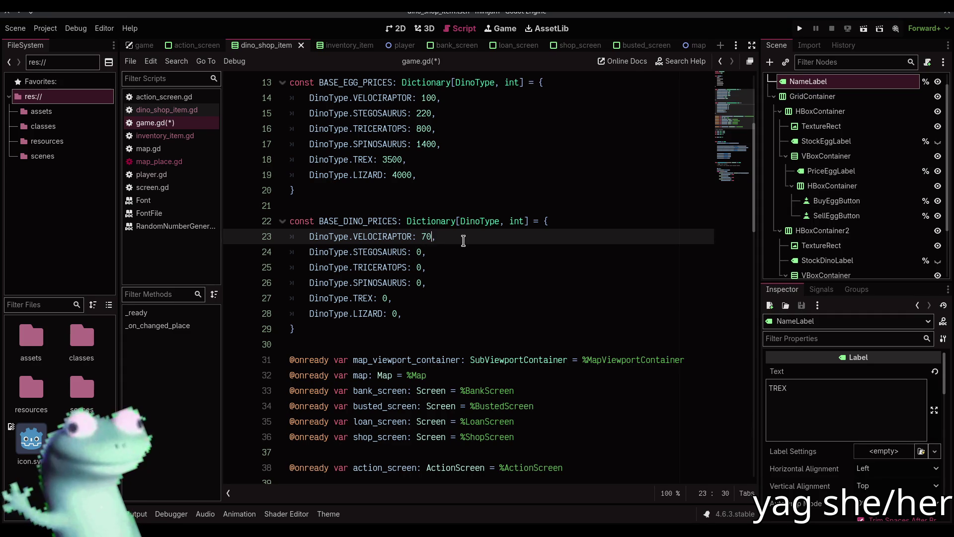
{"action": "key", "text": "Down"}
{"action": "key", "text": "Left"}
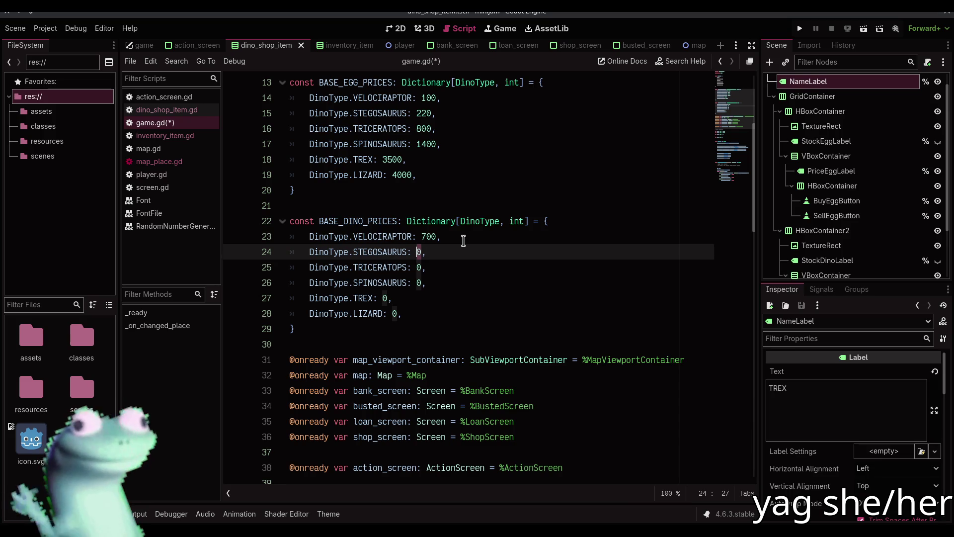
{"action": "type", "text": "140"}
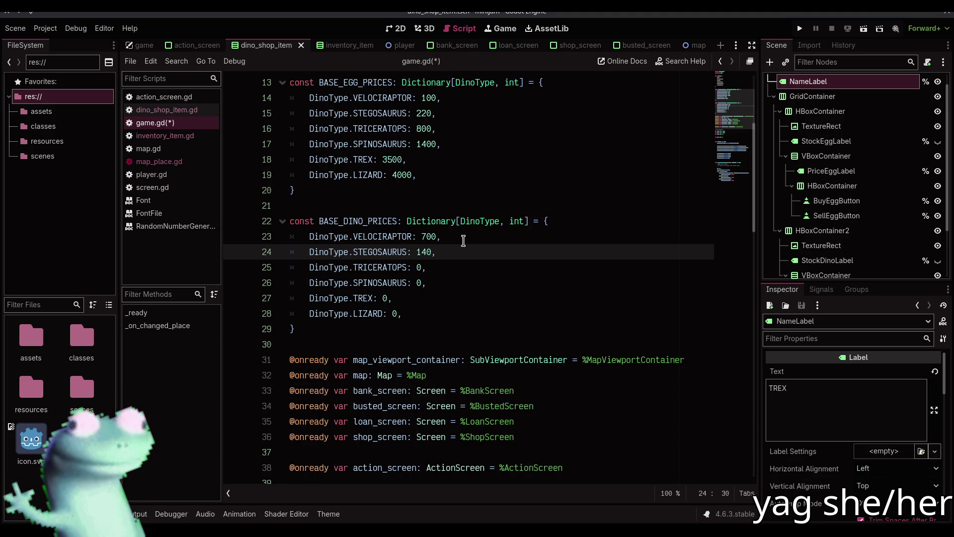
{"action": "type", "text": "0"}
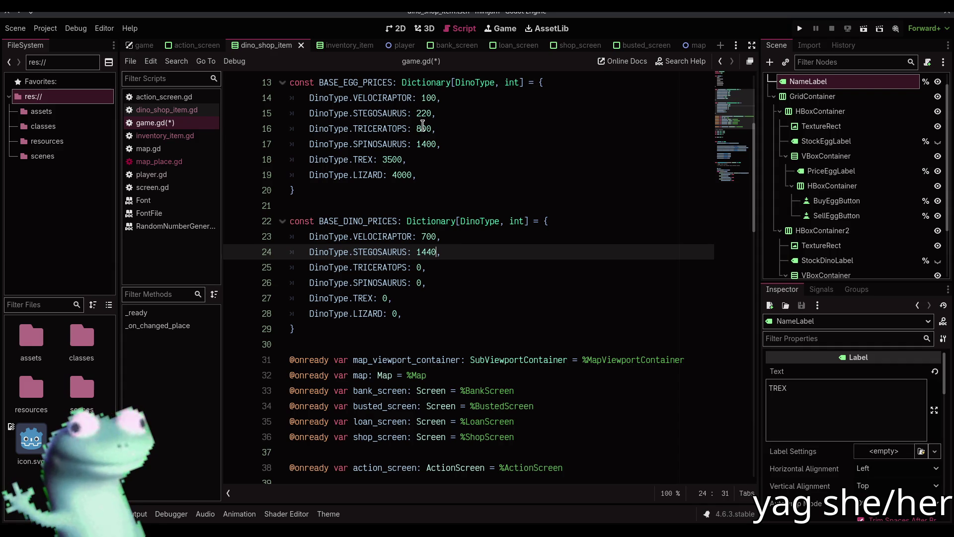
Set the Triceratops dino price to 5600 by pasting egg price 800 and evaluating 800 * 7.
{"action": "double_click", "coordinate": [424, 128]}
{"action": "key", "text": "ctrl+c"}
{"action": "double_click", "coordinate": [419, 267]}
{"action": "key", "text": "ctrl+v"}
{"action": "type", "text": "* 7"}
{"action": "key", "text": "ctrl+shift+Left"}
{"action": "key", "text": "ctrl+shift+Left"}
{"action": "key", "text": "ctrl+shift+Left"}
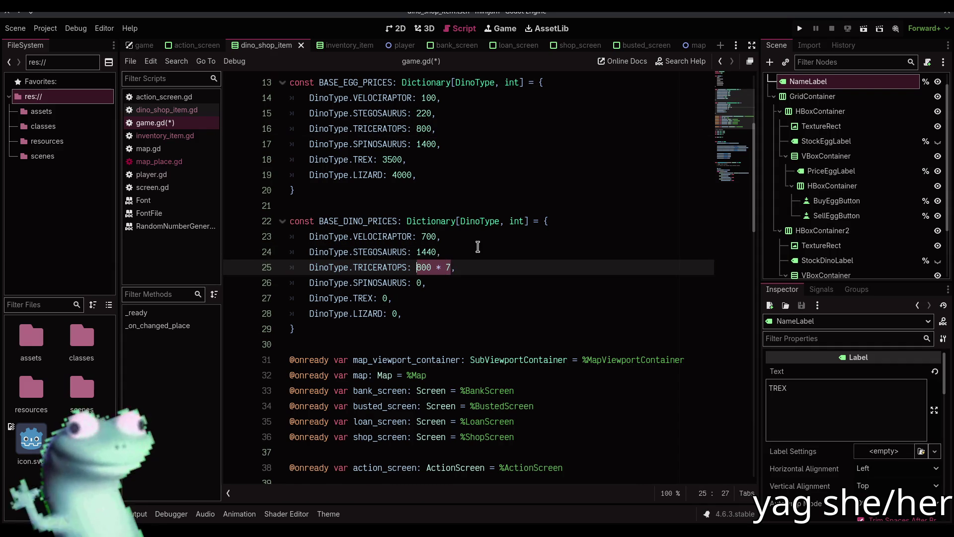
{"action": "key", "text": "ctrl+shift+e"}
{"action": "key", "text": "Down"}
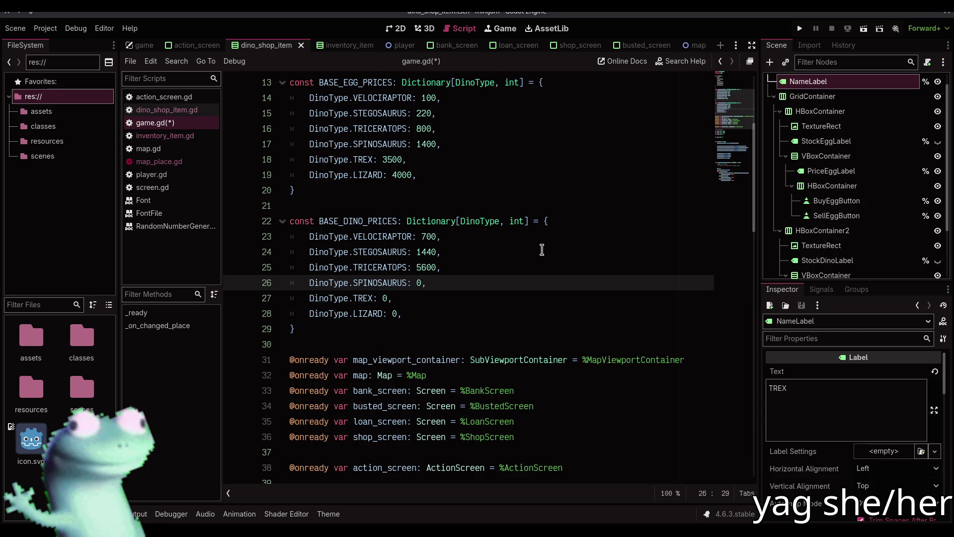
Paste the Spinosaurus, TRex and Lizard egg prices into their dino price slots with multiple carets.
{"action": "double_click", "coordinate": [419, 144]}
{"action": "double_click", "coordinate": [387, 159], "text": "alt"}
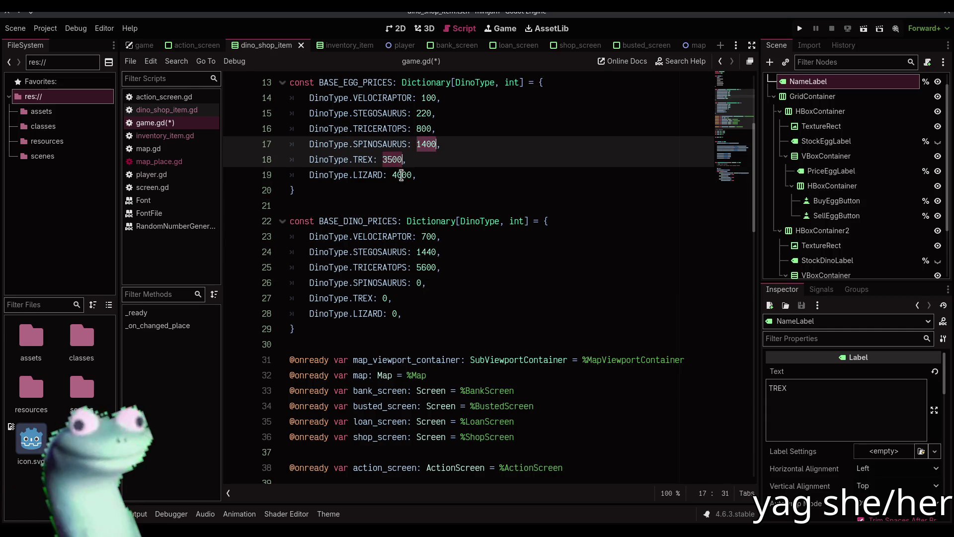
{"action": "double_click", "coordinate": [401, 174], "text": "alt"}
{"action": "key", "text": "ctrl+c"}
{"action": "left_click", "coordinate": [418, 282]}
{"action": "left_click", "coordinate": [382, 298], "text": "alt"}
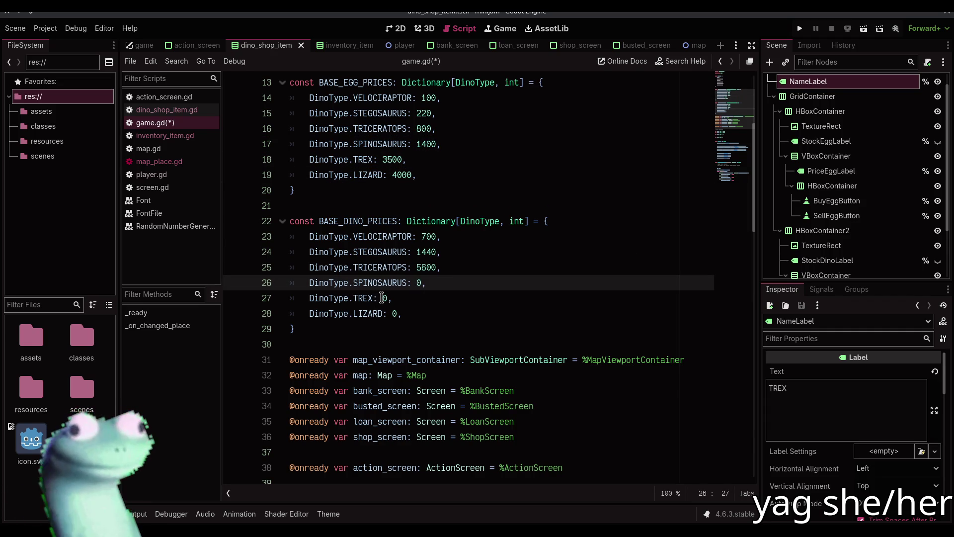
{"action": "left_click", "coordinate": [394, 313], "text": "alt"}
{"action": "key", "text": "Delete"}
{"action": "key", "text": "ctrl+v"}
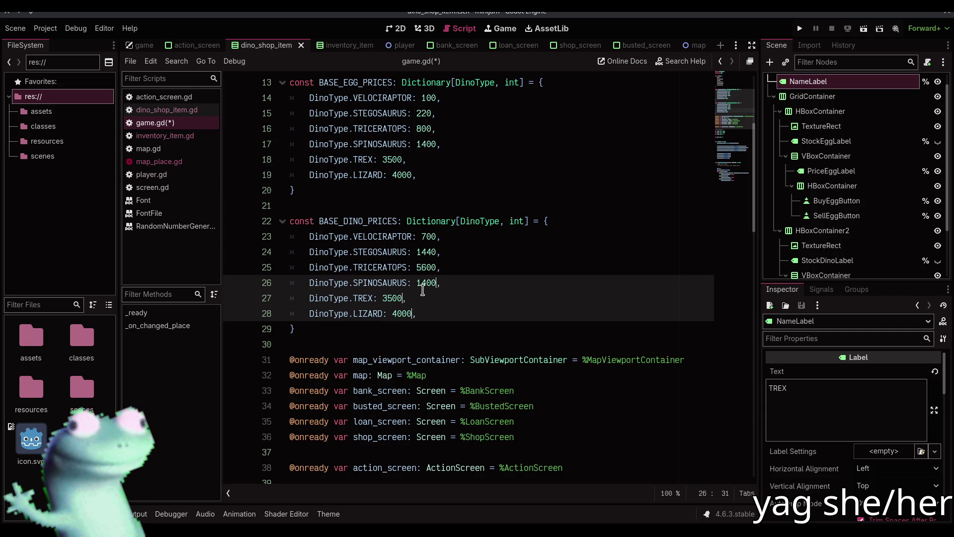
Multiply those three prices by 7 and evaluate them into 9800, 24500 and 28000.
{"action": "type", "text": "* 7"}
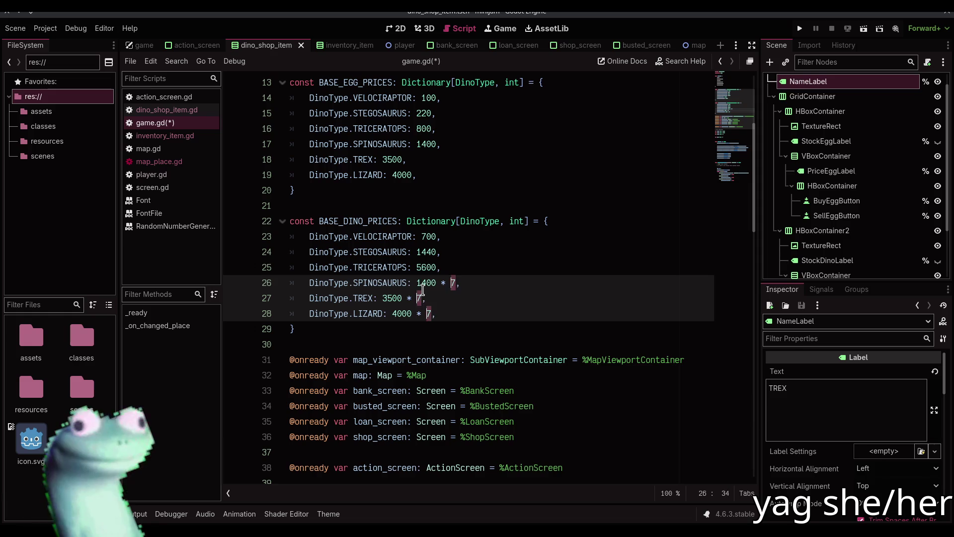
{"action": "key", "text": "ctrl+shift+Left"}
{"action": "key", "text": "ctrl+shift+Left"}
{"action": "key", "text": "ctrl+shift+Left"}
{"action": "key", "text": "ctrl+shift+Right"}
{"action": "key", "text": "shift+Right"}
{"action": "key", "text": "shift+Right"}
{"action": "key", "text": "ctrl+shift+e"}
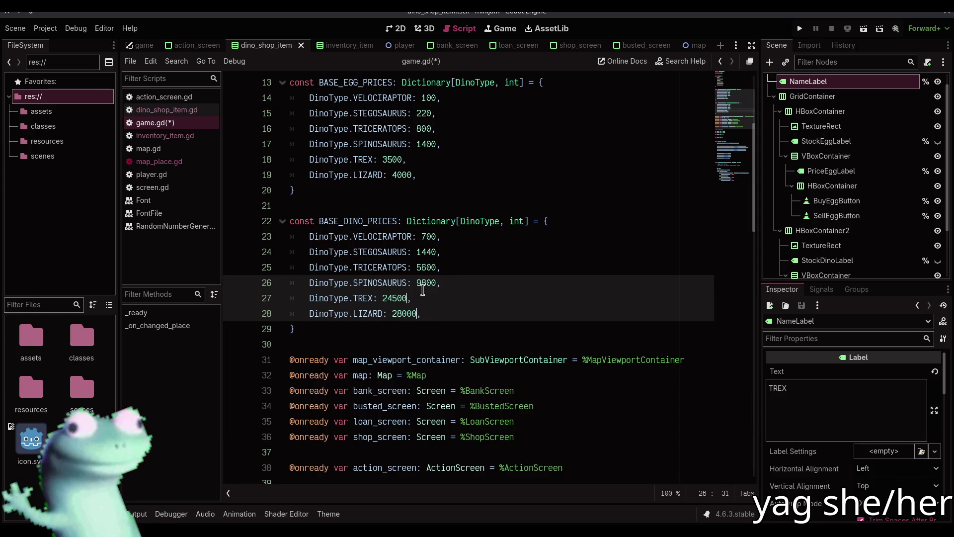
{"action": "key", "text": "Escape"}
{"action": "key", "text": "Down"}
Copy the Lizard price 28000 and save game.gd.
{"action": "left_click", "coordinate": [429, 306]}
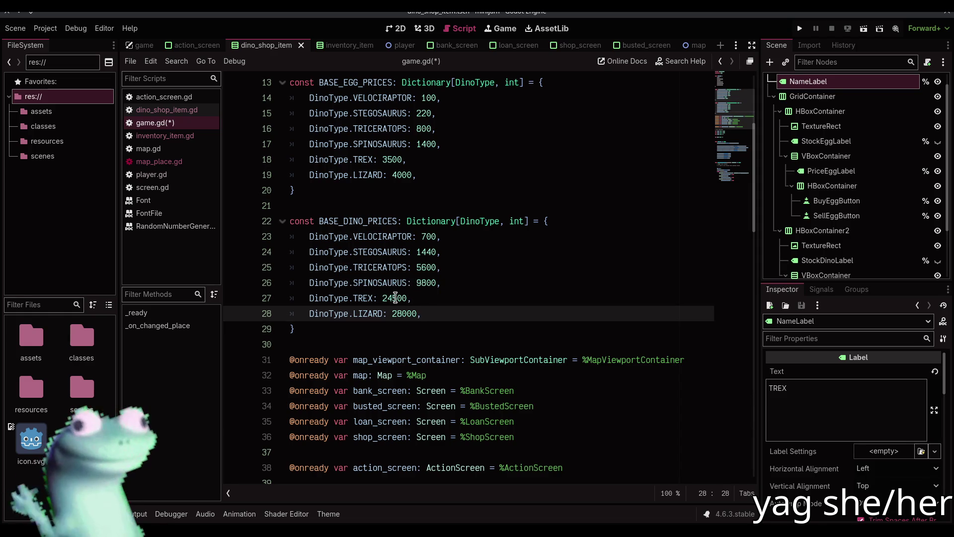
{"action": "left_click", "coordinate": [451, 323]}
{"action": "left_click", "coordinate": [448, 338]}
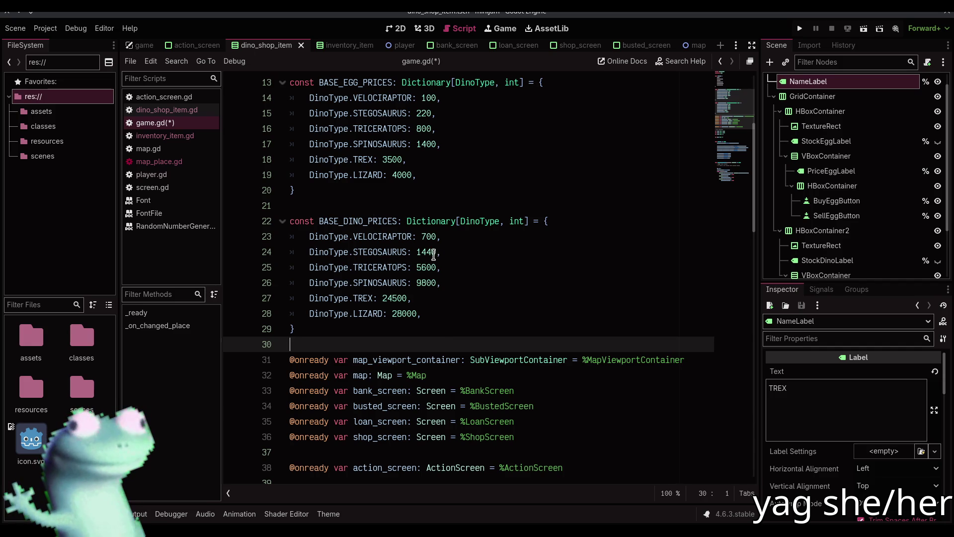
{"action": "left_click", "coordinate": [410, 314]}
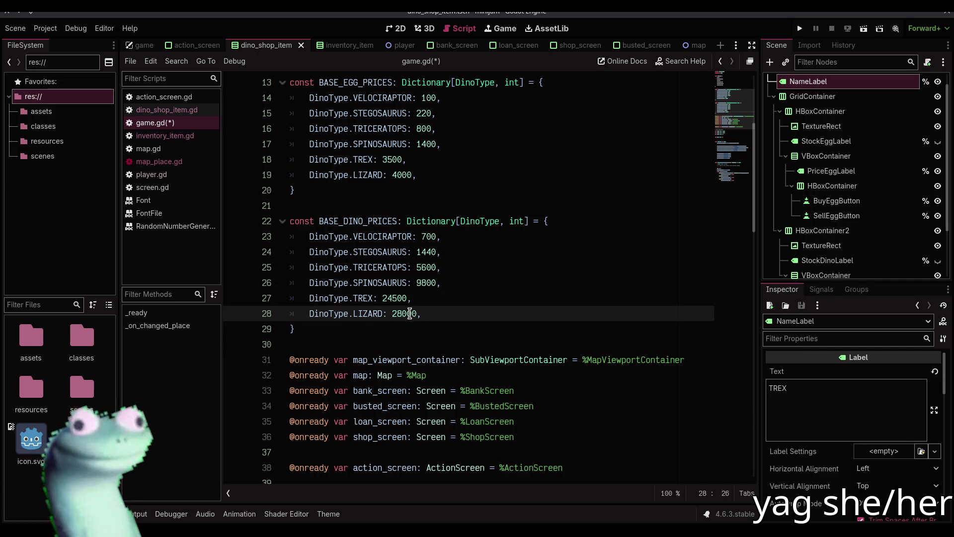
{"action": "double_click", "coordinate": [410, 313]}
{"action": "key", "text": "ctrl+s"}
{"action": "left_click", "coordinate": [398, 341]}
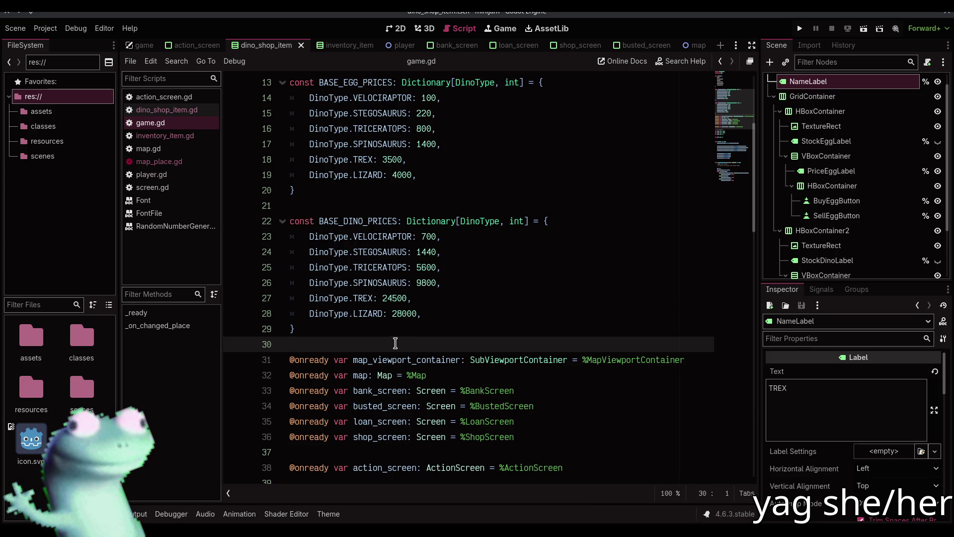
Bring up and dismiss the code editor's context menu on blank line 30.
{"action": "right_click", "coordinate": [395, 342]}
{"action": "right_click", "coordinate": [392, 338]}
{"action": "right_click", "coordinate": [393, 338]}
{"action": "right_click", "coordinate": [391, 337]}
{"action": "left_click", "coordinate": [397, 31]}
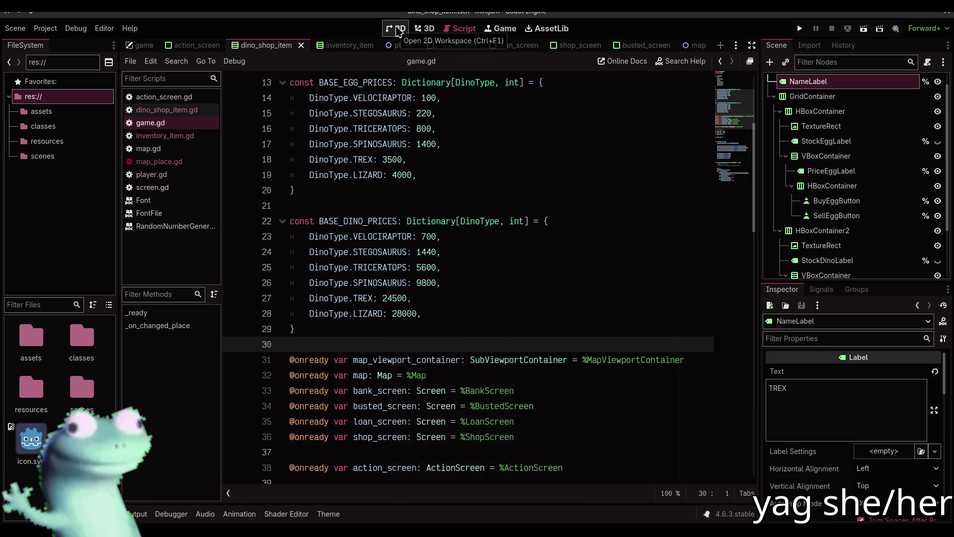
Try 28000 as the $9999 price label's text, then undo it back to $9999.
{"action": "left_click", "coordinate": [398, 31]}
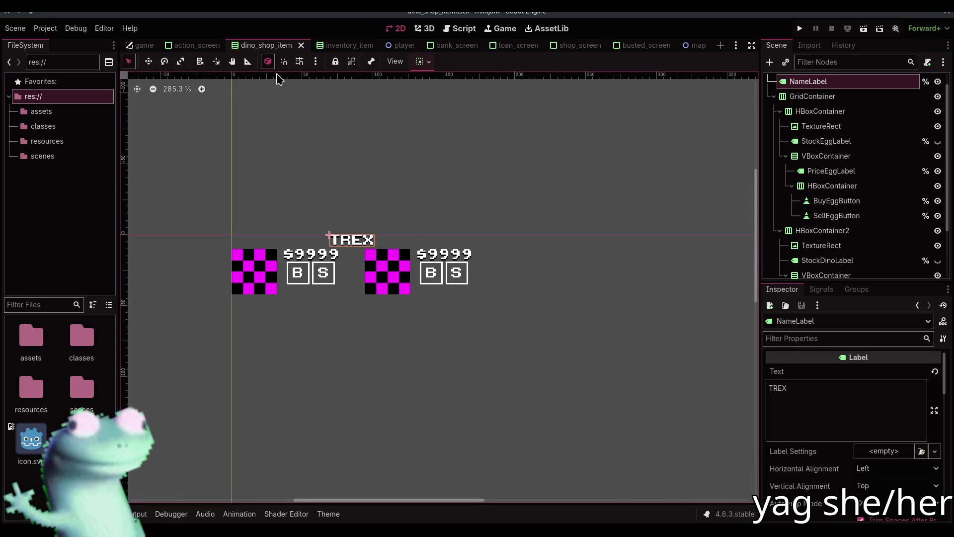
{"action": "left_click", "coordinate": [324, 255]}
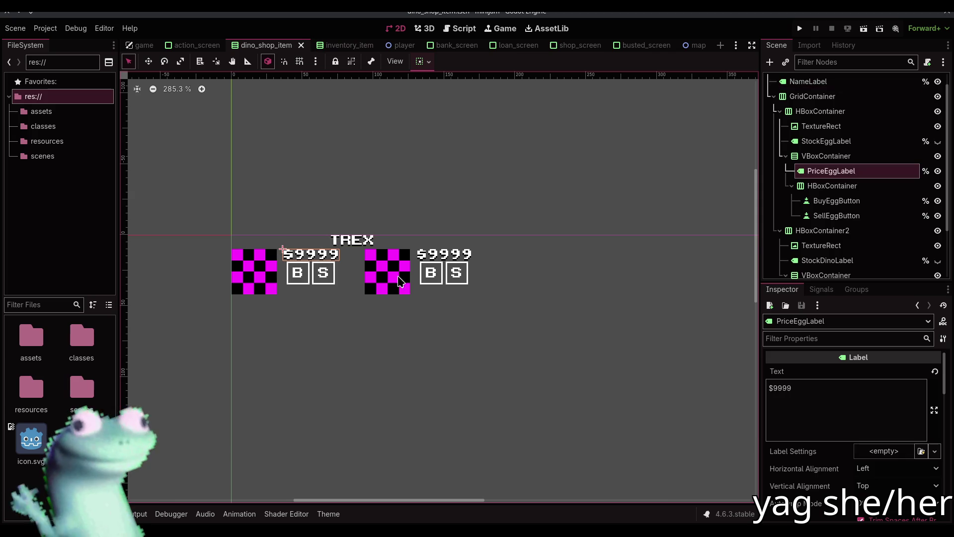
{"action": "left_click_drag", "start_coordinate": [793, 388], "coordinate": [774, 387]}
{"action": "type", "text": "28000"}
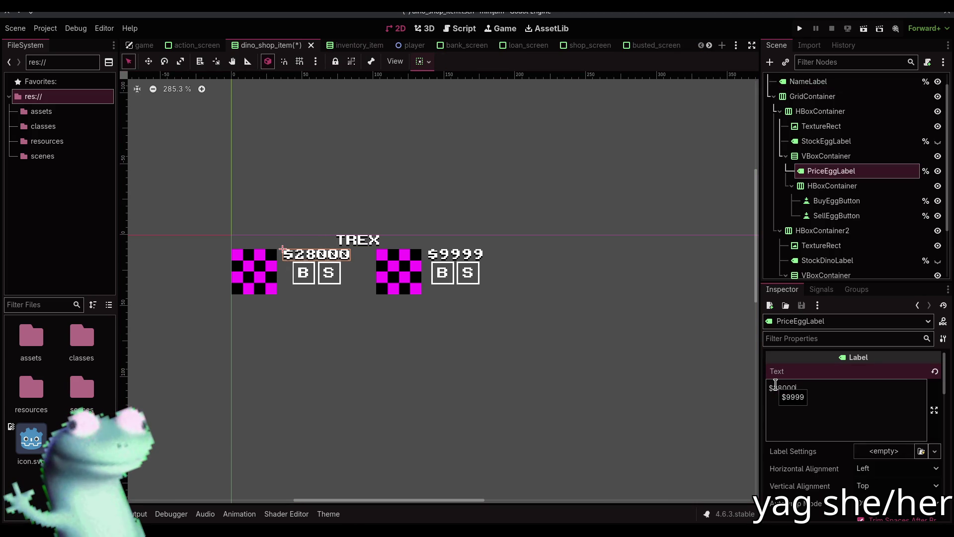
{"action": "left_click", "coordinate": [542, 190]}
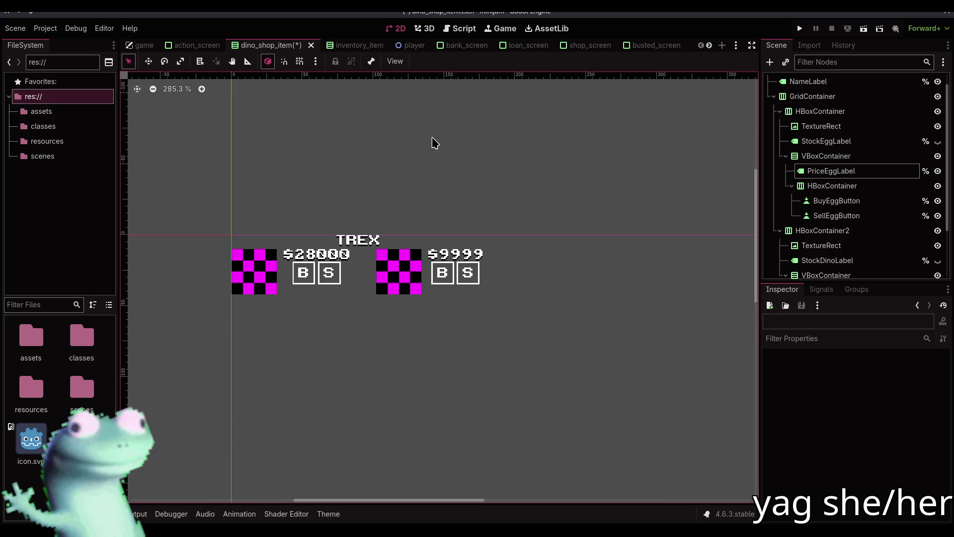
{"action": "key", "text": "ctrl+z"}
Look through the inventory item, action, bank and shop screen scenes, returning to dino_shop_item.
{"action": "left_click", "coordinate": [347, 46]}
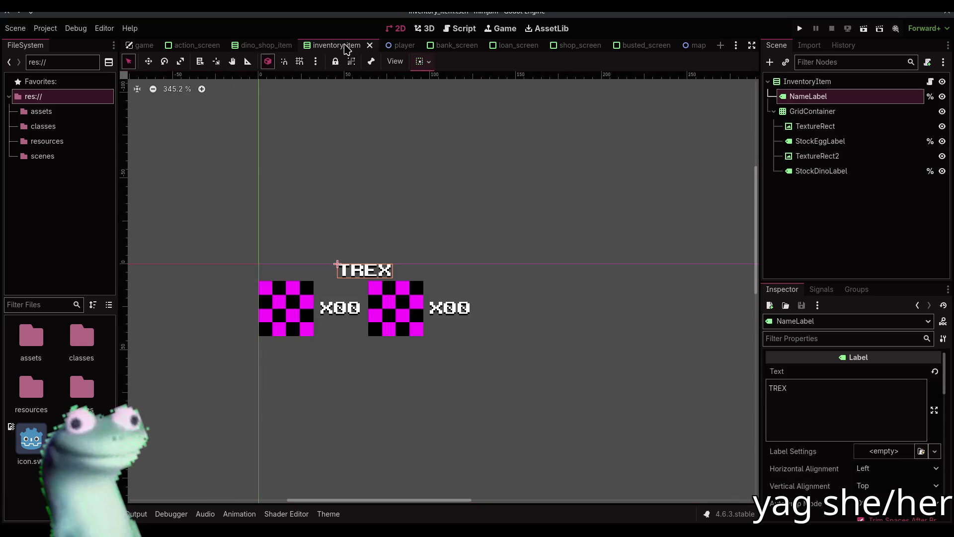
{"action": "left_click", "coordinate": [198, 46]}
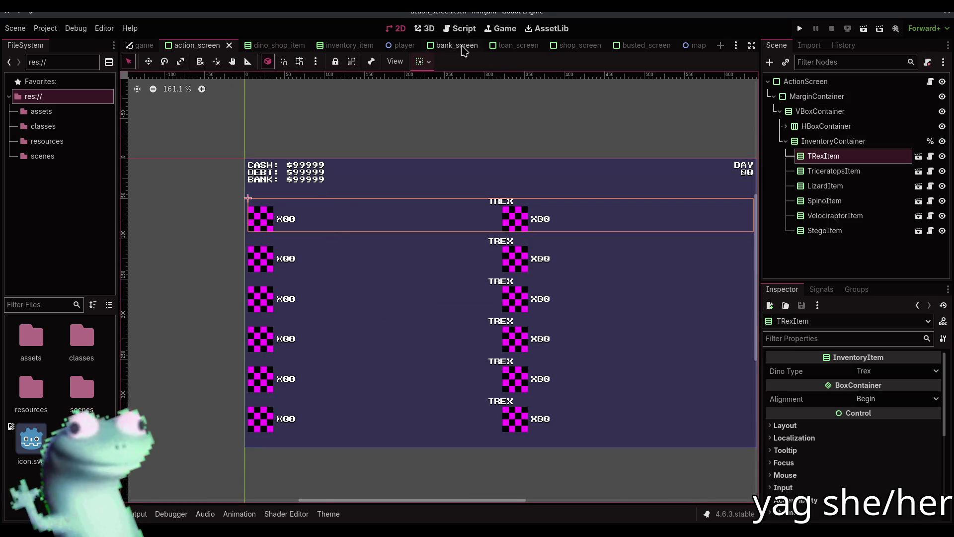
{"action": "left_click", "coordinate": [463, 45]}
{"action": "left_click", "coordinate": [569, 45]}
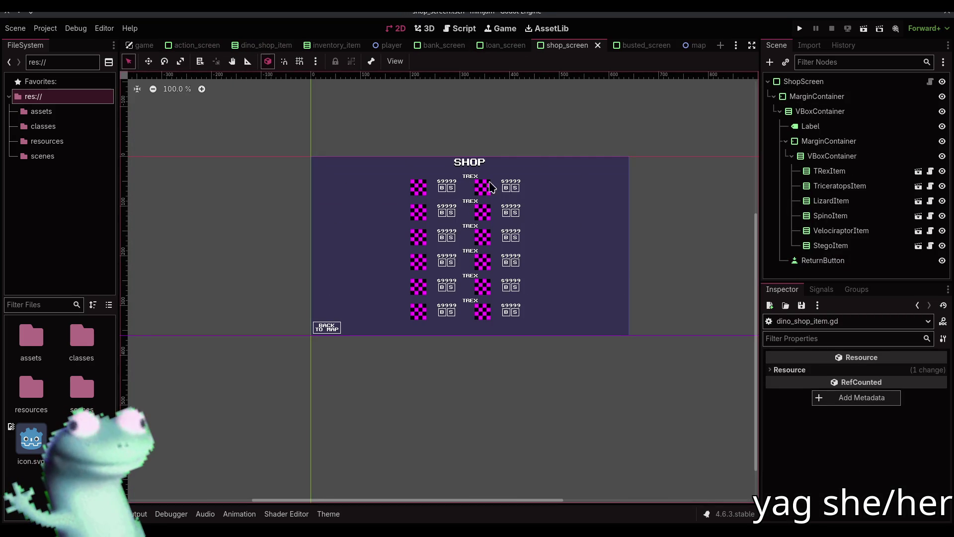
{"action": "scroll", "coordinate": [469, 189], "scroll_direction": "up", "scroll_amount": 3}
{"action": "left_click", "coordinate": [269, 45]}
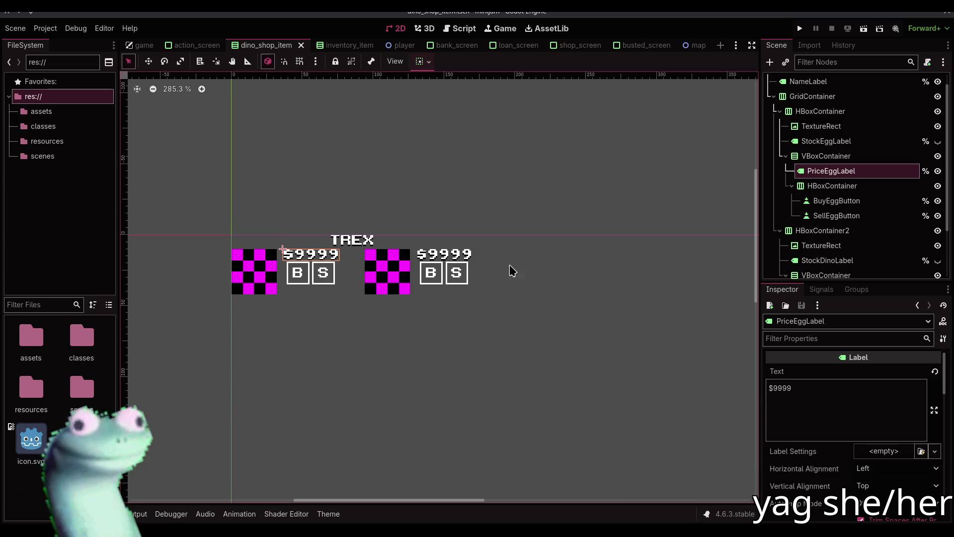
Replace 9999 with 28000 in the egg price label's Text, save dino_shop_item, and return to shop_screen.
{"action": "left_click", "coordinate": [815, 389]}
{"action": "left_click_drag", "start_coordinate": [815, 389], "coordinate": [773, 389]}
{"action": "type", "text": "28000"}
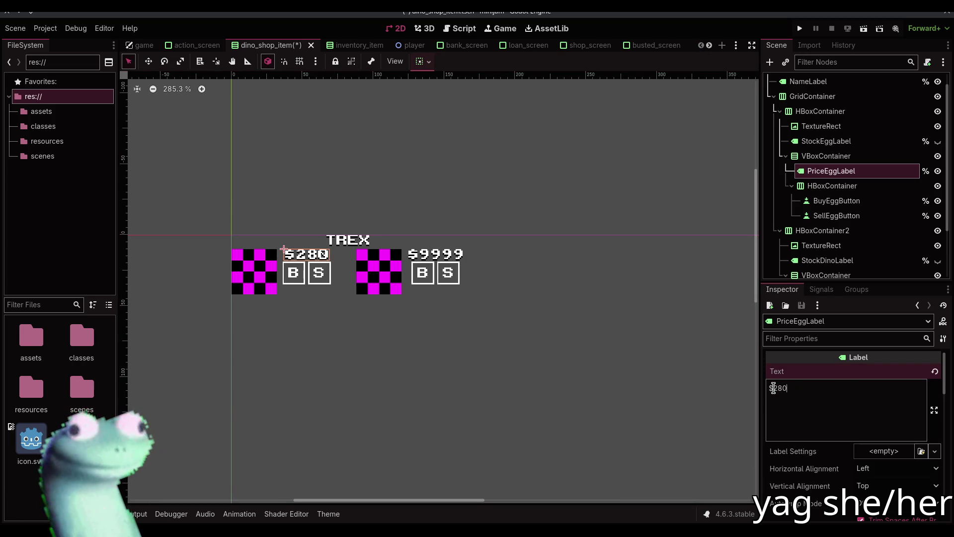
{"action": "key", "text": "ctrl+s"}
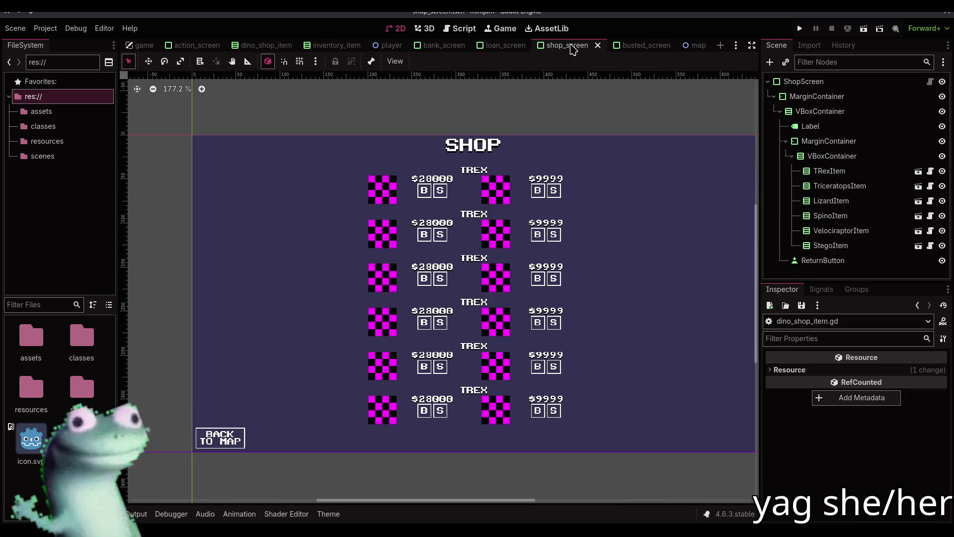
{"action": "left_click", "coordinate": [570, 45]}
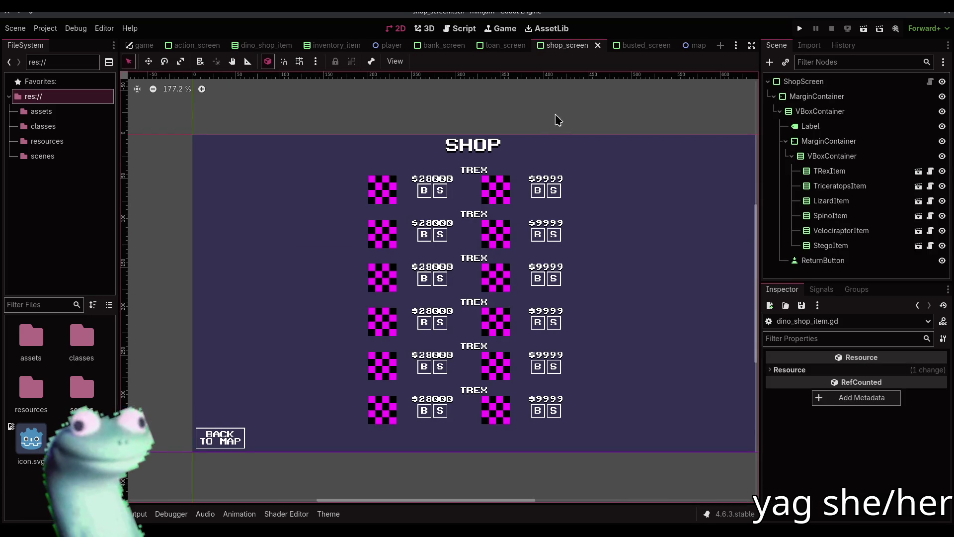
Reset the canvas zoom to 100% and enable Editable Children on TRexItem.
{"action": "scroll", "coordinate": [535, 128], "scroll_direction": "up", "scroll_amount": 4}
{"action": "scroll", "coordinate": [503, 143], "scroll_direction": "down", "scroll_amount": 2}
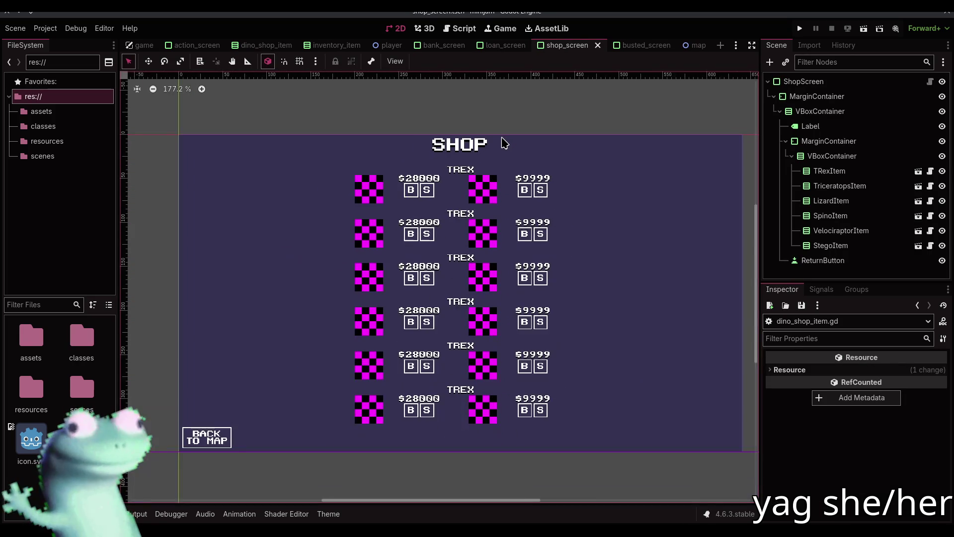
{"action": "scroll", "coordinate": [454, 157], "scroll_direction": "up", "scroll_amount": 3}
{"action": "key", "text": "ctrl+0"}
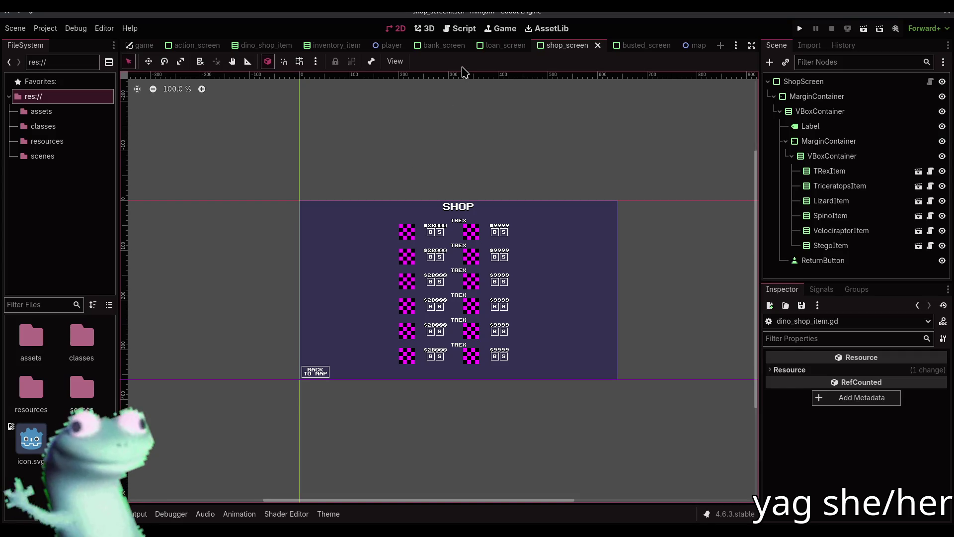
{"action": "left_click", "coordinate": [440, 228]}
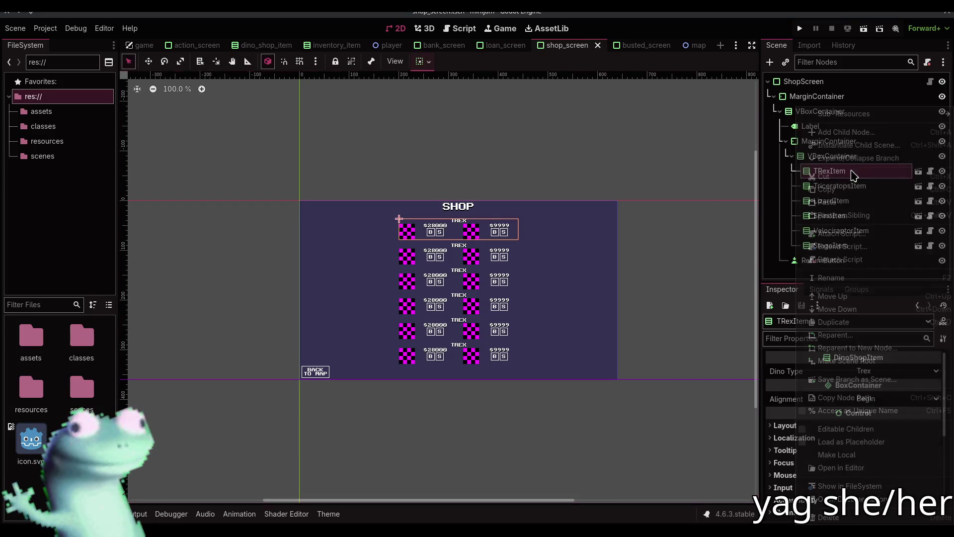
{"action": "right_click", "coordinate": [792, 172]}
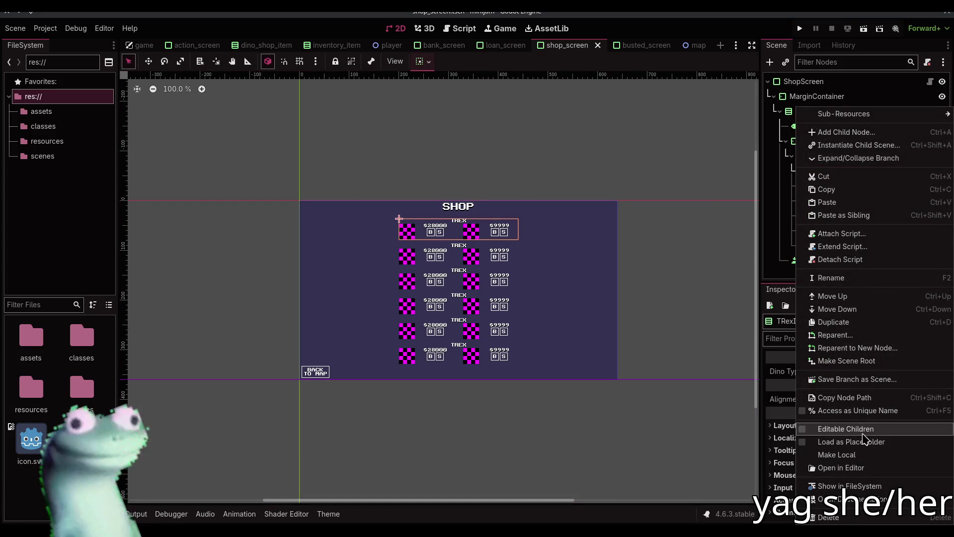
{"action": "left_click", "coordinate": [864, 429]}
Edit TRexItem's PriceEggLabel Text to override it, save the shop screen, and open the map scene.
{"action": "left_click", "coordinate": [861, 275]}
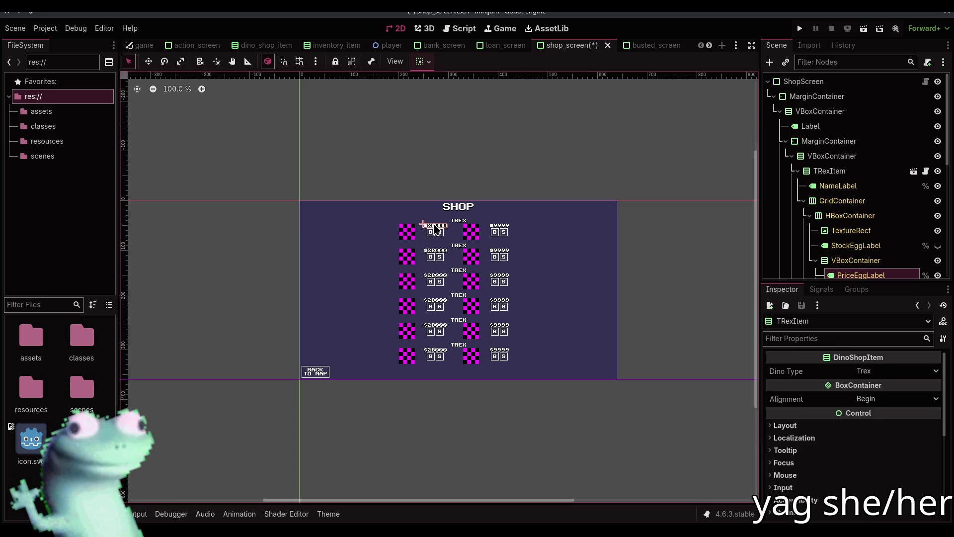
{"action": "left_click", "coordinate": [824, 399]}
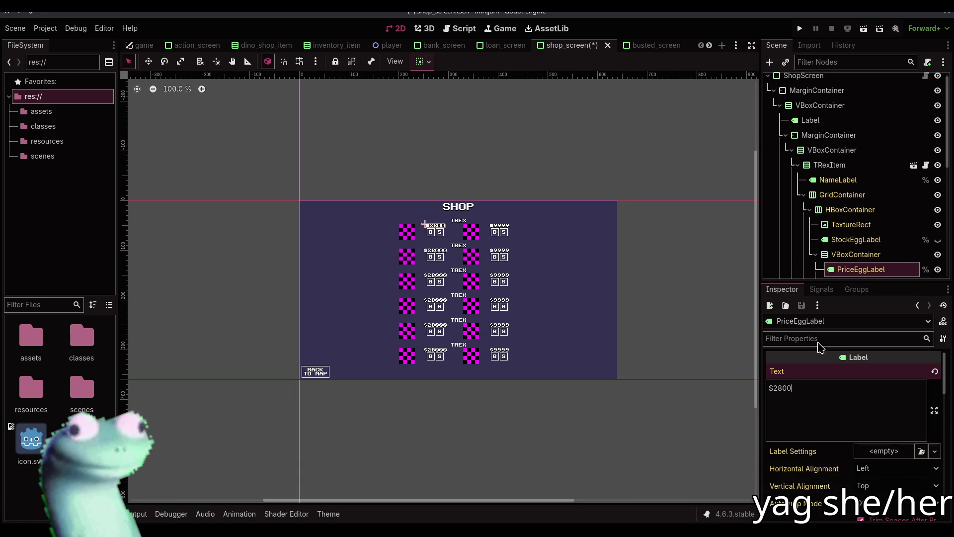
{"action": "type", "text": "00"}
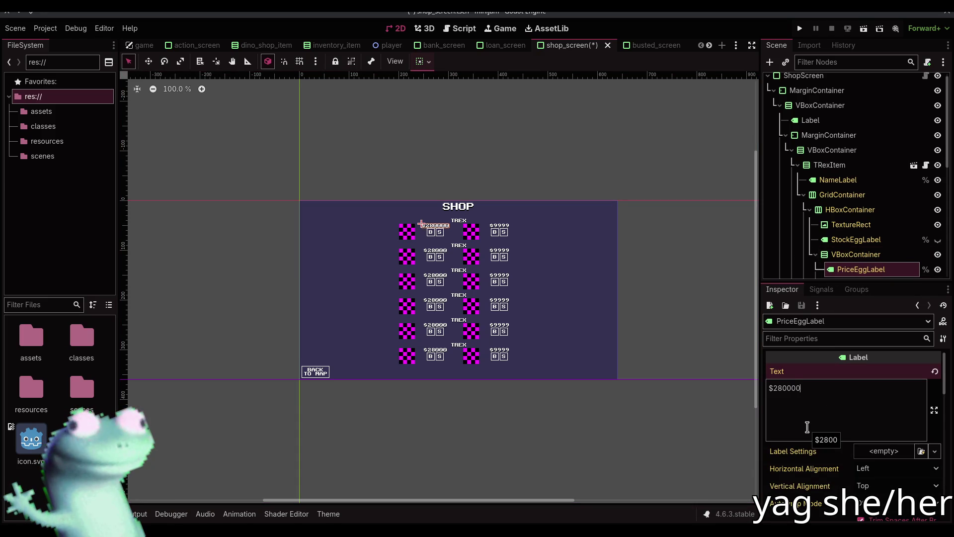
{"action": "key", "text": "BackSpace"}
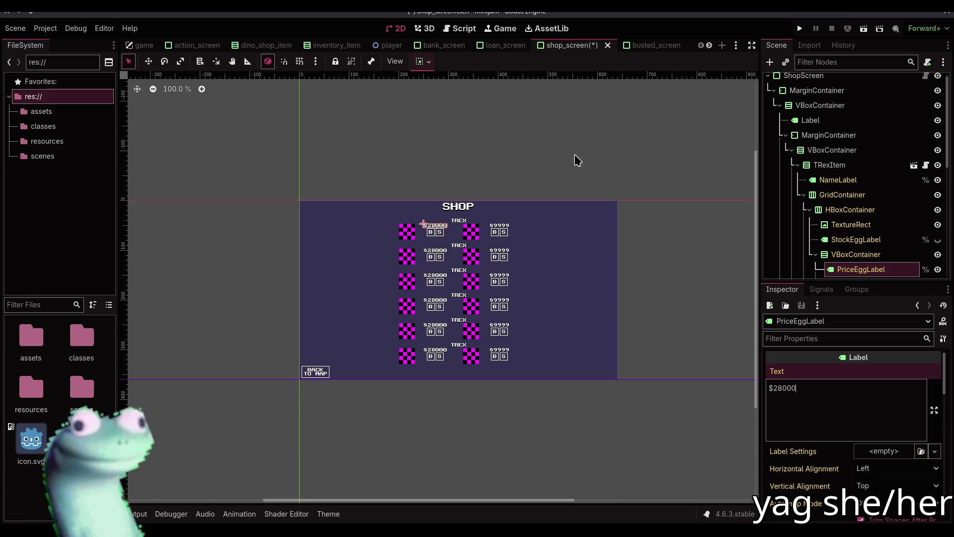
{"action": "left_click", "coordinate": [636, 178]}
{"action": "key", "text": "ctrl+s"}
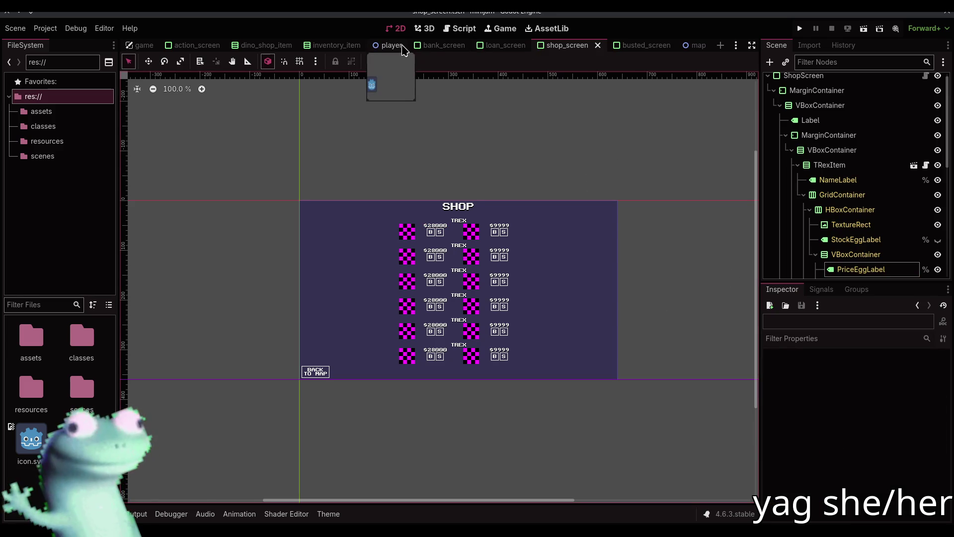
{"action": "left_click", "coordinate": [688, 47]}
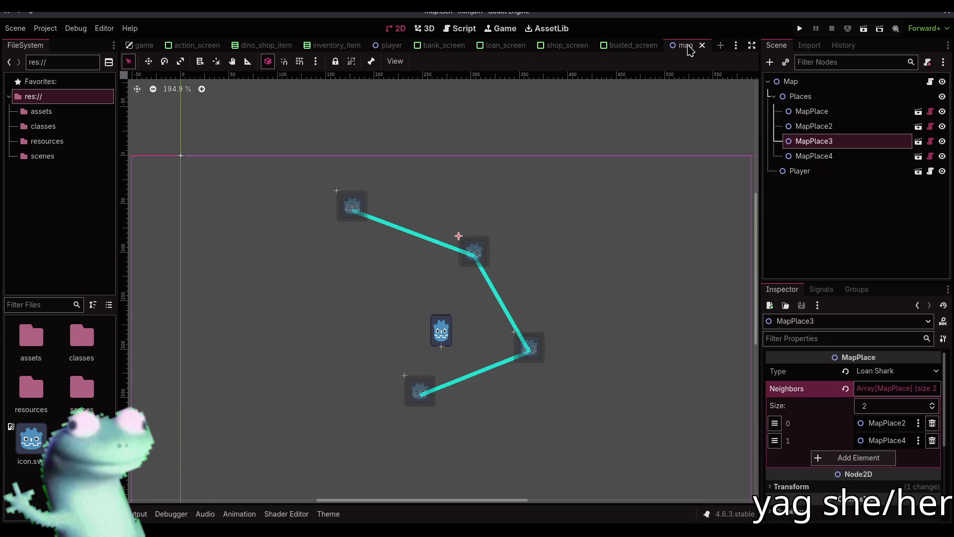
In the game scene, make ShopScreen visible and enable its Editable Children.
{"action": "left_click", "coordinate": [143, 45]}
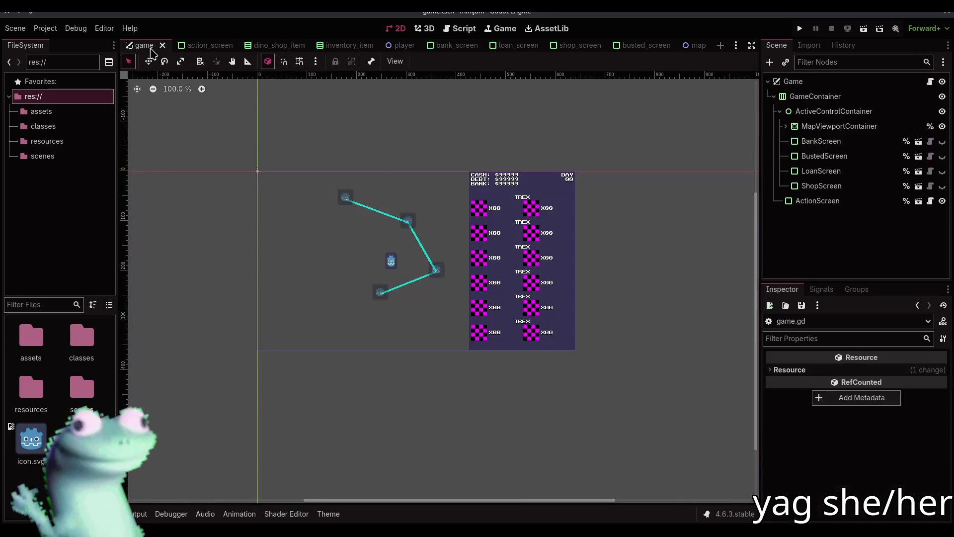
{"action": "left_click", "coordinate": [942, 186]}
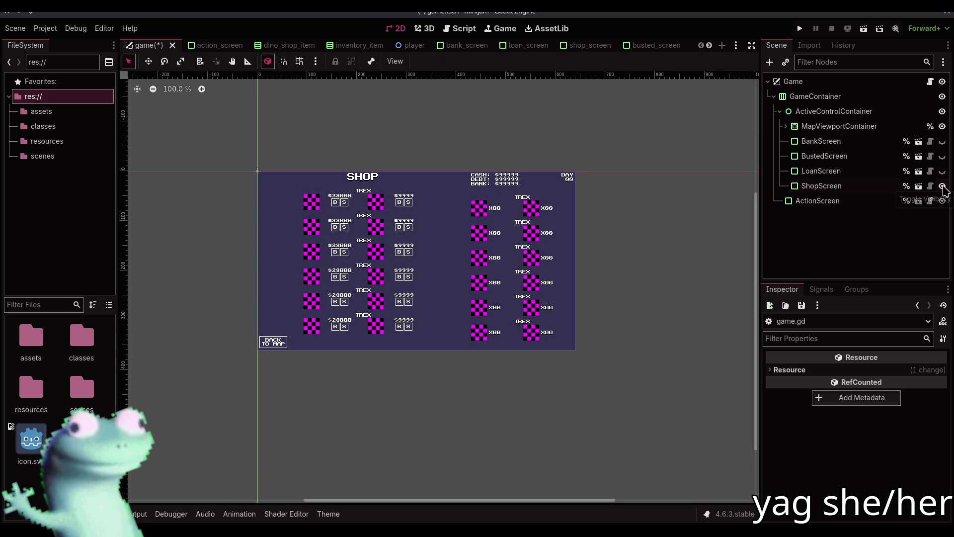
{"action": "left_click", "coordinate": [336, 199]}
{"action": "right_click", "coordinate": [340, 198]}
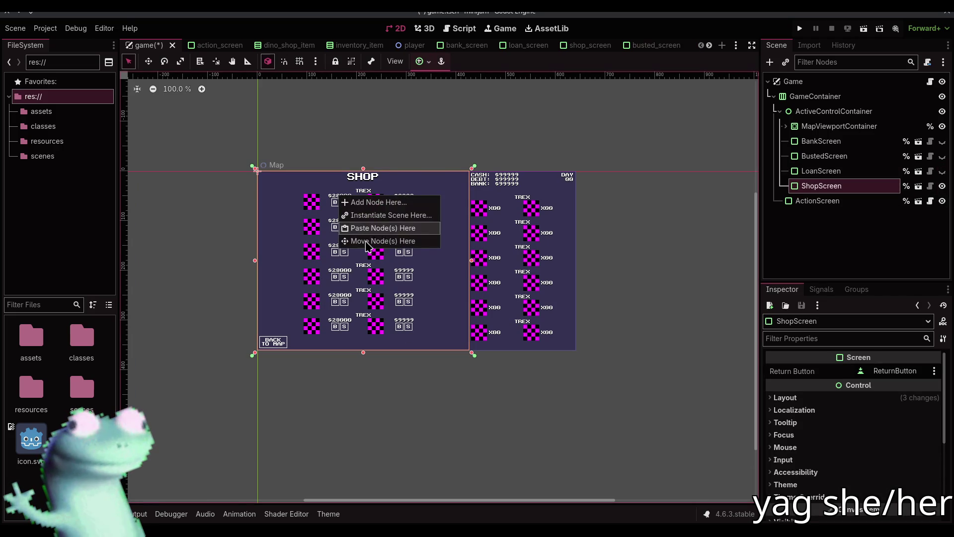
{"action": "left_click", "coordinate": [417, 139]}
{"action": "right_click", "coordinate": [821, 185]}
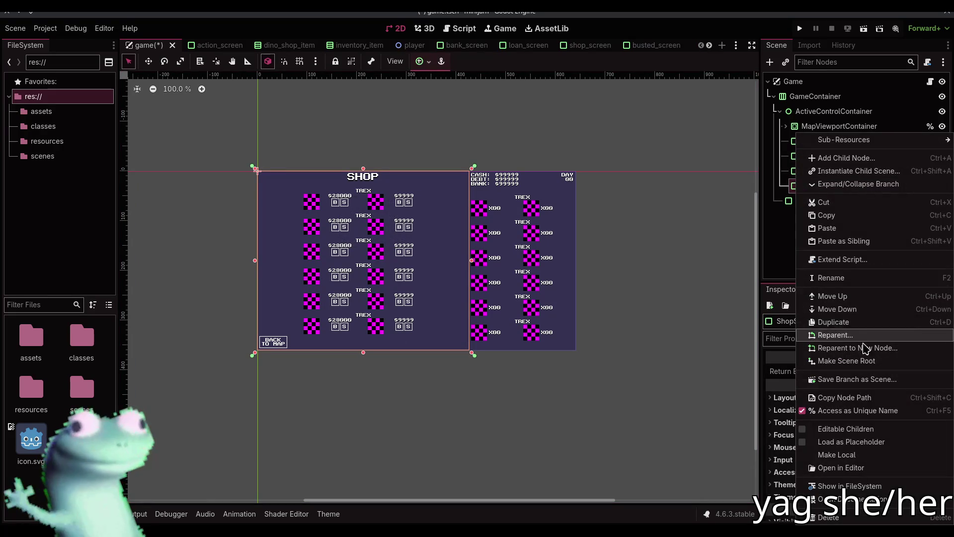
{"action": "left_click", "coordinate": [851, 437]}
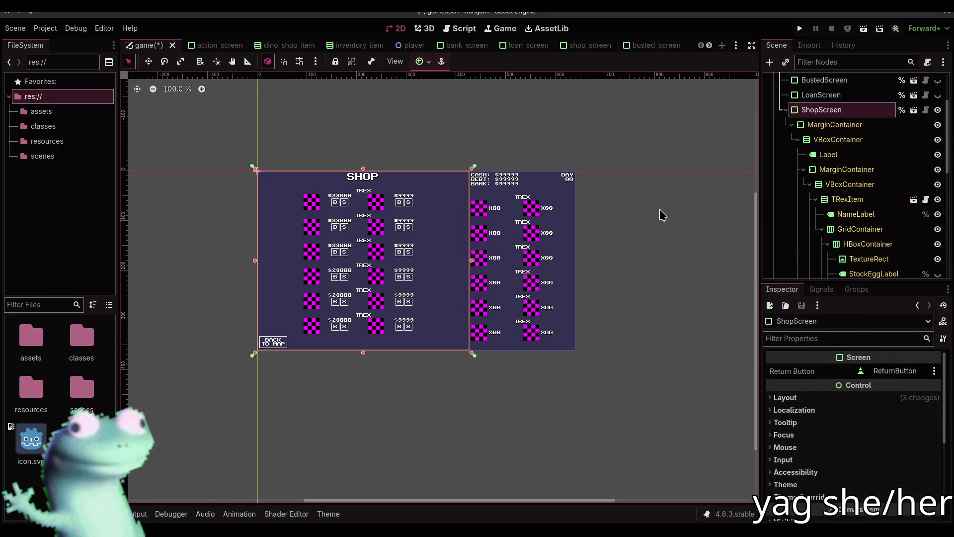
Edit the egg price label's Text, adding zeros and deleting them to leave $28000.
{"action": "left_click", "coordinate": [340, 200]}
{"action": "left_click", "coordinate": [805, 396]}
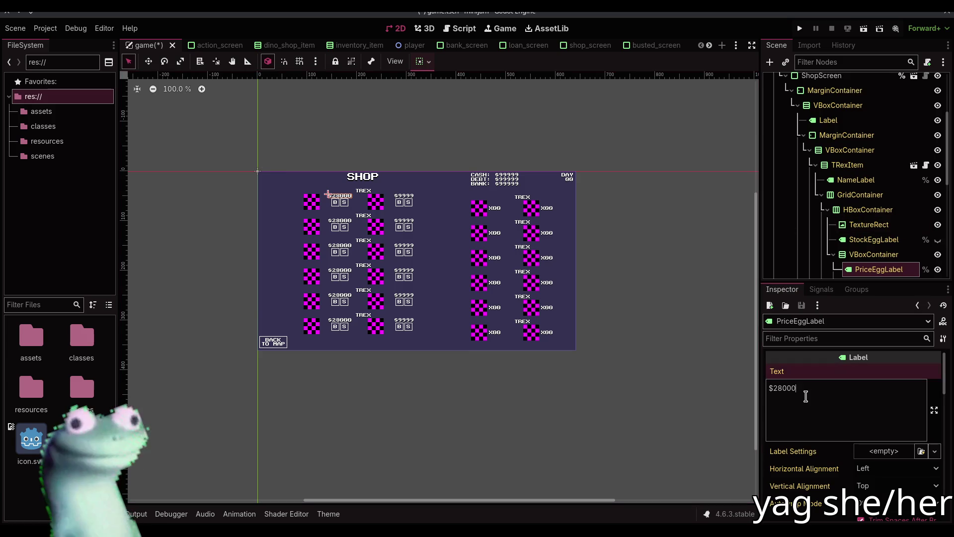
{"action": "type", "text": "0"}
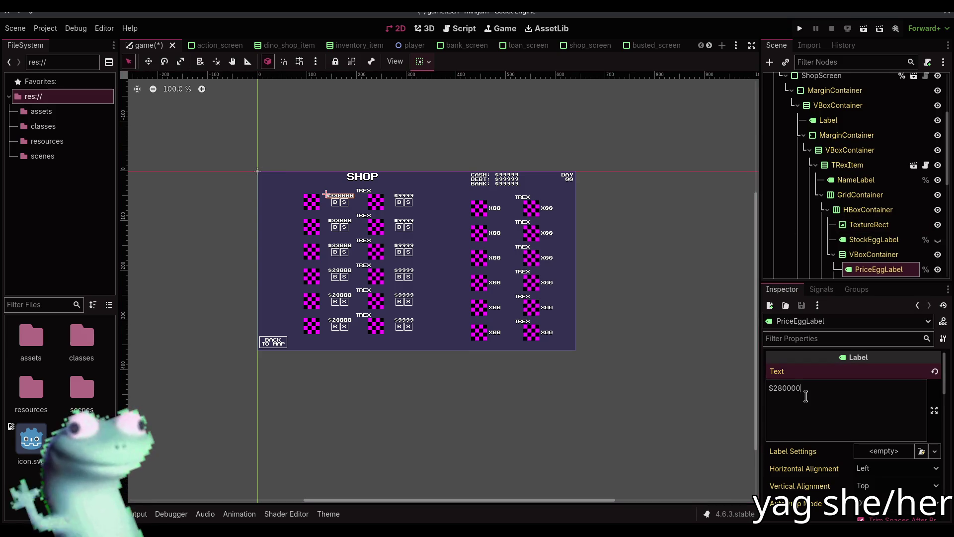
{"action": "type", "text": "0"}
{"action": "key", "text": "BackSpace"}
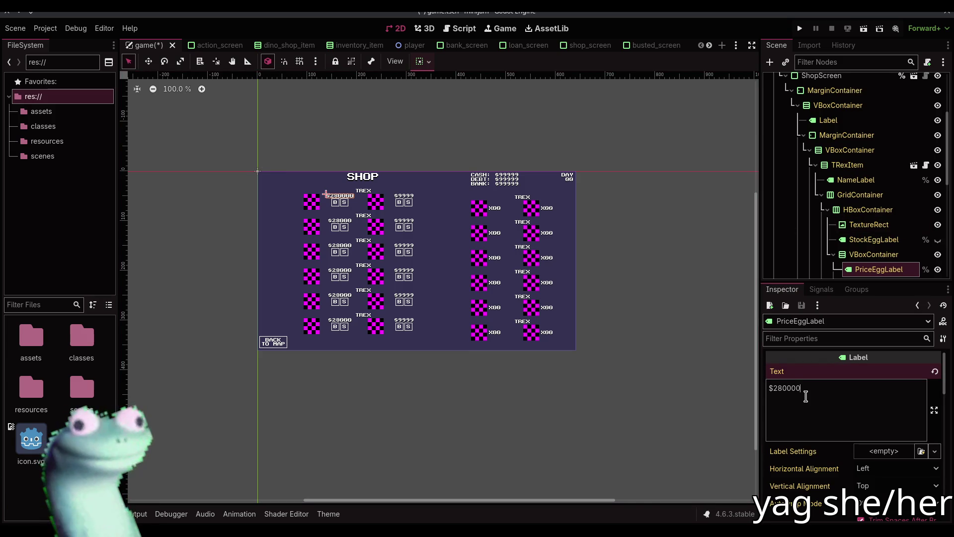
{"action": "key", "text": "BackSpace"}
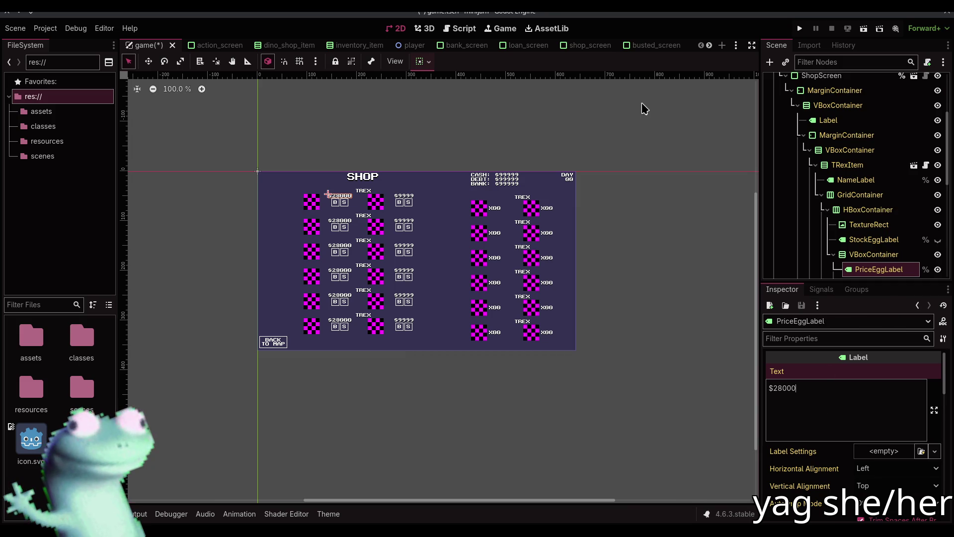
{"action": "left_click", "coordinate": [615, 116]}
{"action": "scroll", "coordinate": [845, 174], "scroll_direction": "up", "scroll_amount": 5}
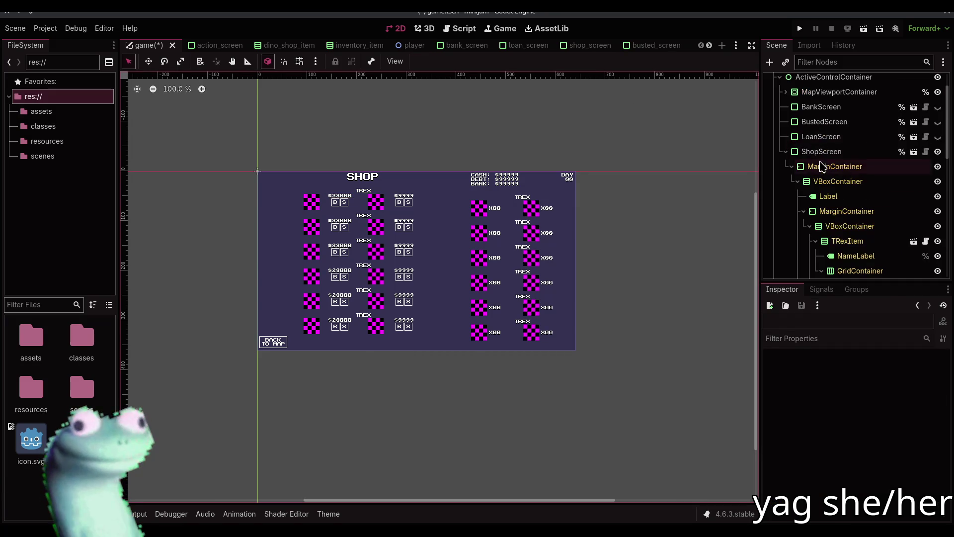
Turn off Editable Children on ShopScreen in the game scene, confirming the revert.
{"action": "right_click", "coordinate": [820, 151]}
{"action": "left_click", "coordinate": [854, 428]}
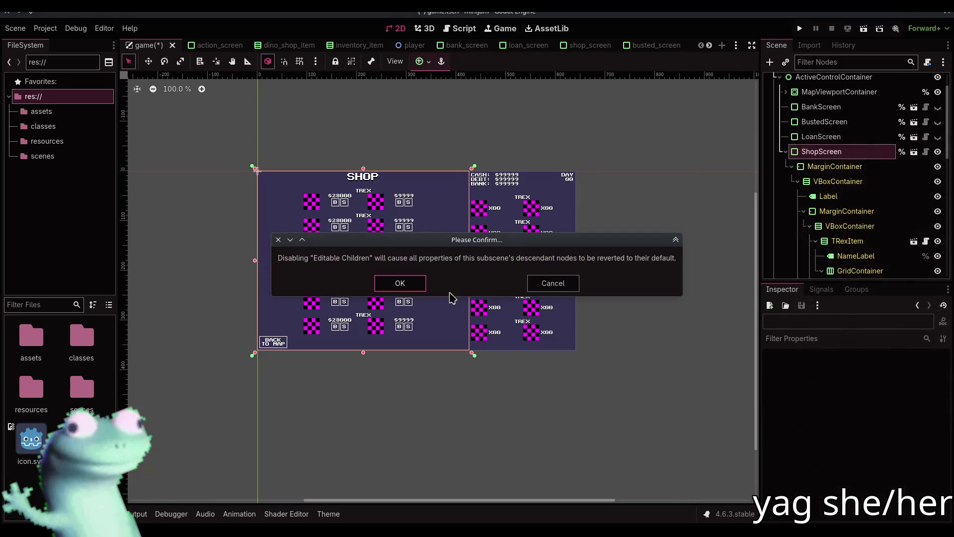
{"action": "left_click", "coordinate": [397, 282]}
{"action": "left_click", "coordinate": [590, 45]}
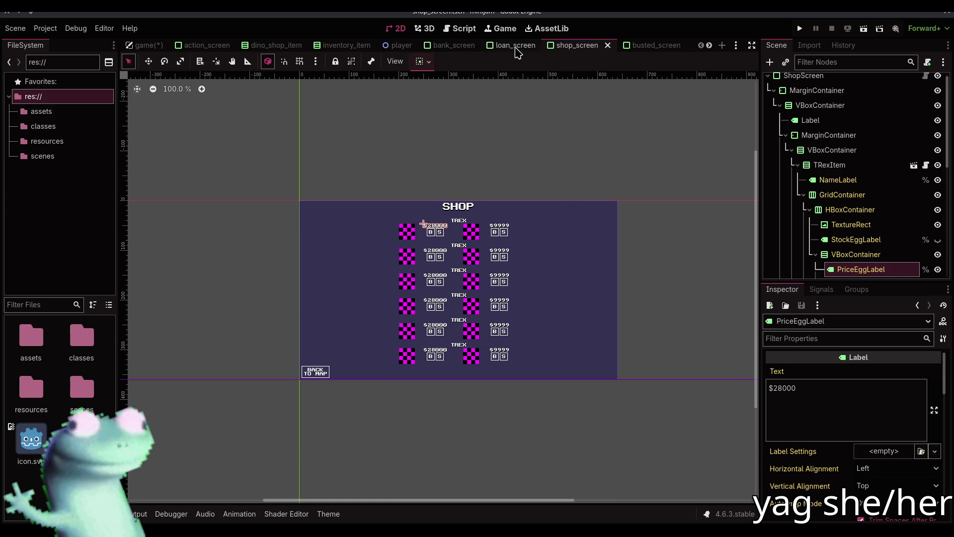
{"action": "left_click", "coordinate": [518, 46]}
{"action": "left_click", "coordinate": [571, 45]}
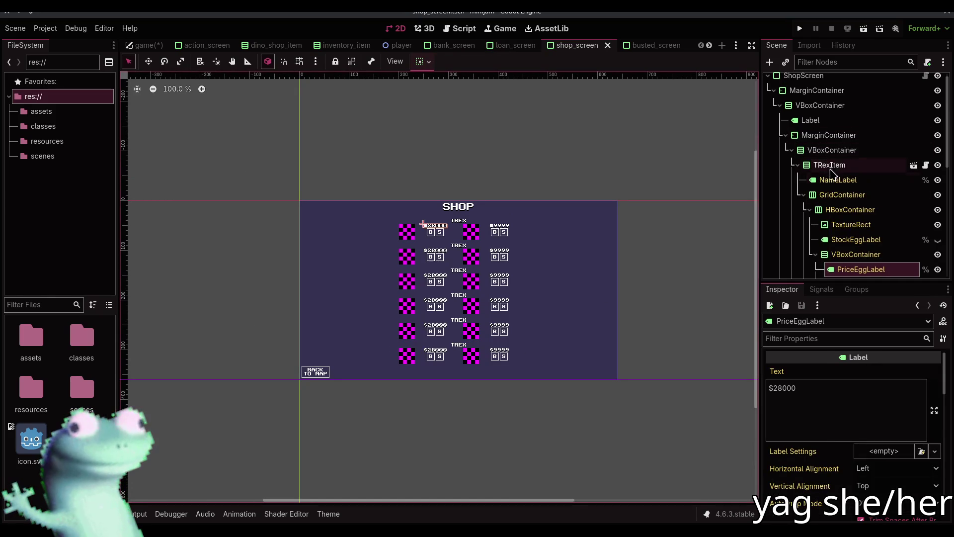
Turn off Editable Children on TRexItem, confirm, and save the shop screen.
{"action": "right_click", "coordinate": [825, 166]}
{"action": "left_click", "coordinate": [840, 428]}
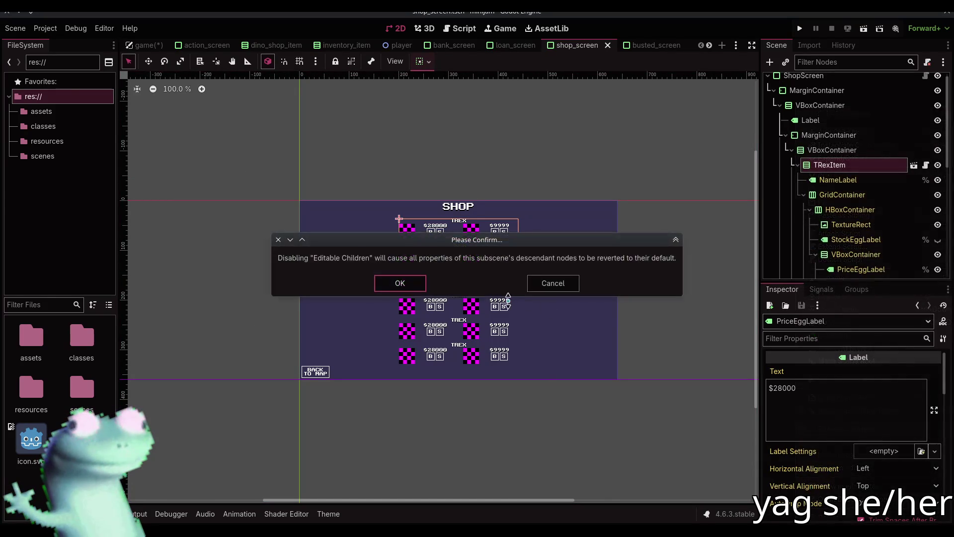
{"action": "left_click", "coordinate": [407, 281]}
{"action": "left_click", "coordinate": [481, 166]}
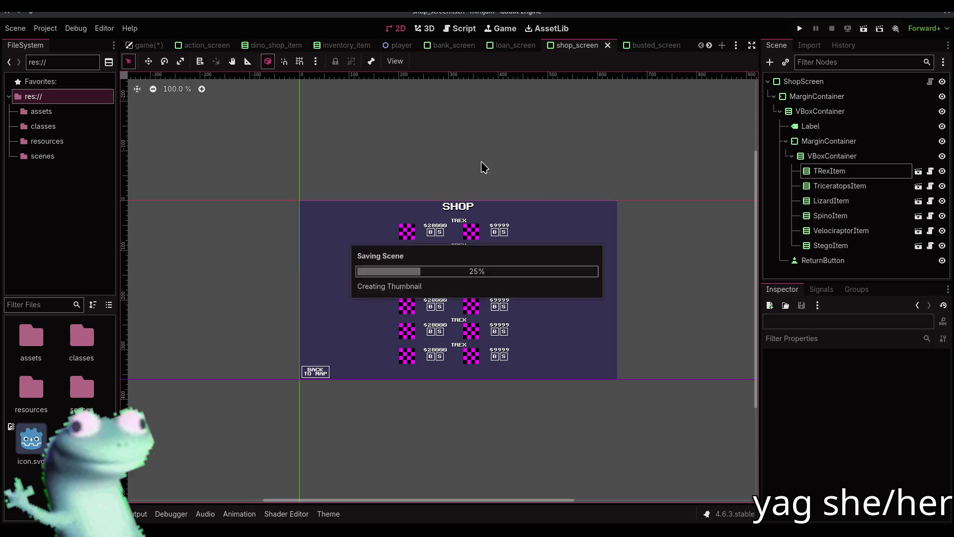
{"action": "key", "text": "ctrl+s"}
{"action": "scroll", "coordinate": [362, 50], "scroll_direction": "up", "scroll_amount": 1}
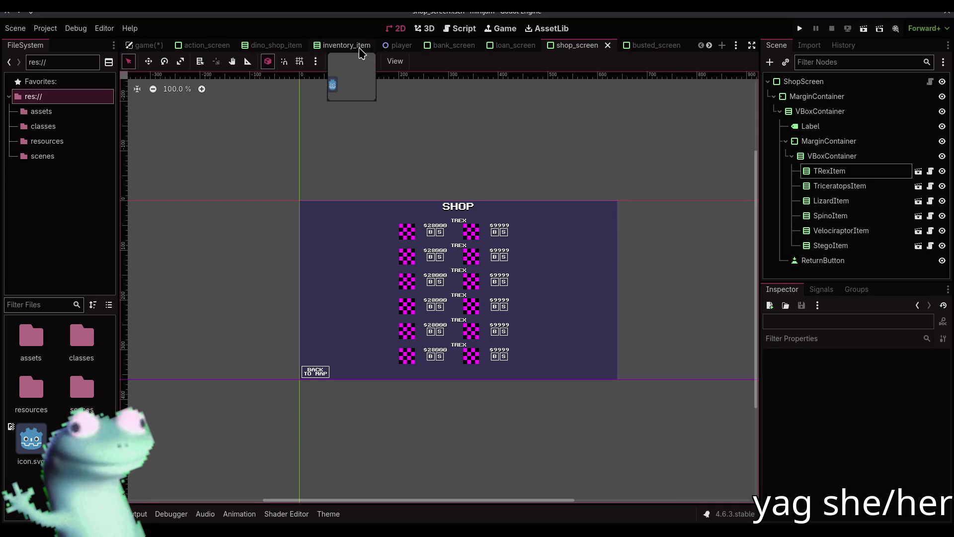
{"action": "left_click", "coordinate": [149, 48]}
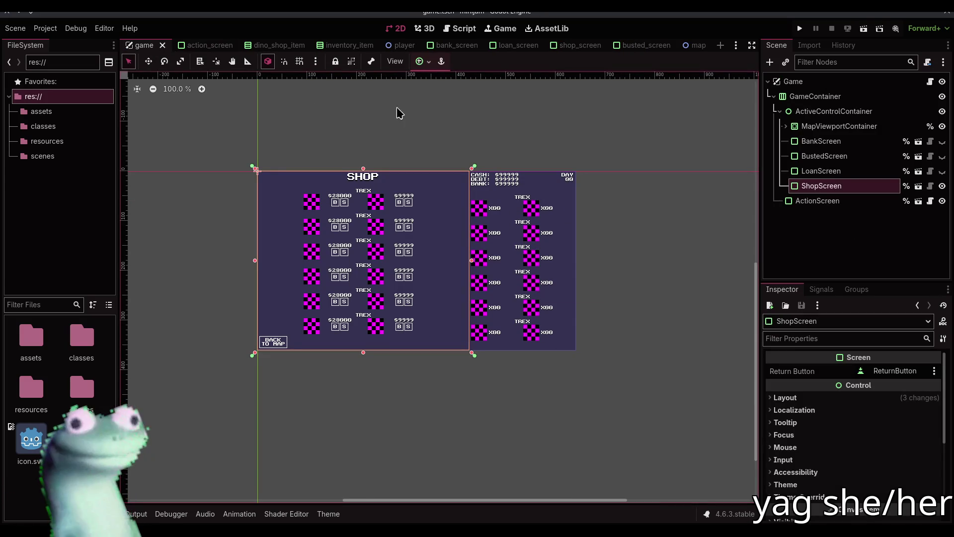
Enable Editable Children on the ActionScreen node.
{"action": "left_click", "coordinate": [496, 178]}
{"action": "scroll", "coordinate": [501, 183], "scroll_direction": "up", "scroll_amount": 9}
{"action": "right_click", "coordinate": [517, 177]}
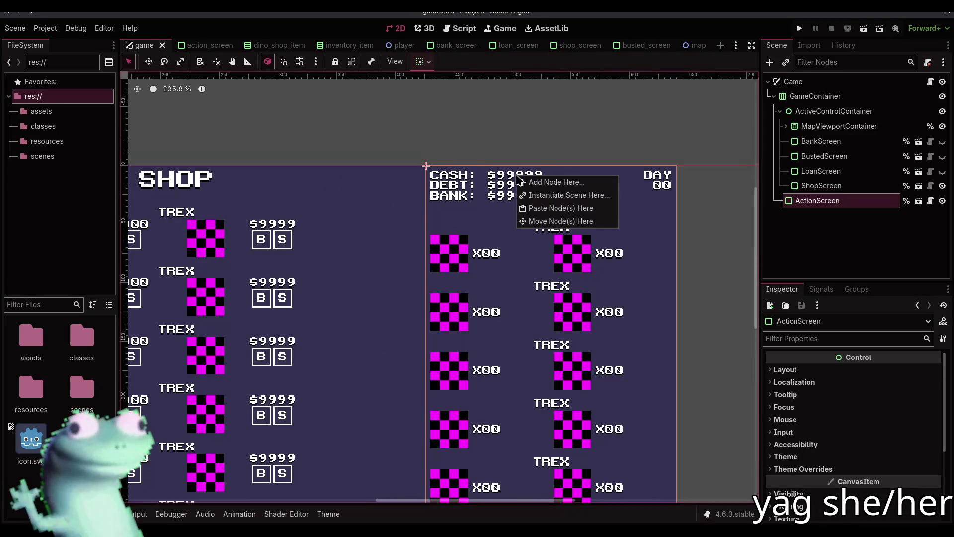
{"action": "key", "text": "Escape"}
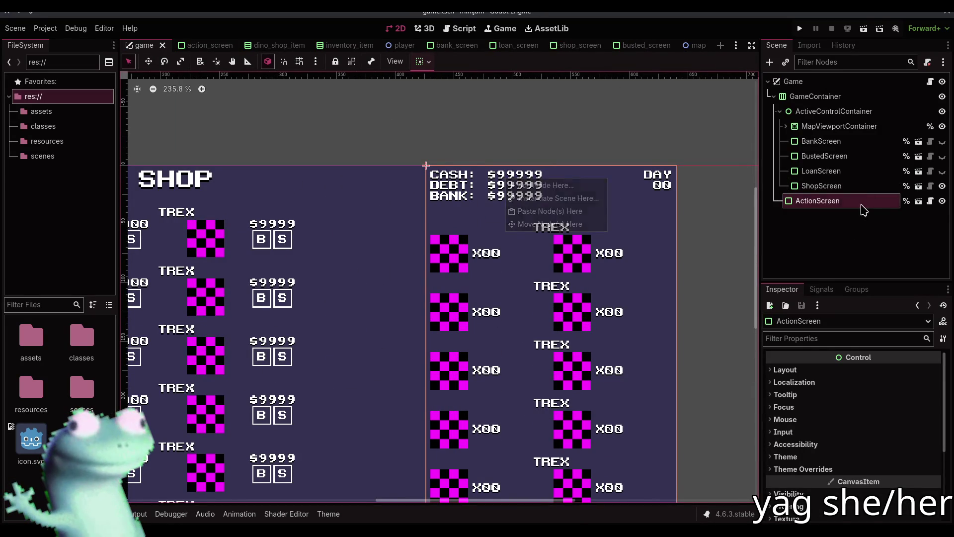
{"action": "right_click", "coordinate": [864, 202]}
{"action": "left_click", "coordinate": [862, 435]}
Try a long cash amount of 999999999 in the CashLabel's Text.
{"action": "left_click", "coordinate": [528, 178]}
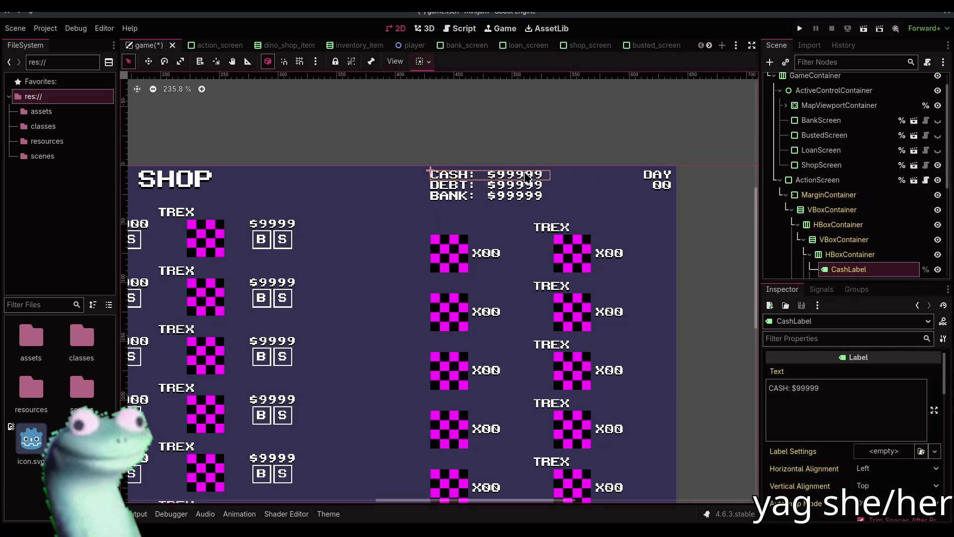
{"action": "left_click", "coordinate": [837, 388]}
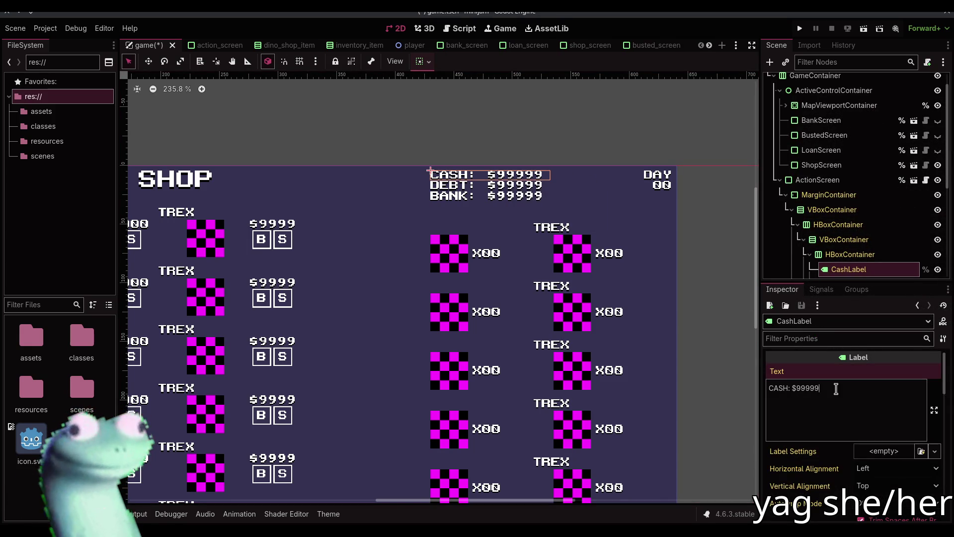
{"action": "type", "text": "9999999999"}
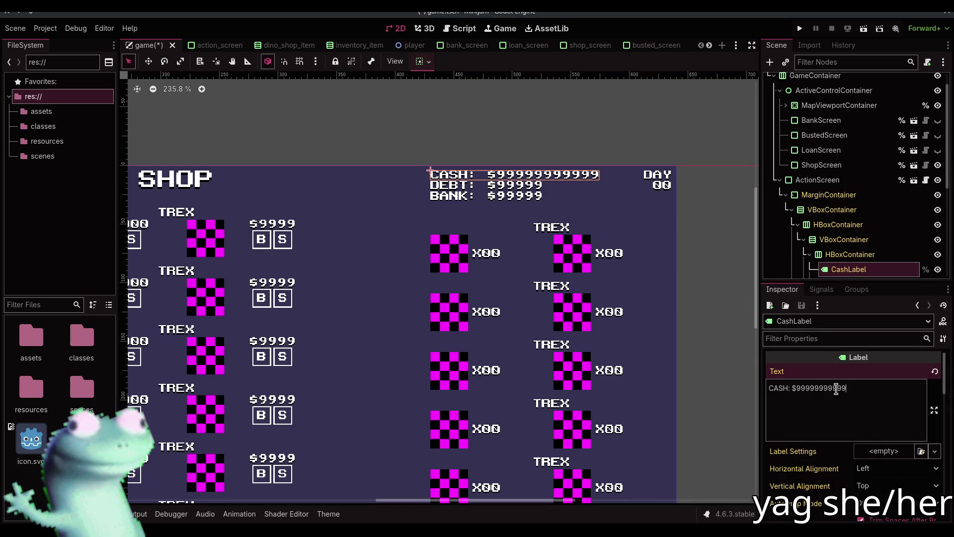
{"action": "type", "text": "9"}
{"action": "key", "text": "BackSpace"}
{"action": "key", "text": "BackSpace"}
{"action": "key", "text": "BackSpace"}
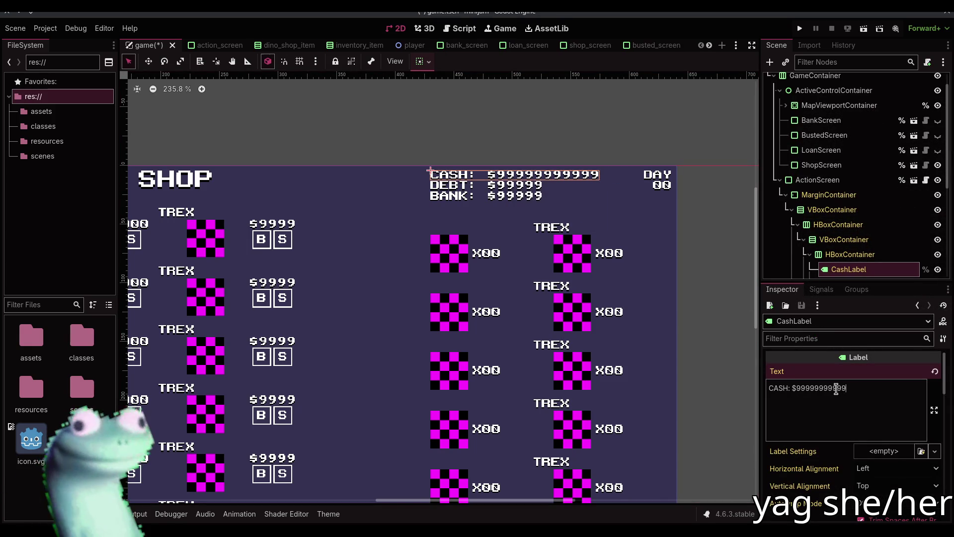
{"action": "key", "text": "shift+Left"}
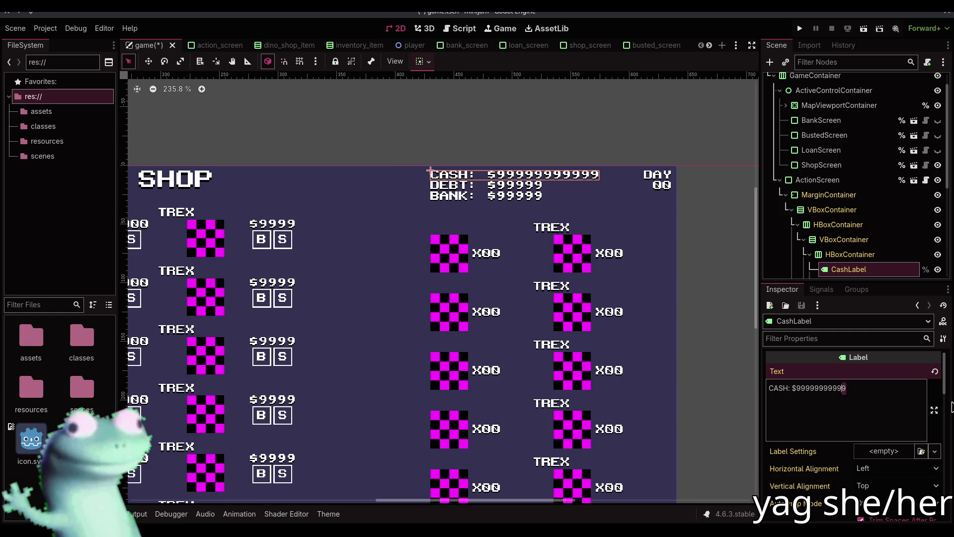
{"action": "key", "text": "Left"}
{"action": "key", "text": "shift+Left"}
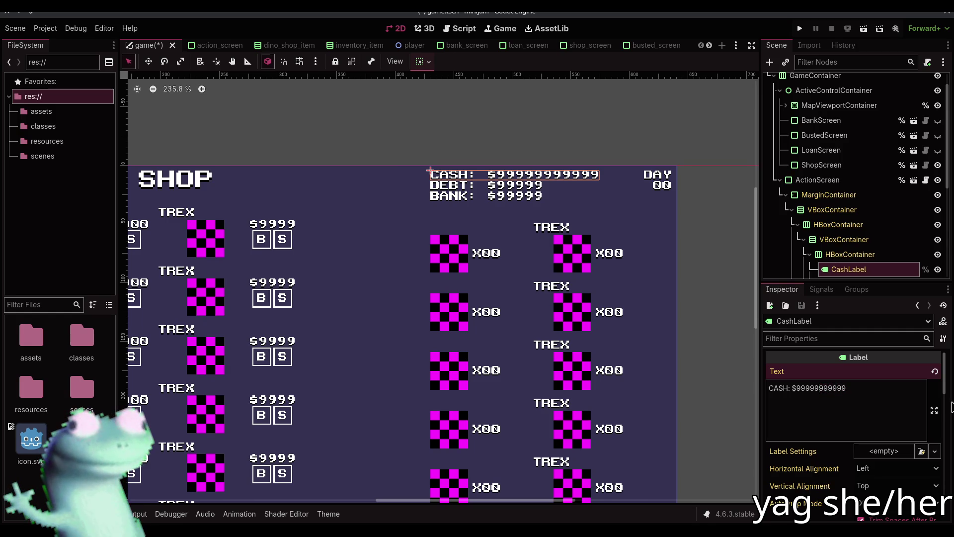
{"action": "key", "text": "Left"}
{"action": "key", "text": "Left"}
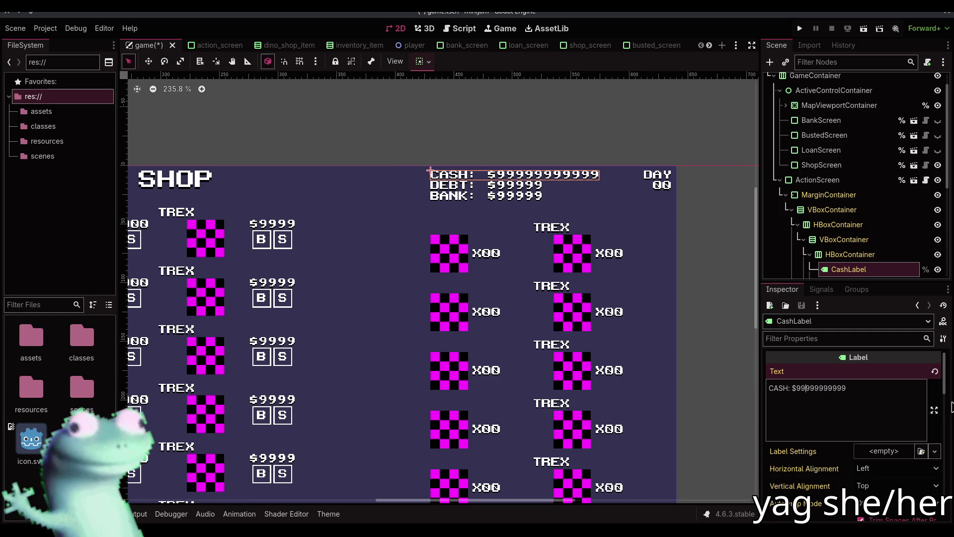
Shorten the CashLabel Text to CASH: $99999 and save the game scene.
{"action": "key", "text": "ctrl+shift+Left"}
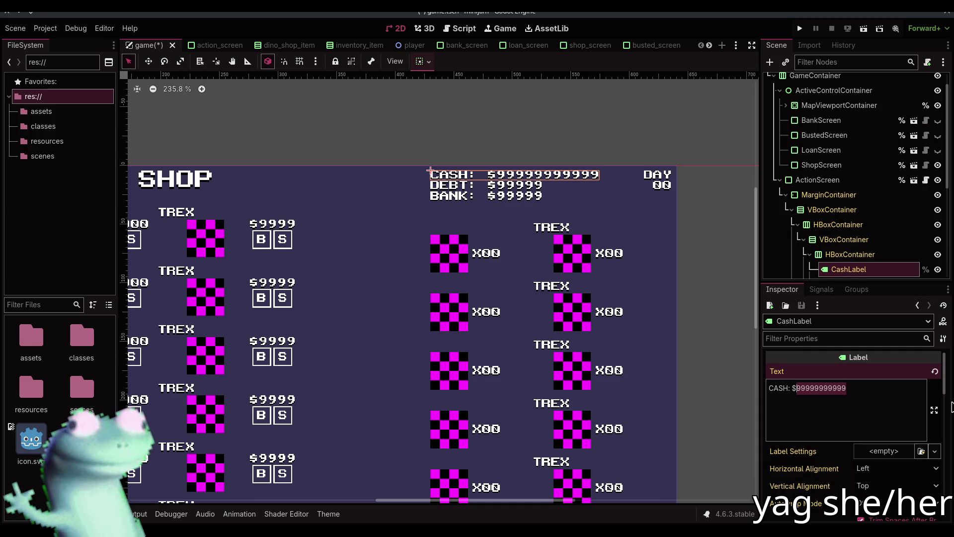
{"action": "type", "text": "99999"}
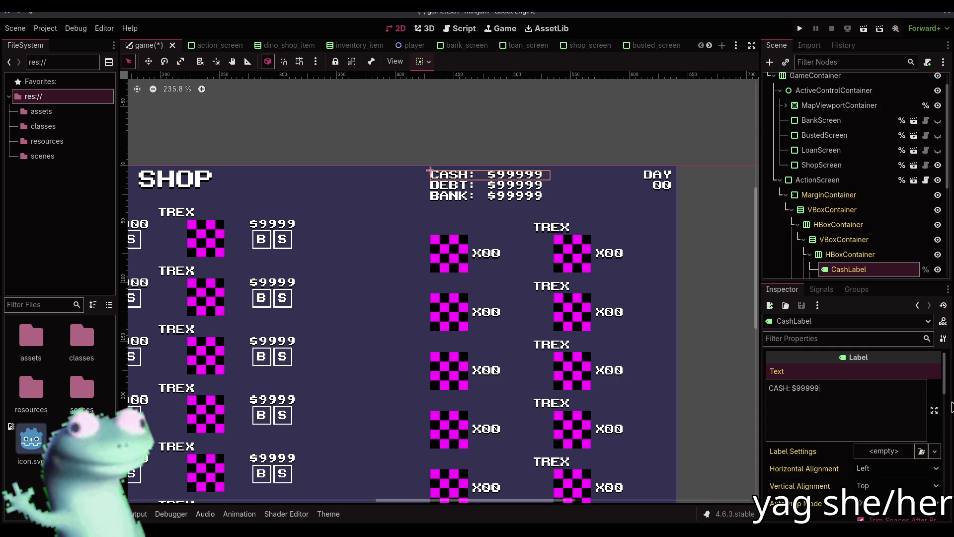
{"action": "key", "text": "ctrl+s"}
{"action": "left_click", "coordinate": [818, 180]}
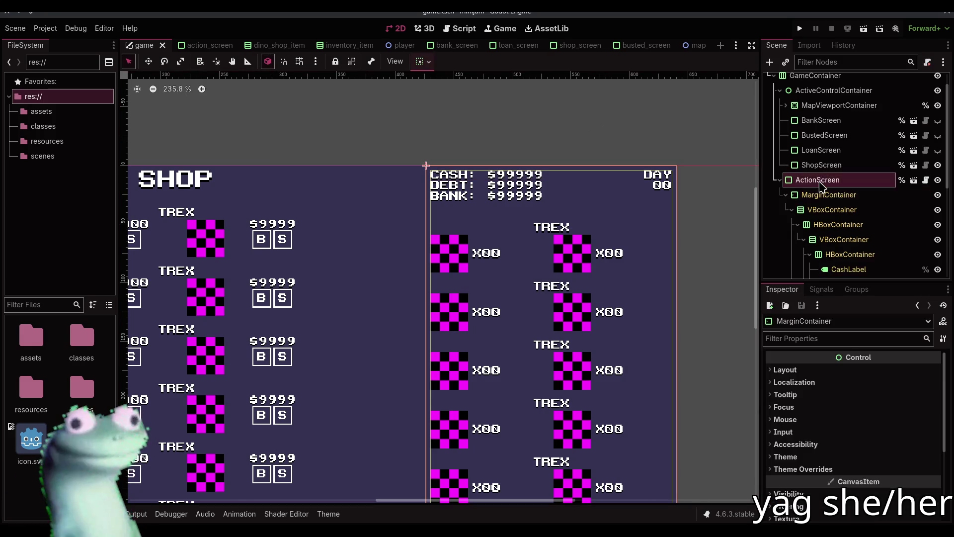
Switch off ActionScreen's Editable Children, confirm the revert, and open game.gd with its price tables.
{"action": "right_click", "coordinate": [818, 180]}
{"action": "left_click", "coordinate": [820, 425]}
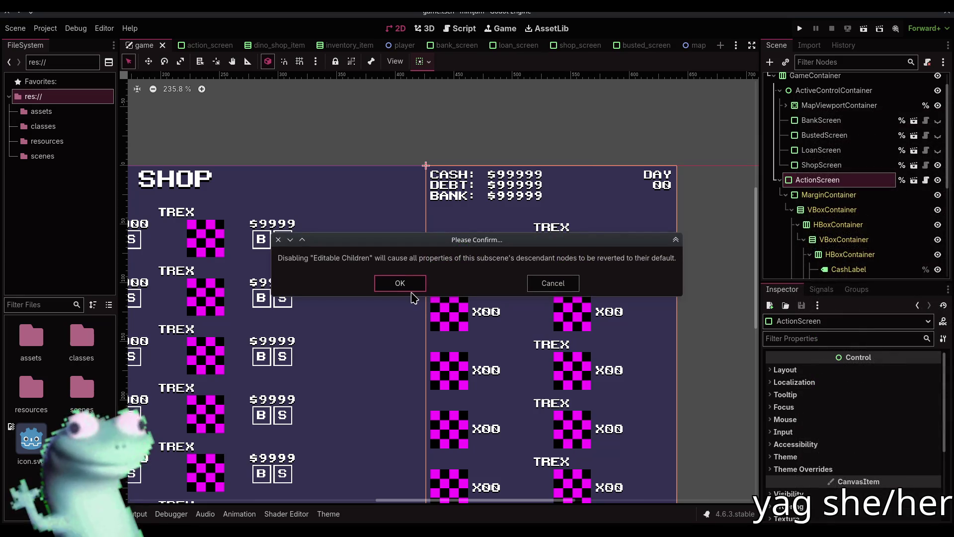
{"action": "left_click", "coordinate": [415, 283]}
{"action": "scroll", "coordinate": [569, 138], "scroll_direction": "down", "scroll_amount": 5}
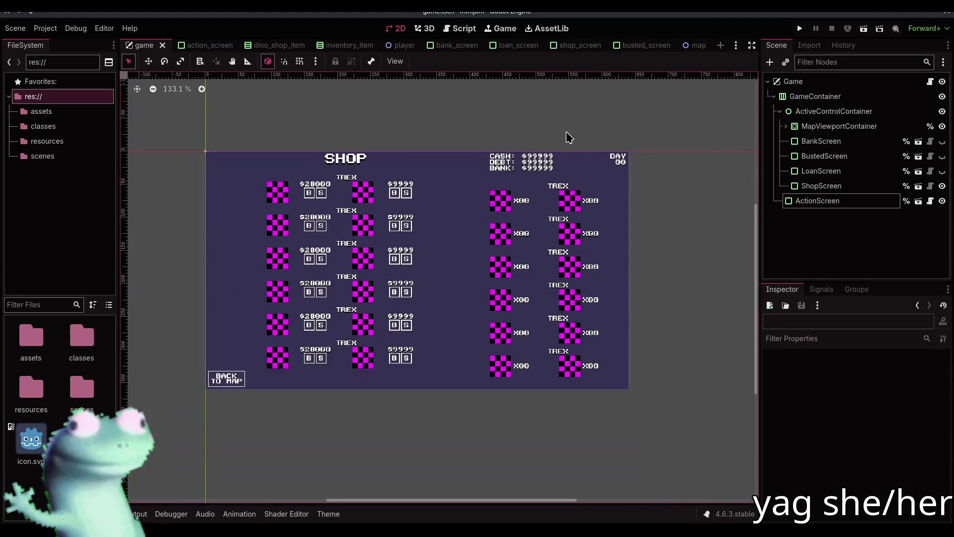
{"action": "left_click_drag", "start_coordinate": [569, 137], "coordinate": [584, 178]}
{"action": "scroll", "coordinate": [583, 178], "scroll_direction": "down", "scroll_amount": 1}
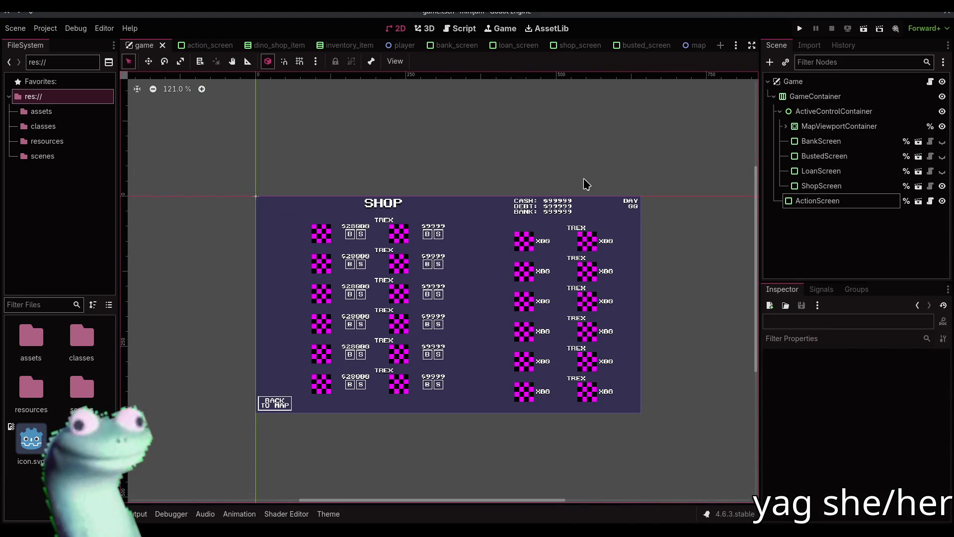
{"action": "left_click", "coordinate": [465, 28]}
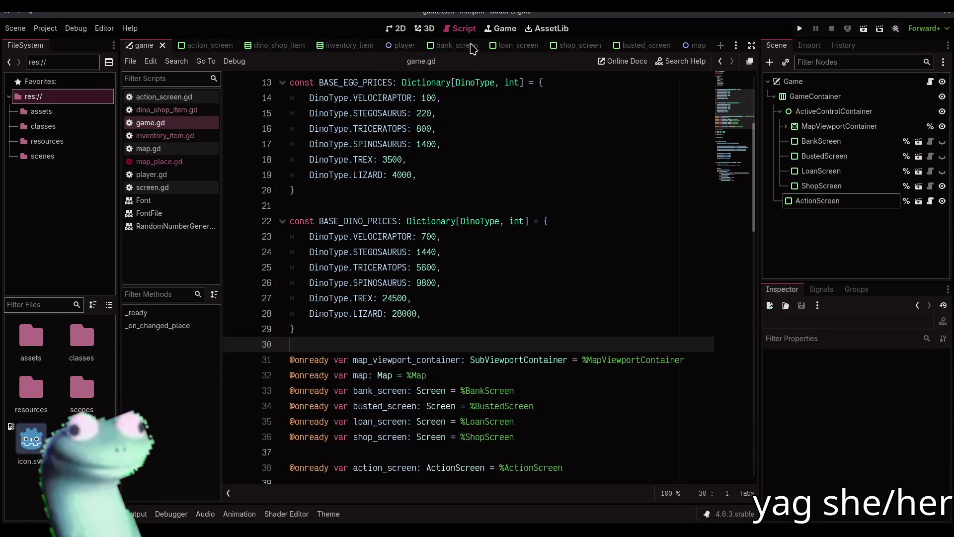
Adjust BASE_DINO_PRICES so the TREX price is 18000 and LIZARD is 21000.
{"action": "double_click", "coordinate": [417, 313]}
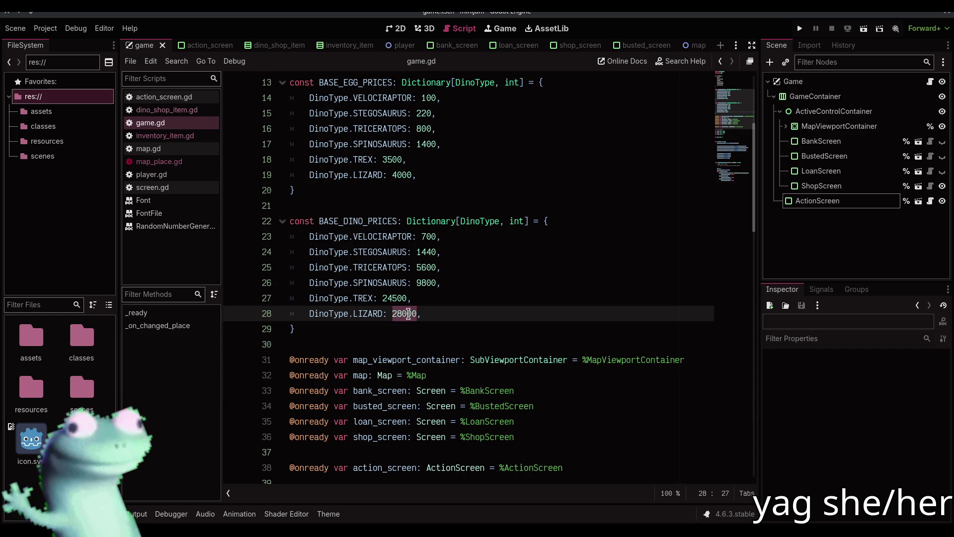
{"action": "double_click", "coordinate": [427, 266]}
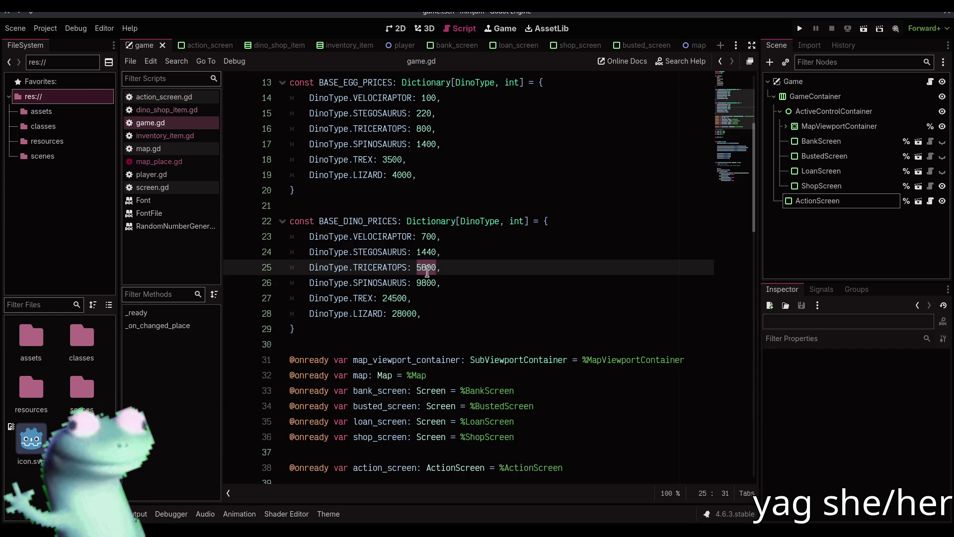
{"action": "double_click", "coordinate": [427, 252]}
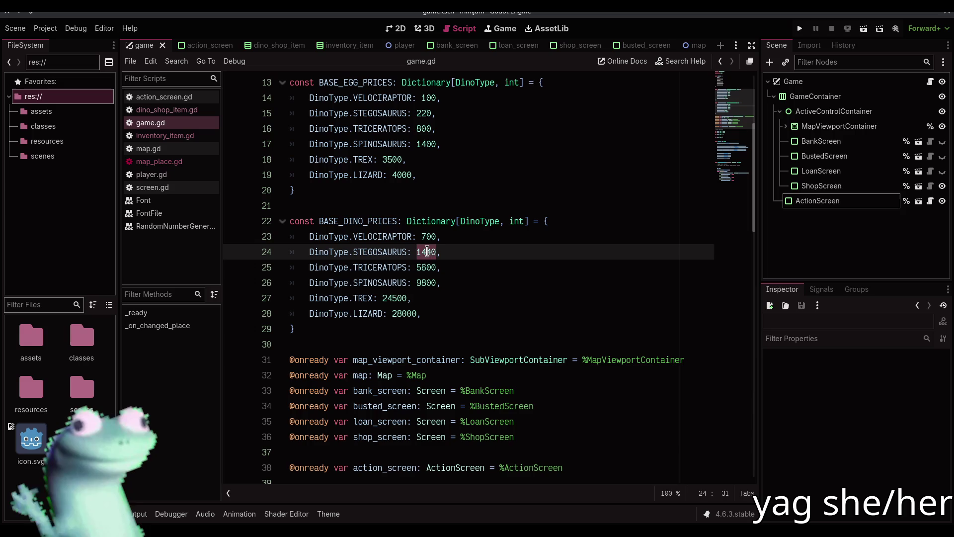
{"action": "double_click", "coordinate": [429, 269]}
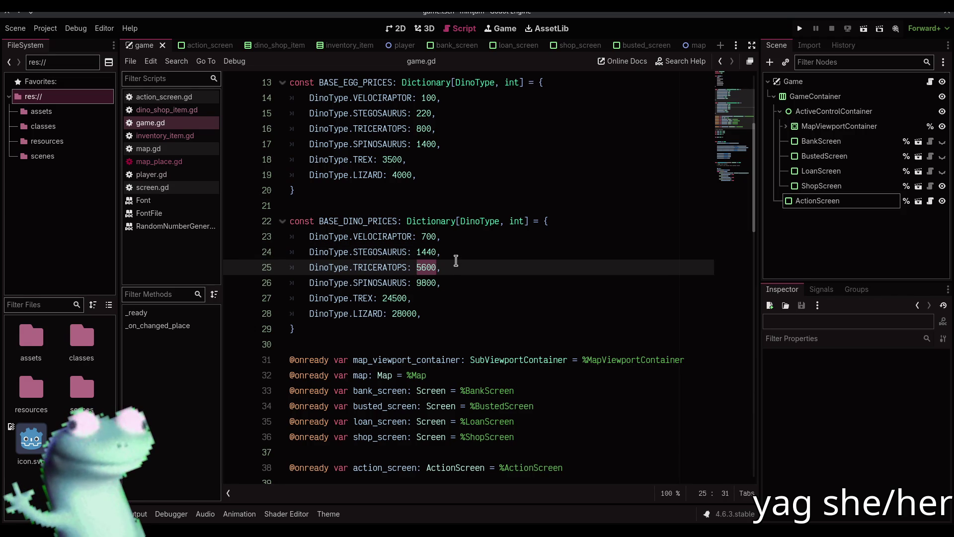
{"action": "key", "text": "Down"}
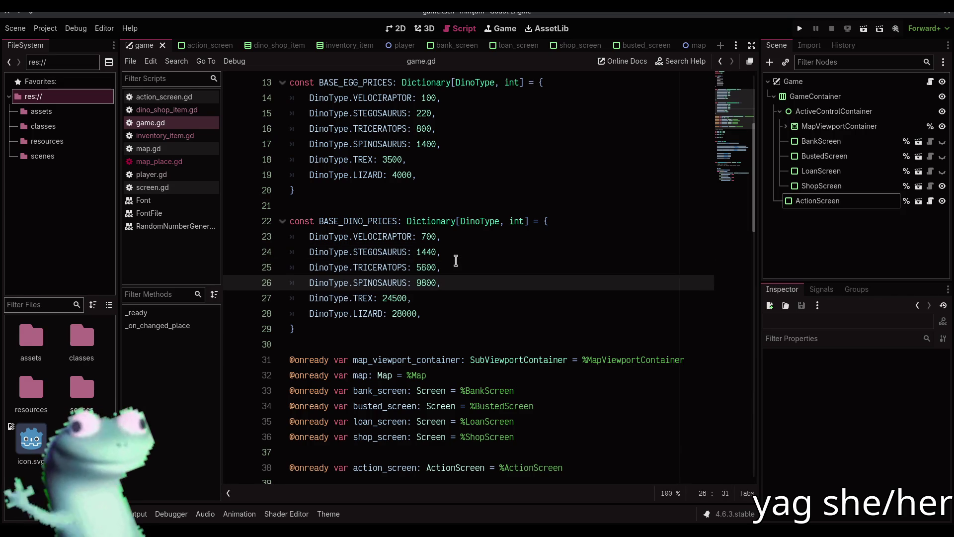
{"action": "key", "text": "Down"}
{"action": "key", "text": "Left"}
{"action": "key", "text": "ctrl+shift+Left"}
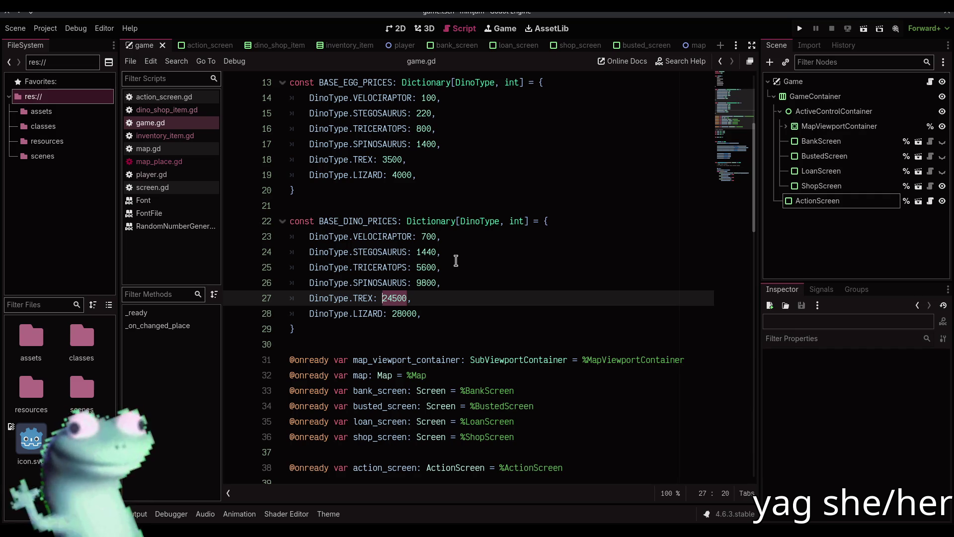
{"action": "type", "text": "21"}
{"action": "key", "text": "Down"}
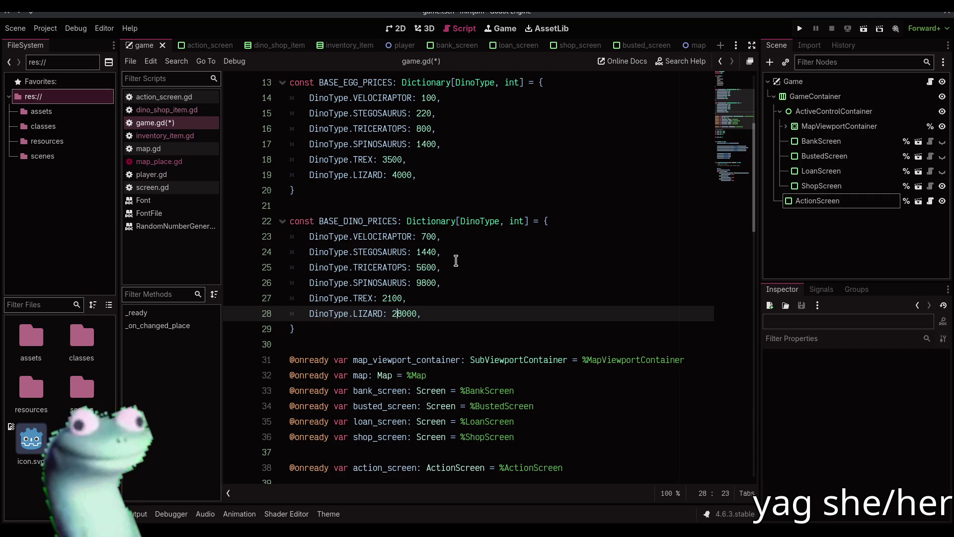
{"action": "key", "text": "Down"}
{"action": "key", "text": "Up"}
{"action": "key", "text": "Up"}
{"action": "key", "text": "Left"}
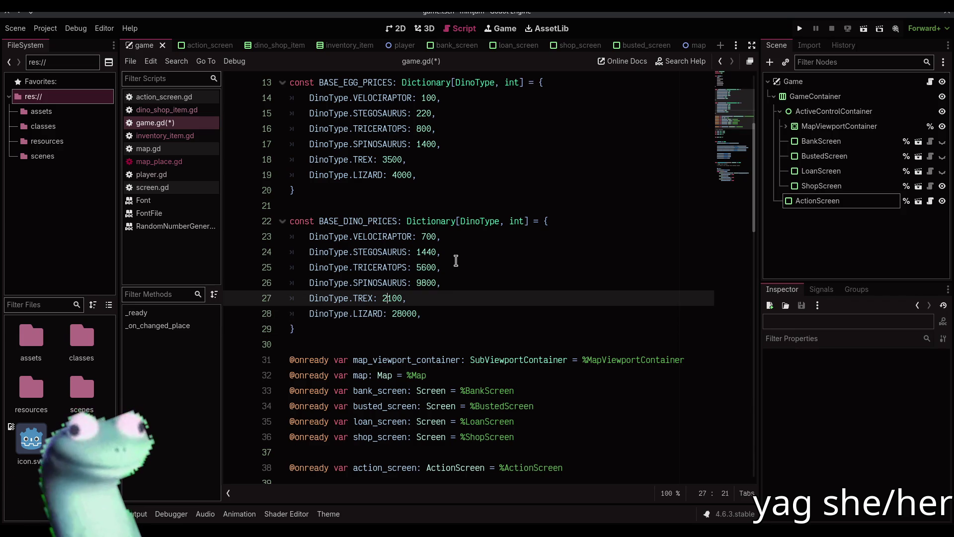
{"action": "key", "text": "shift+Right"}
{"action": "key", "text": "shift+Right"}
{"action": "key", "text": "shift+Right"}
{"action": "type", "text": "18"}
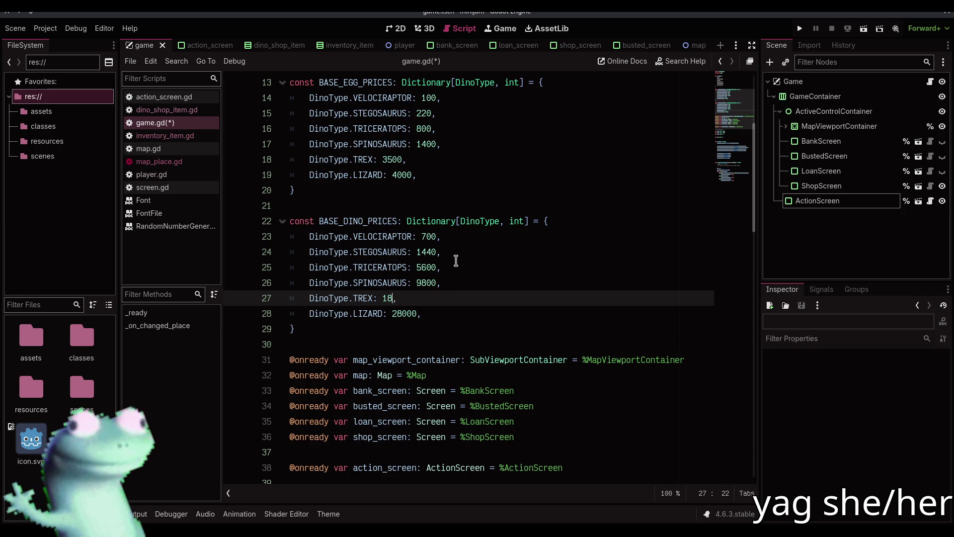
{"action": "type", "text": "00"}
{"action": "key", "text": "Down"}
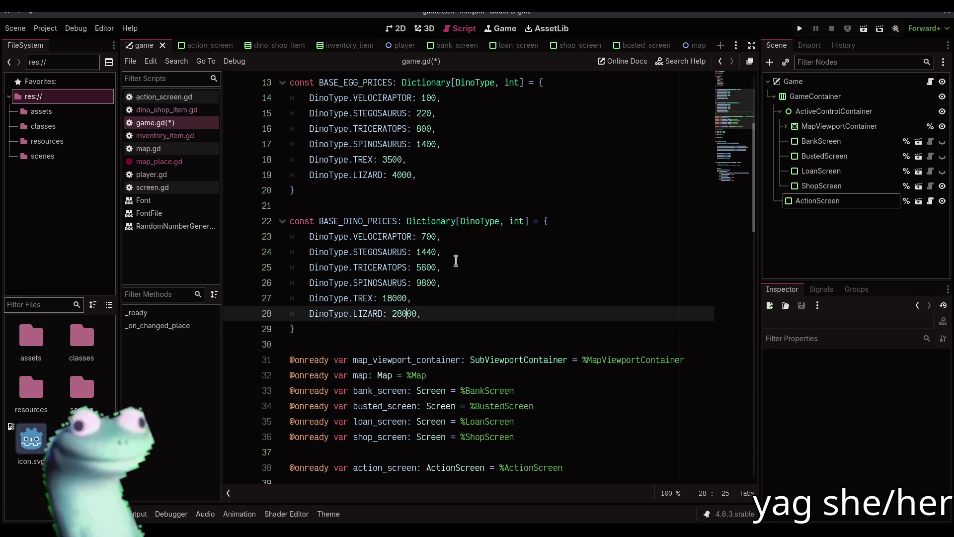
{"action": "type", "text": "1"}
Save game.gd and scroll through the script to review it.
{"action": "key", "text": "ctrl+s"}
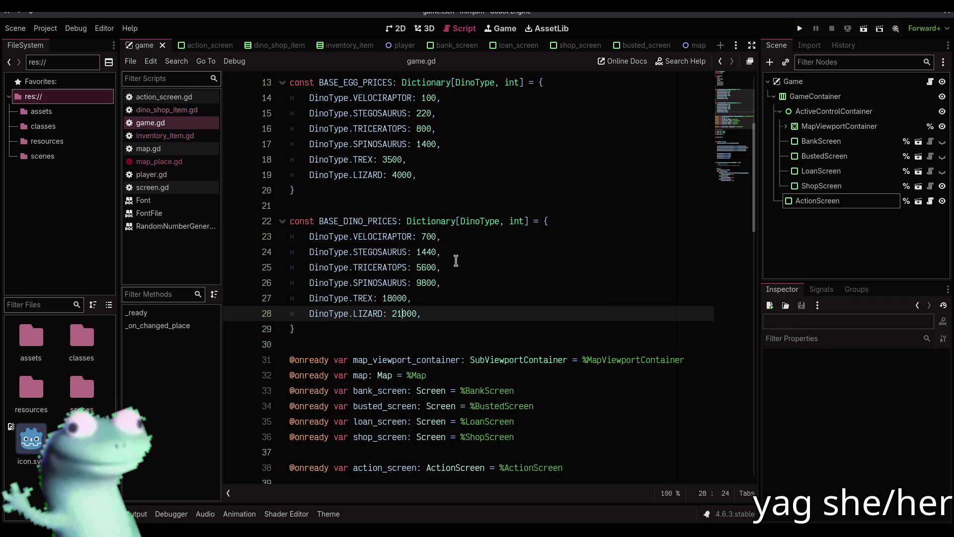
{"action": "left_click", "coordinate": [430, 340]}
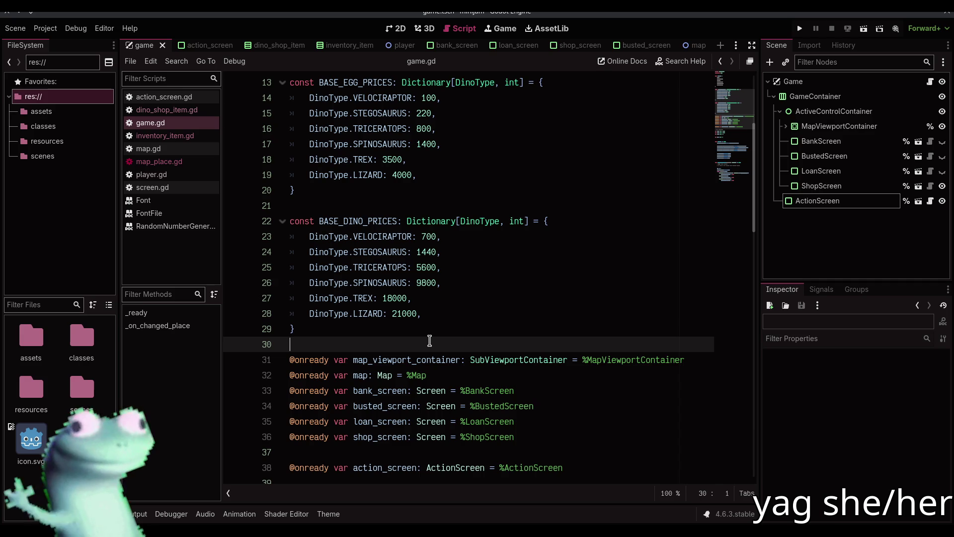
{"action": "scroll", "coordinate": [430, 341], "scroll_direction": "down", "scroll_amount": 6}
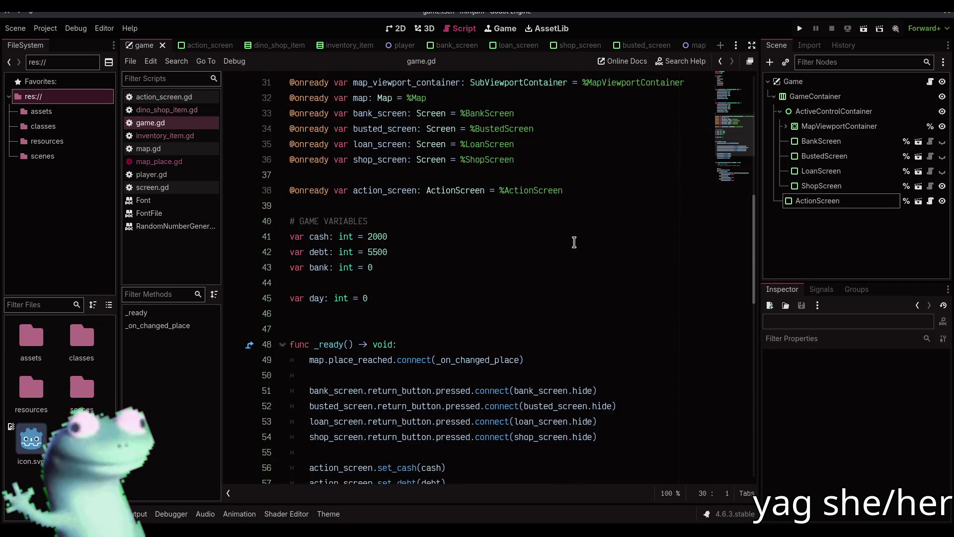
{"action": "scroll", "coordinate": [574, 242], "scroll_direction": "down", "scroll_amount": 8}
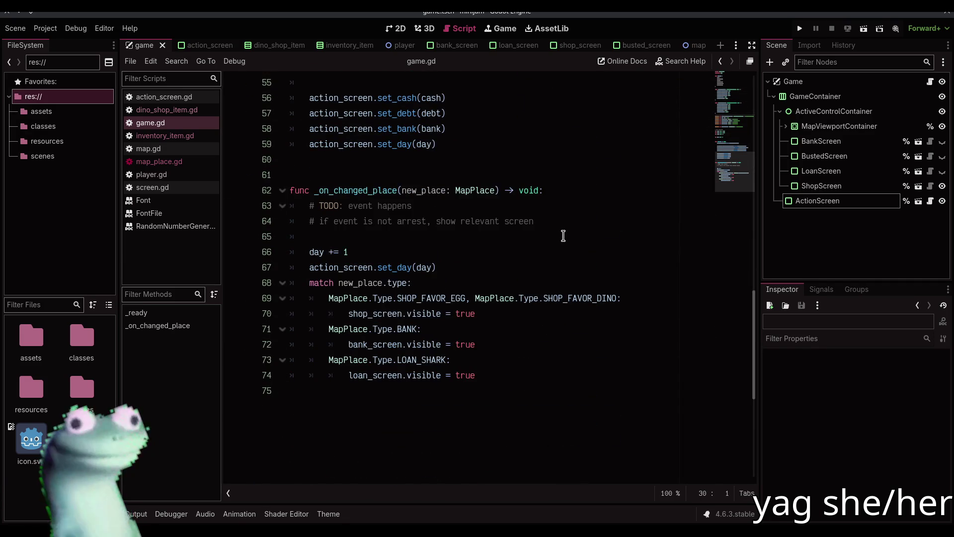
{"action": "scroll", "coordinate": [564, 235], "scroll_direction": "up", "scroll_amount": 3}
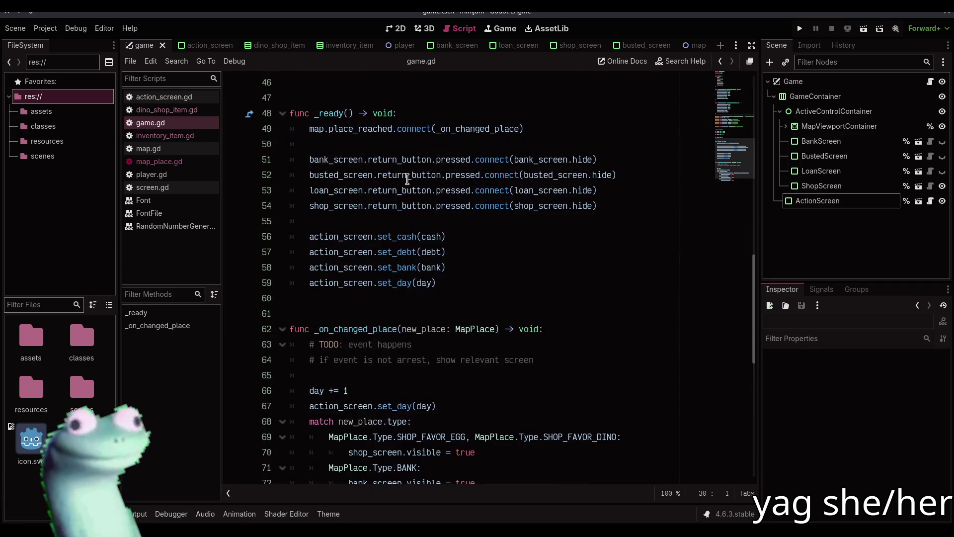
{"action": "left_click", "coordinate": [197, 113]}
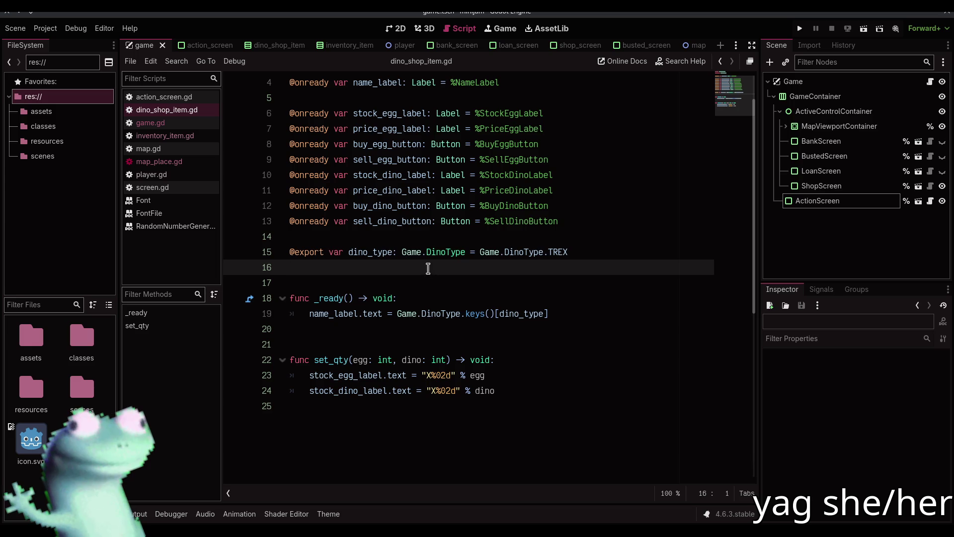
Replace set_qty with set_price(egg: int, dino: int) -> void, beginning with price_egg_label.text.
{"action": "left_click_drag", "start_coordinate": [499, 392], "coordinate": [331, 326]}
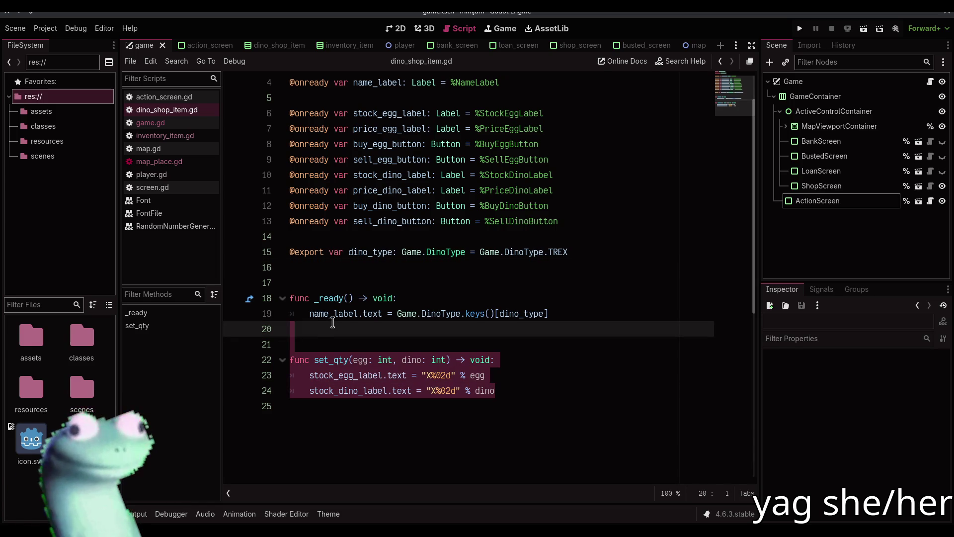
{"action": "key", "text": "BackSpace"}
{"action": "key", "text": "Return"}
{"action": "key", "text": "Return"}
{"action": "type", "text": "func set"}
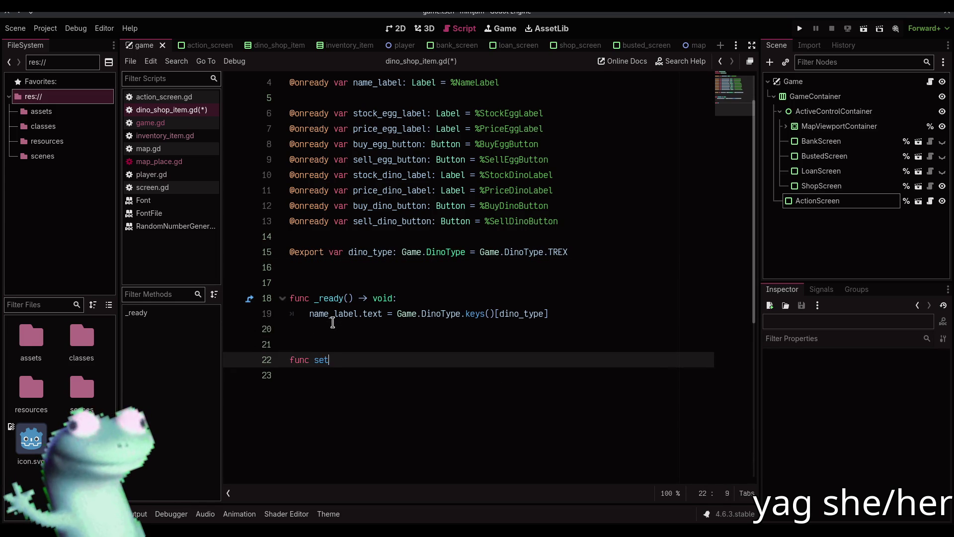
{"action": "type", "text": "_price(egg: "}
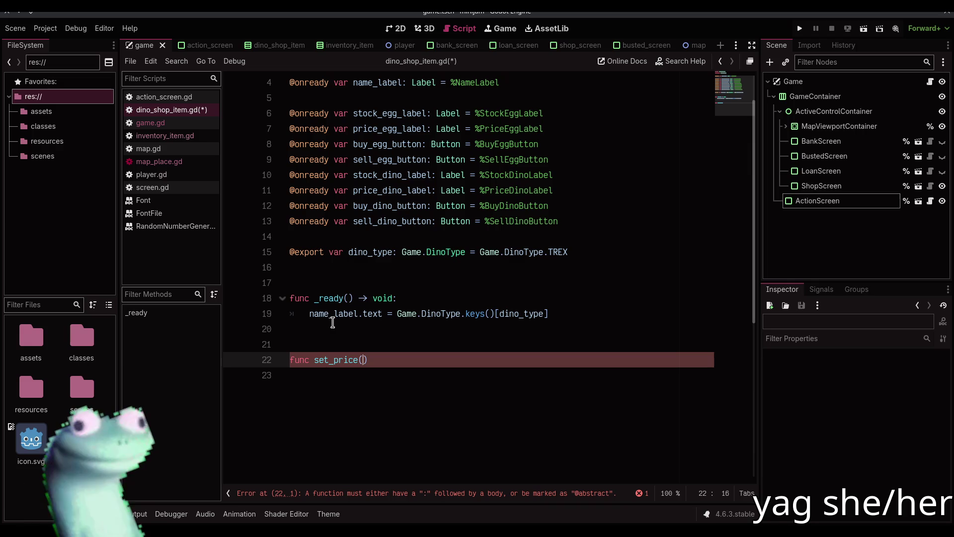
{"action": "type", "text": "int, dino: in"}
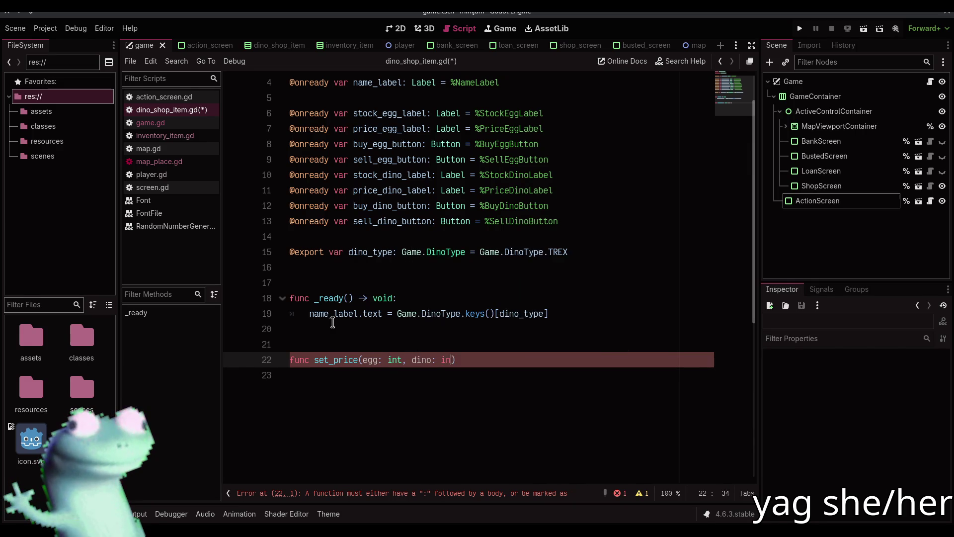
{"action": "type", "text": "t) -> void:"}
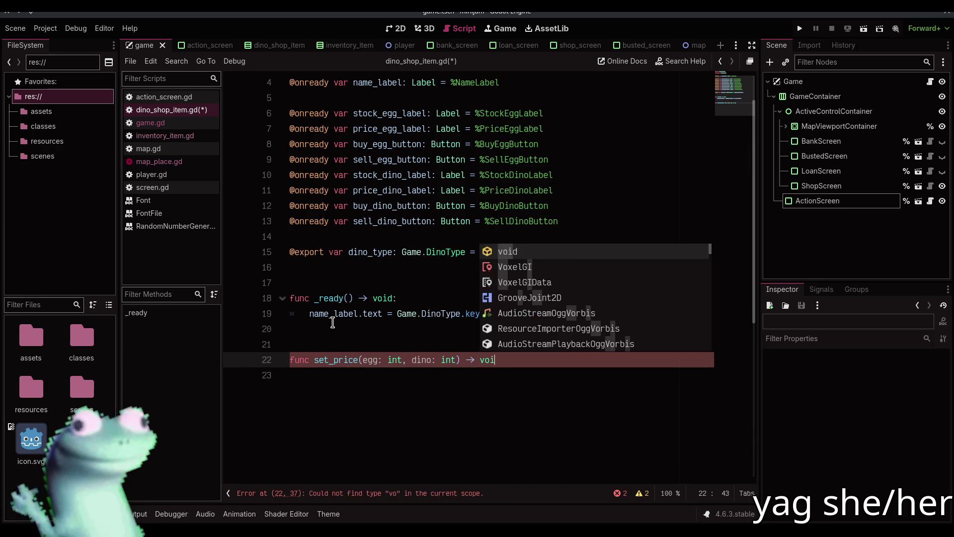
{"action": "key", "text": "Return"}
{"action": "type", "text": "pass"}
{"action": "key", "text": "ctrl+shift+Left"}
{"action": "type", "text": "price_egg"}
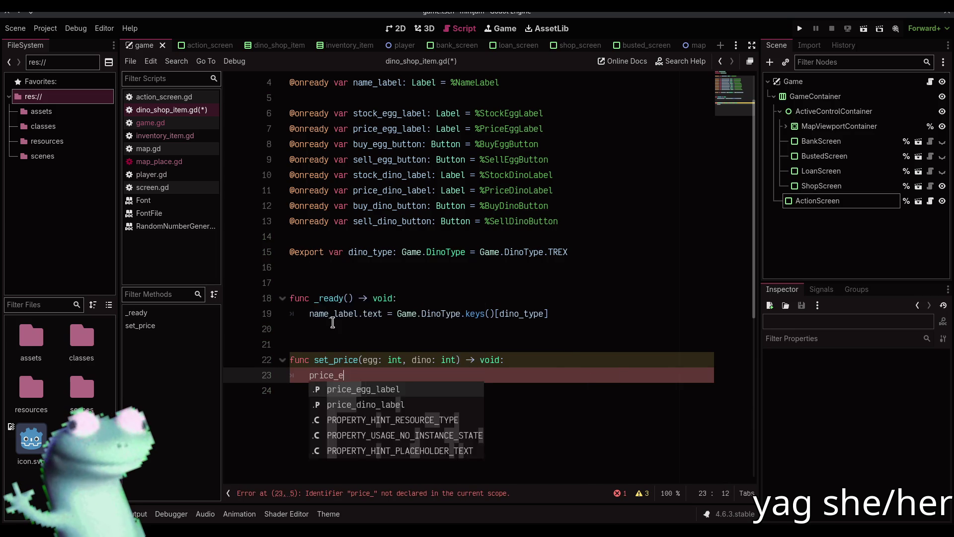
{"action": "key", "text": "Return"}
{"action": "type", "text": ".text"}
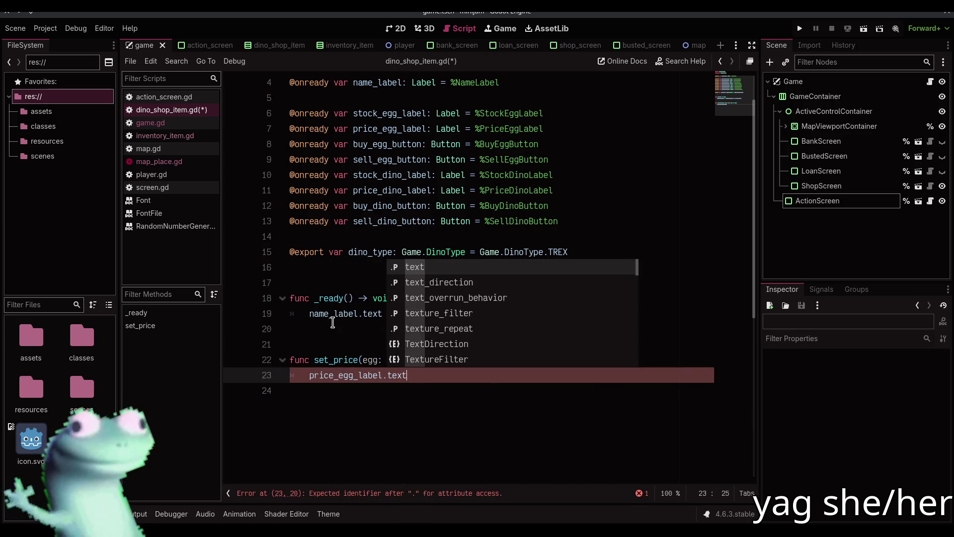
{"action": "key", "text": "Escape"}
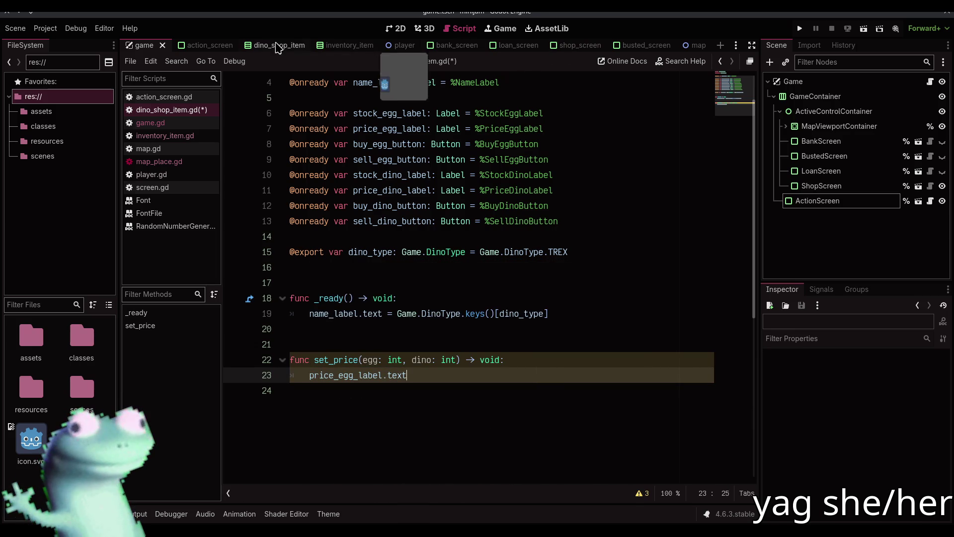
Set the egg and dino price labels to "$%d" formatted values and save dino_shop_item.gd.
{"action": "left_click", "coordinate": [279, 46]}
{"action": "left_click", "coordinate": [397, 29]}
{"action": "left_click", "coordinate": [451, 35]}
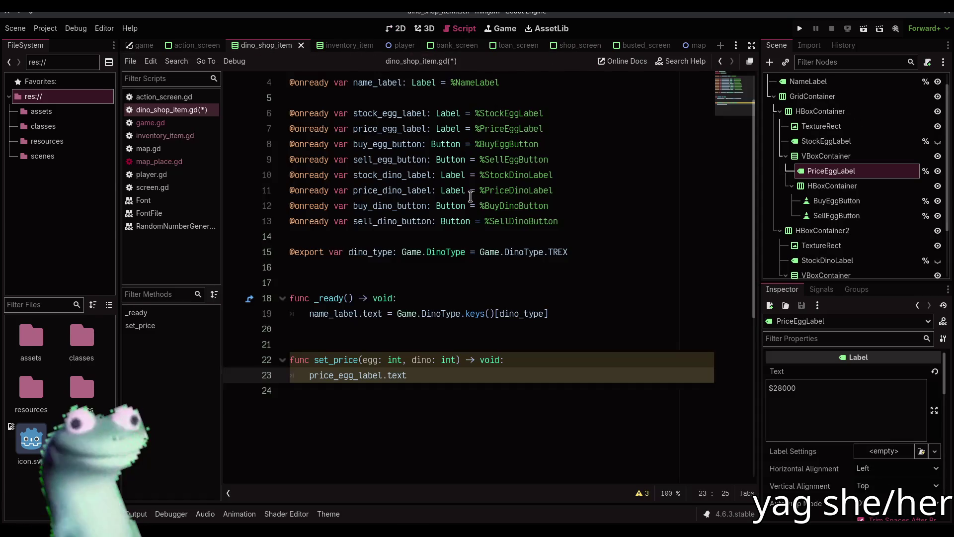
{"action": "key", "text": "BackSpace"}
{"action": "type", "text": "= \"$%d\" %"}
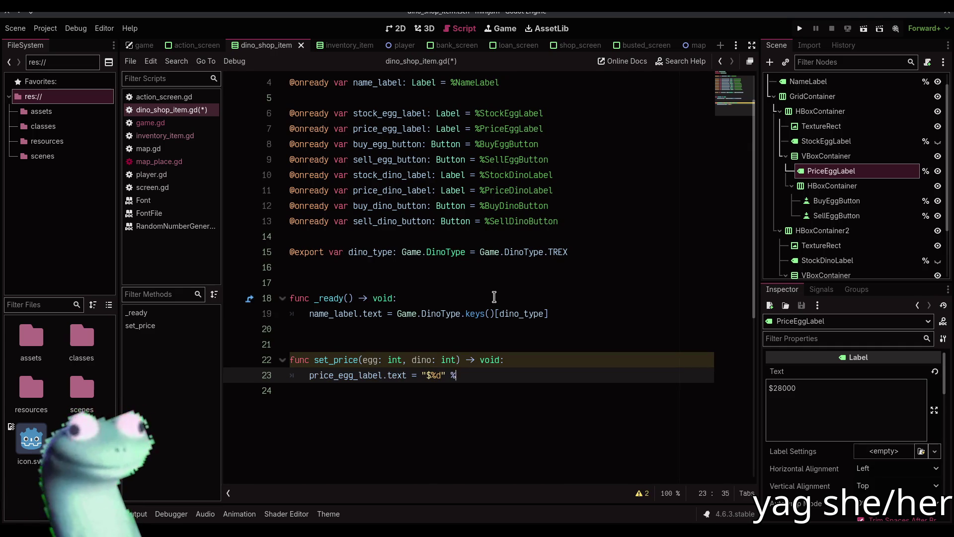
{"action": "type", "text": " egg"}
{"action": "key", "text": "Return"}
{"action": "key", "text": "Return"}
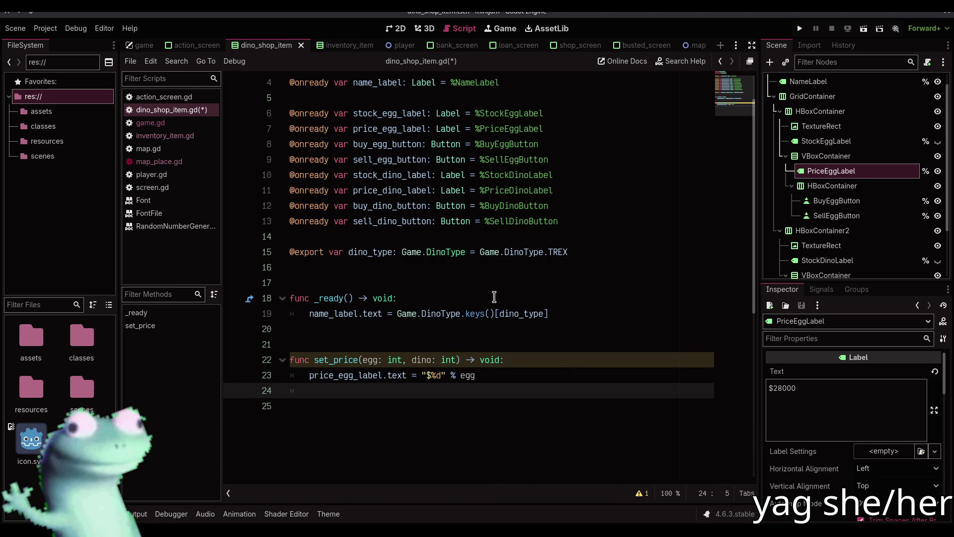
{"action": "type", "text": "price_dino"}
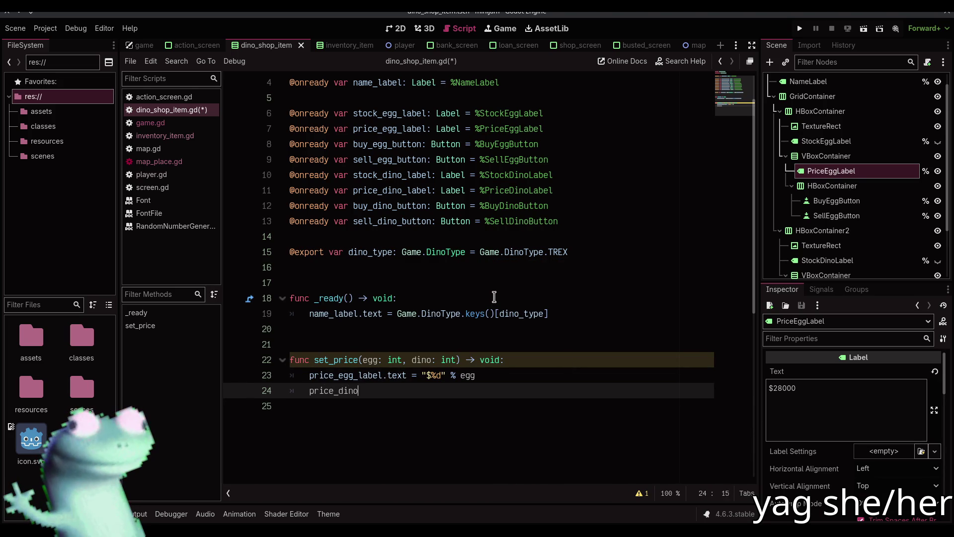
{"action": "type", "text": "_label.text = \"$"}
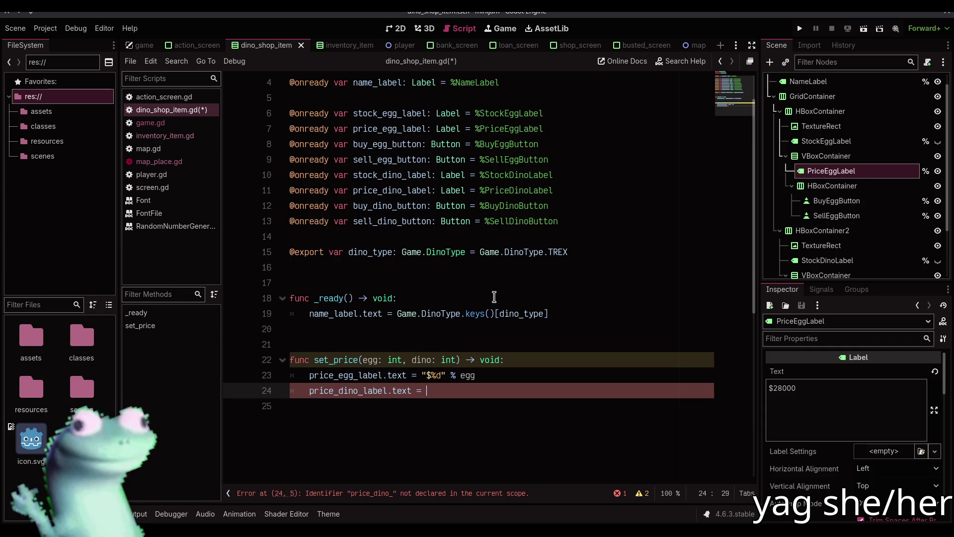
{"action": "type", "text": "%d\""}
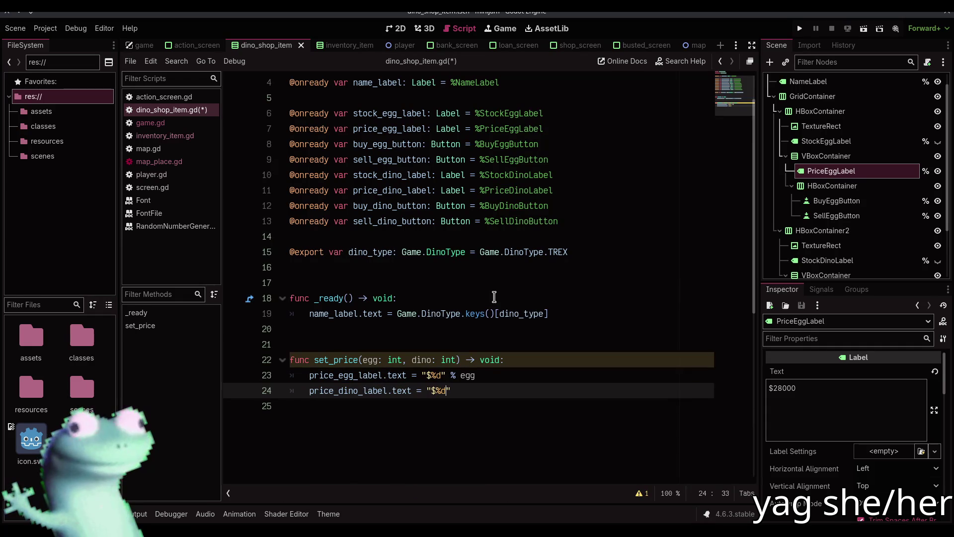
{"action": "type", "text": " % dino"}
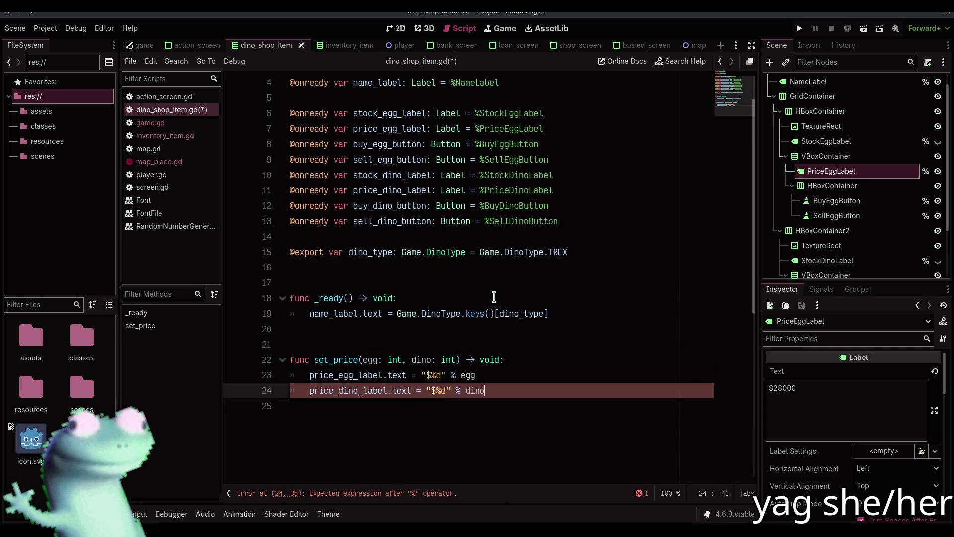
{"action": "key", "text": "ctrl+s"}
{"action": "key", "text": "Escape"}
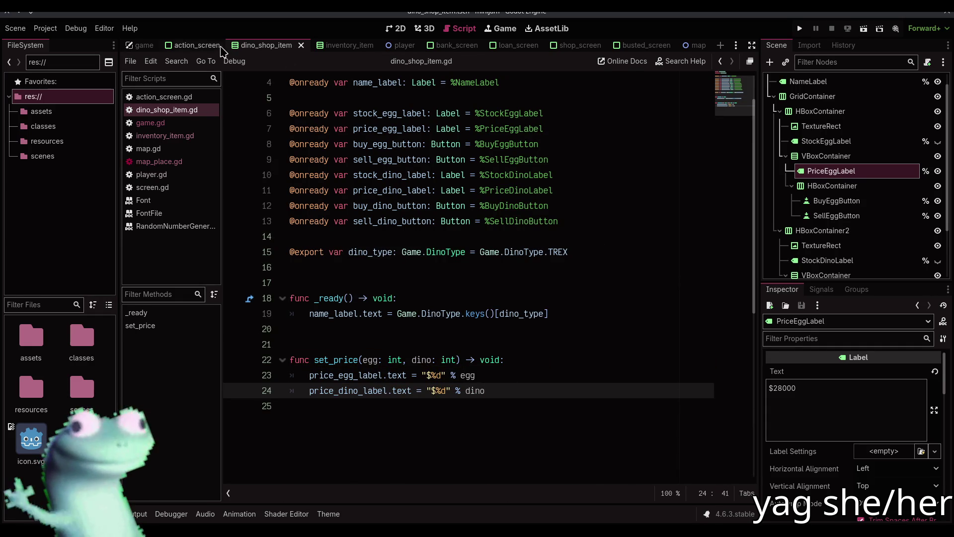
{"action": "left_click", "coordinate": [549, 48]}
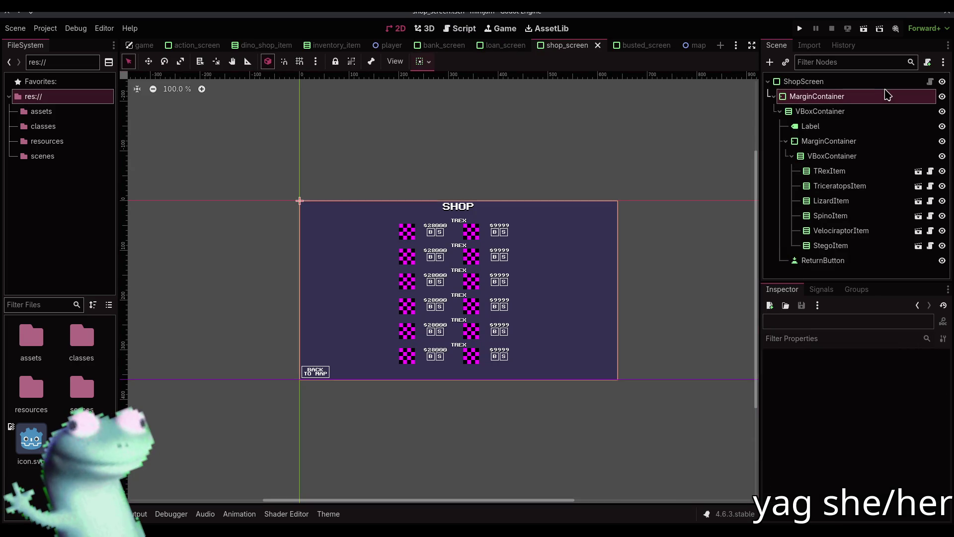
Attach an Object: Empty template script shop_screen.gd to ShopScreen and start its class_name line.
{"action": "left_click", "coordinate": [884, 82]}
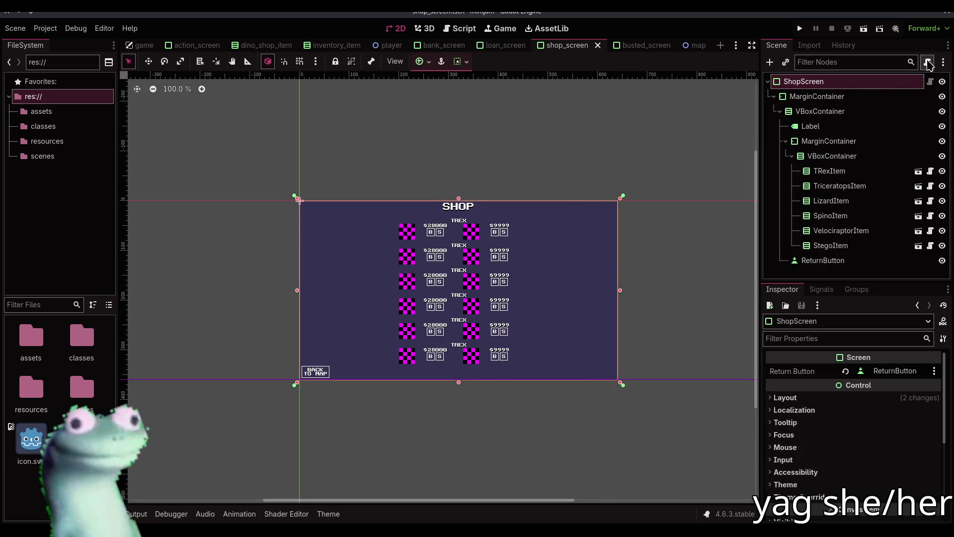
{"action": "left_click", "coordinate": [928, 62]}
{"action": "left_click", "coordinate": [480, 214]}
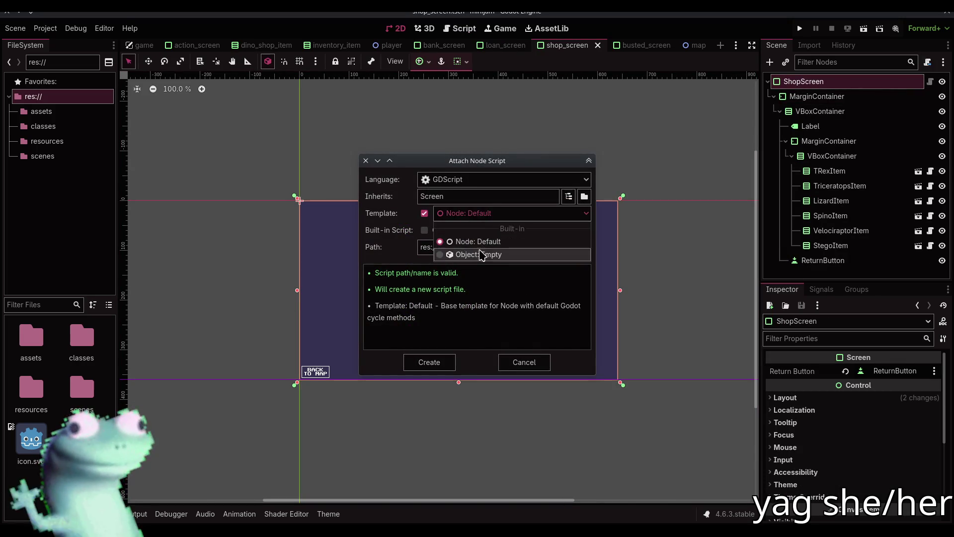
{"action": "left_click", "coordinate": [479, 253]}
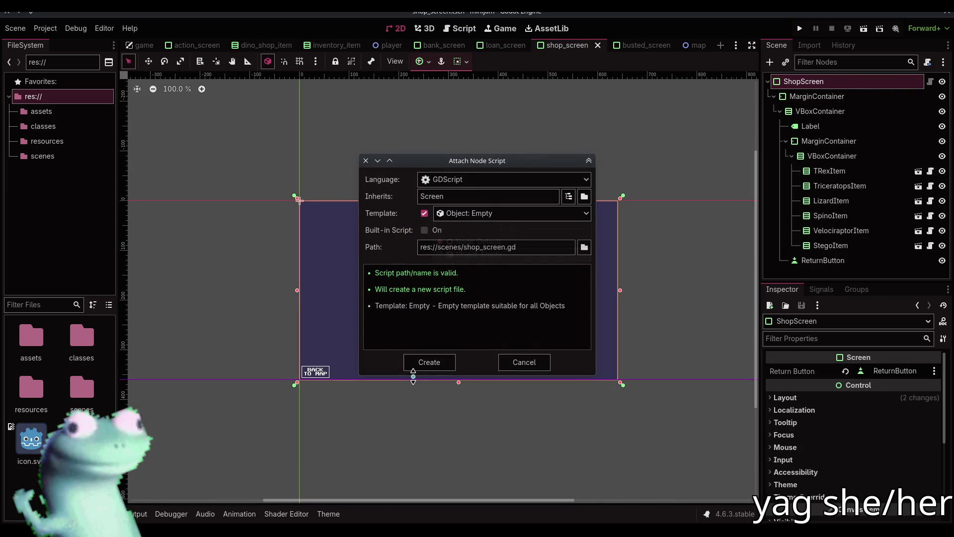
{"action": "left_click", "coordinate": [451, 366]}
{"action": "type", "text": "class_name Shop"}
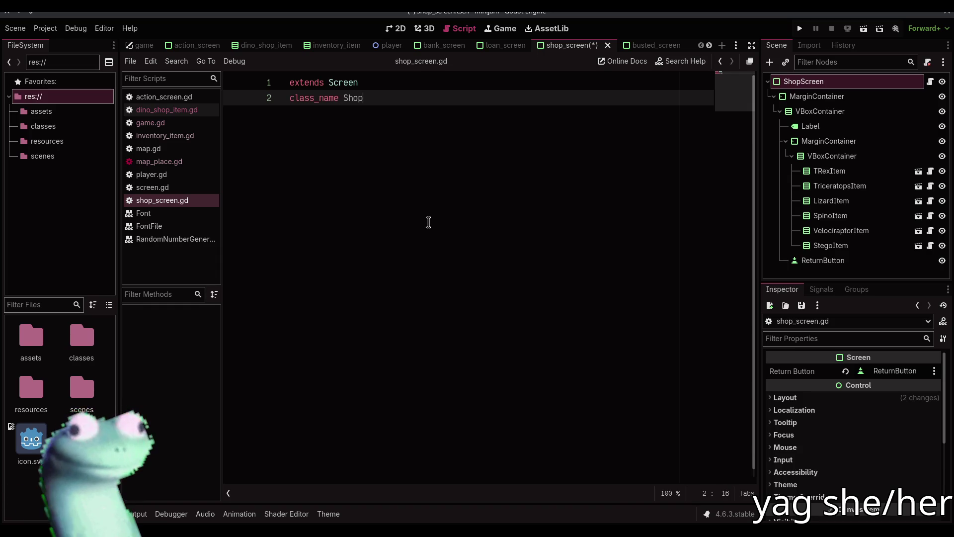
{"action": "type", "text": "Sc"}
Add an empty set_prices() -> void function below class_name ShopScreen and save.
{"action": "key", "text": "Return"}
{"action": "key", "text": "Return"}
{"action": "key", "text": "Return"}
{"action": "type", "text": "func"}
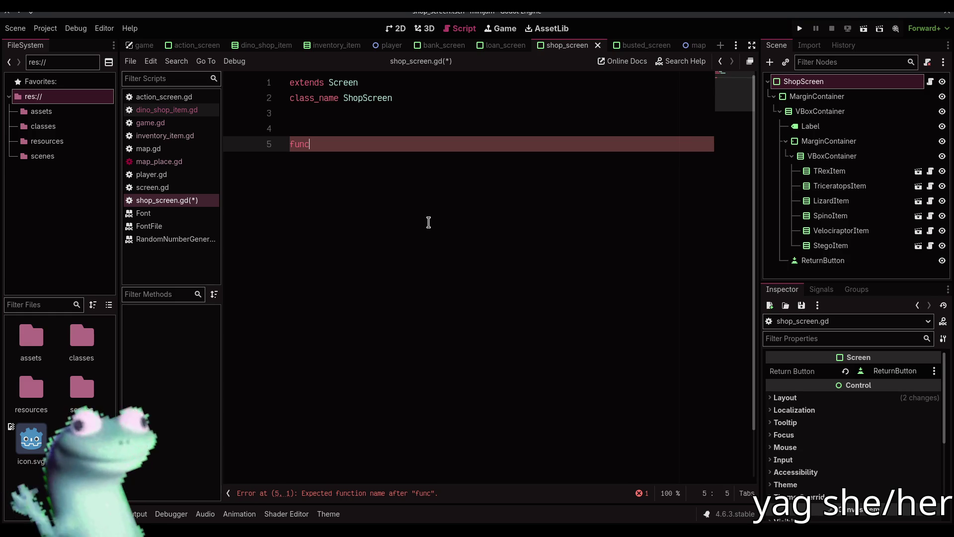
{"action": "type", "text": " set_prices"}
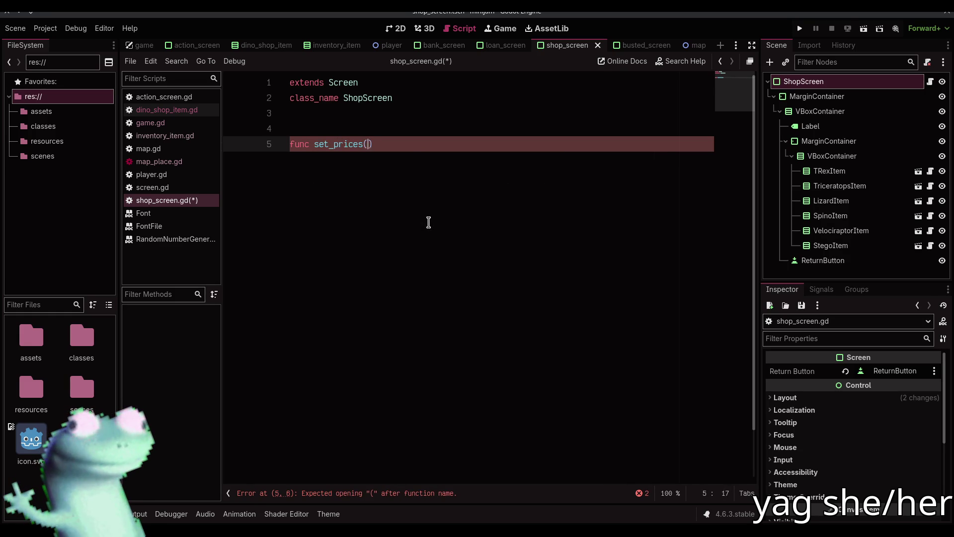
{"action": "type", "text": "()"}
{"action": "type", "text": "dP"}
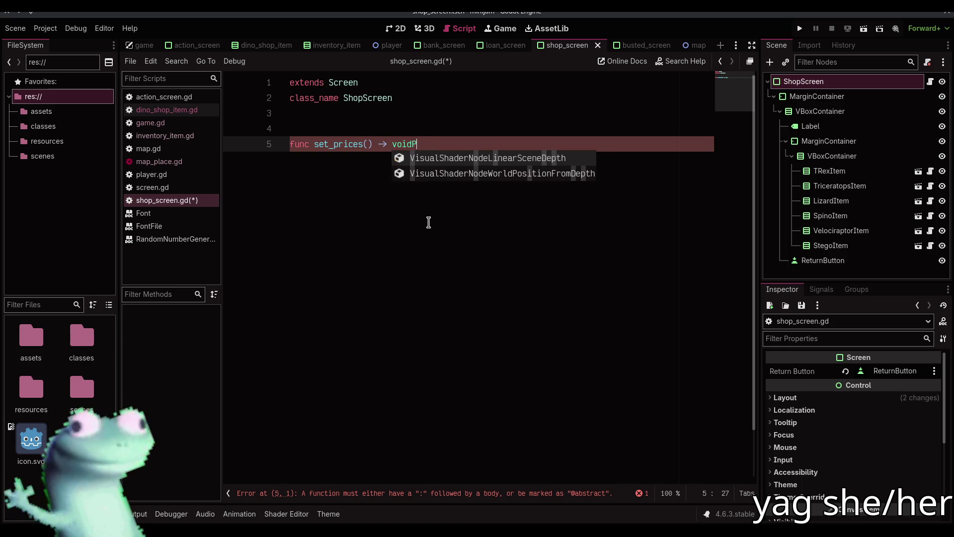
{"action": "type", "text": ":"}
{"action": "key", "text": "Return"}
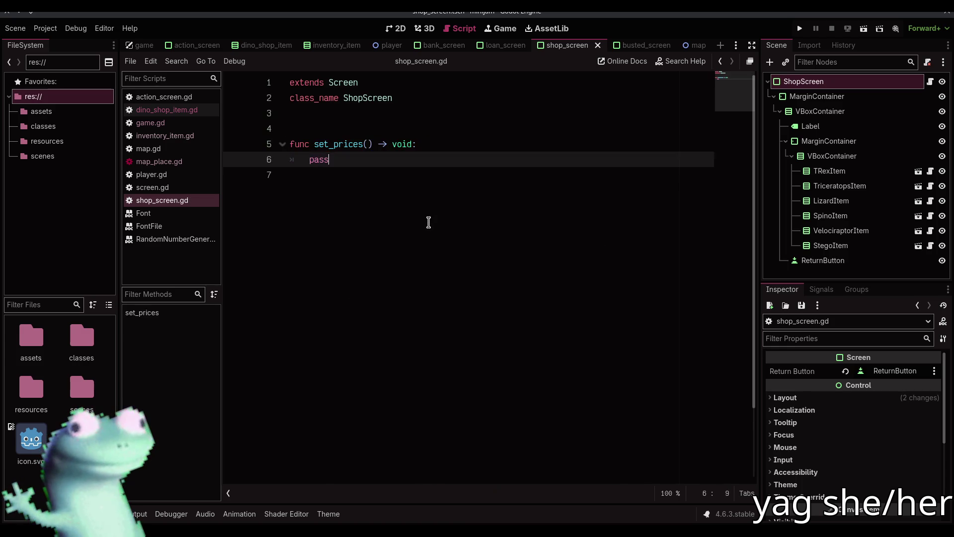
{"action": "key", "text": "Return"}
{"action": "key", "text": "ctrl+s"}
Type the egg: Dictionary[Game.DinoType, int] parameter into set_prices.
{"action": "left_click", "coordinate": [396, 28]}
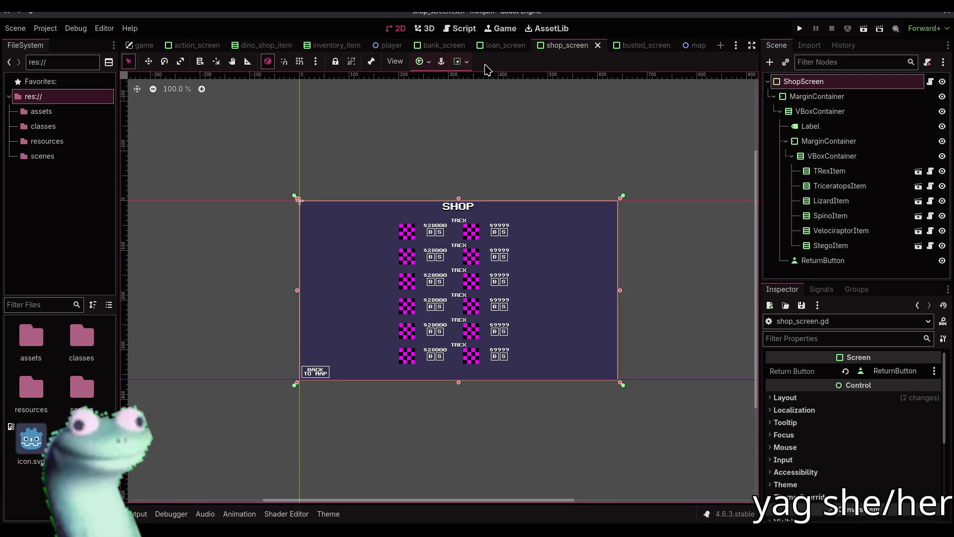
{"action": "left_click", "coordinate": [462, 28]}
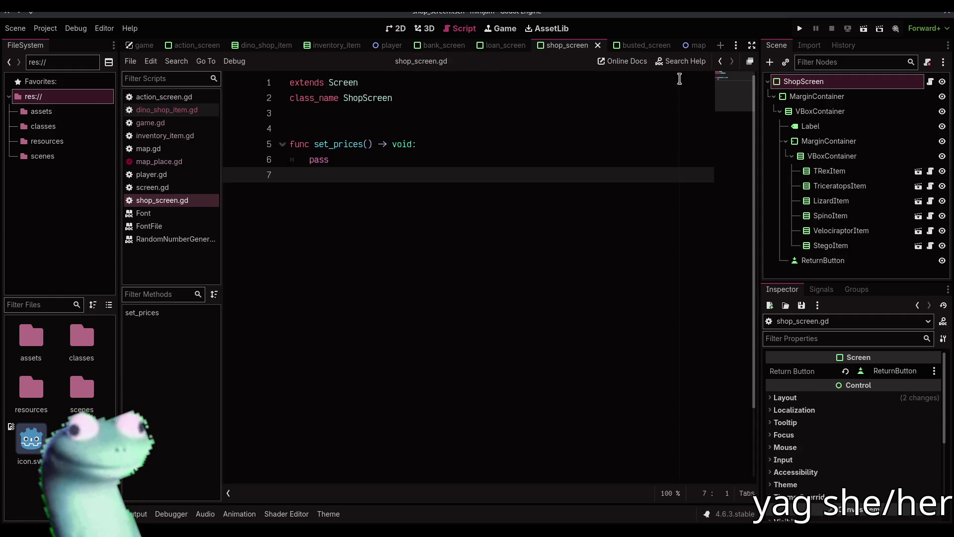
{"action": "left_click", "coordinate": [751, 47]}
{"action": "left_click", "coordinate": [252, 144]}
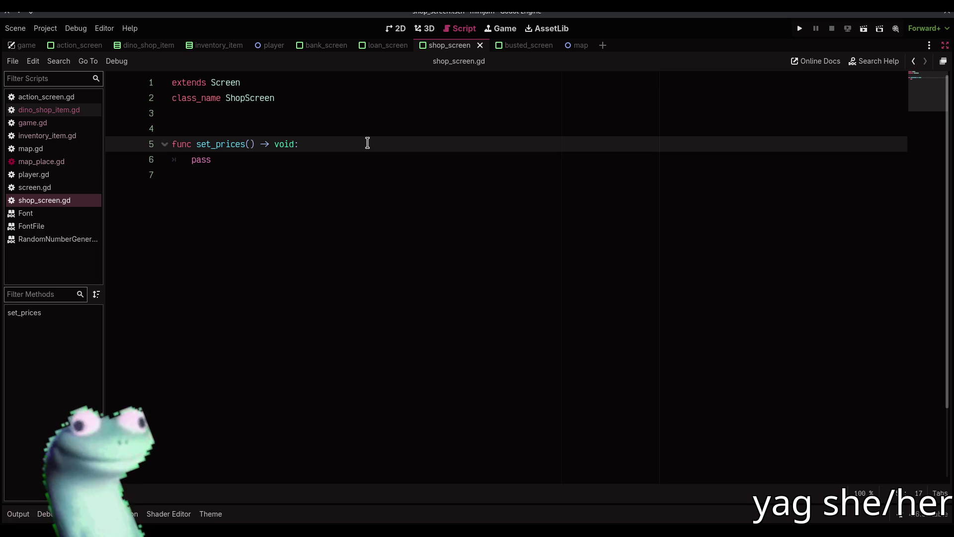
{"action": "type", "text": "egg: Dictio"}
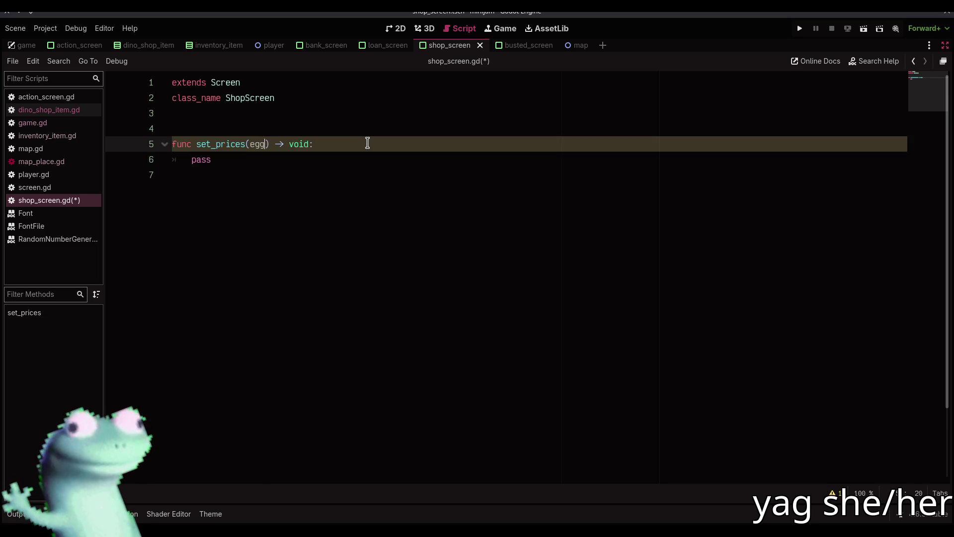
{"action": "type", "text": "nary[Dino"}
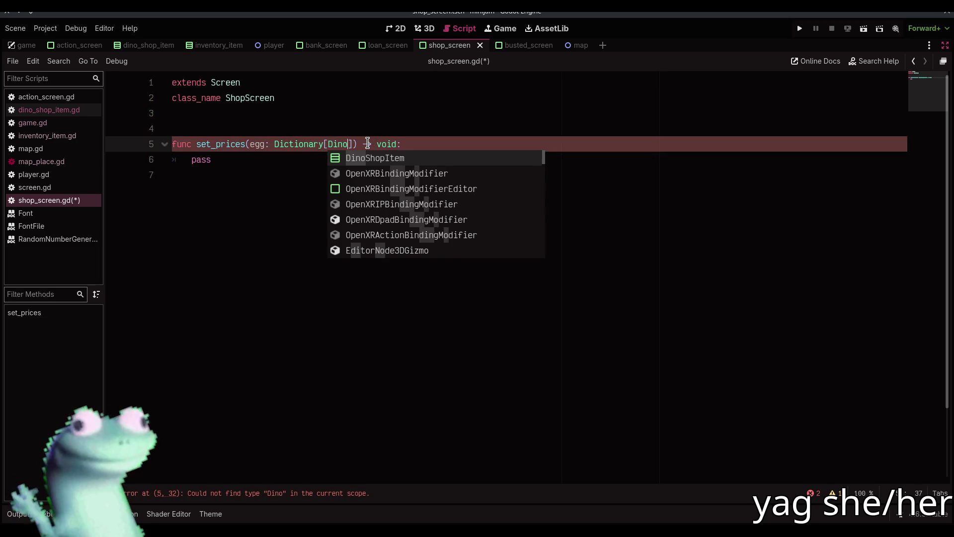
{"action": "type", "text": "T"}
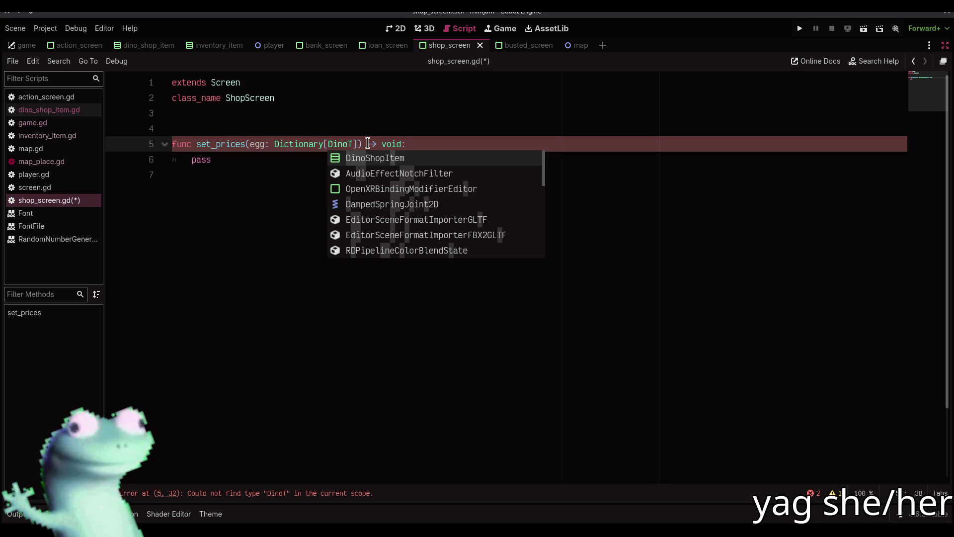
{"action": "key", "text": "BackSpace"}
{"action": "key", "text": "BackSpace"}
{"action": "key", "text": "BackSpace"}
{"action": "type", "text": "Game."}
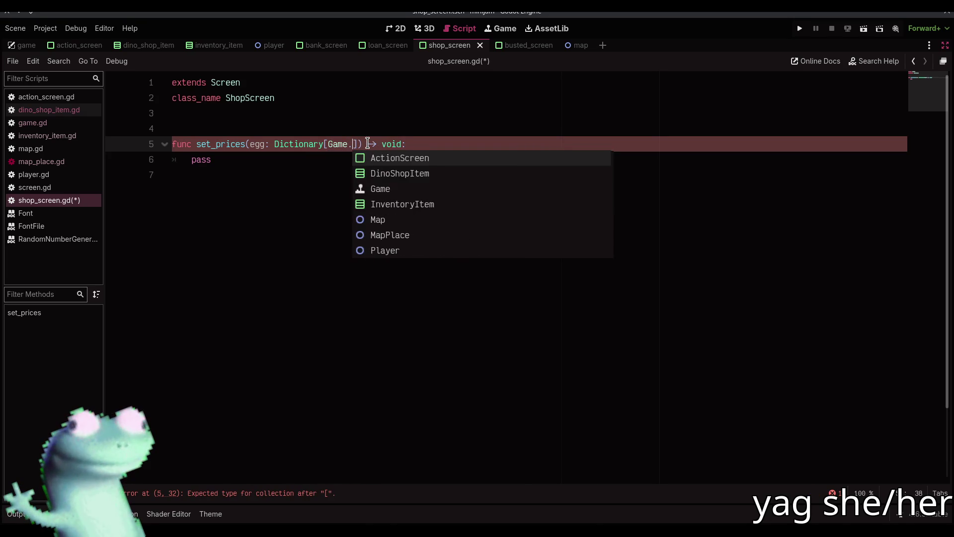
{"action": "type", "text": "D"}
{"action": "key", "text": "Return"}
Add the matching dino: Dictionary[Game.DinoType, int] parameter and save shop_screen.gd.
{"action": "type", "text": ", int], dino: Dictionary[Game.Din"}
{"action": "key", "text": "Return"}
{"action": "type", "text": ", int"}
{"action": "key", "text": "Return"}
{"action": "key", "text": "Down"}
{"action": "key", "text": "ctrl+shift+Left"}
{"action": "key", "text": "ctrl+s"}
{"action": "left_click", "coordinate": [946, 46]}
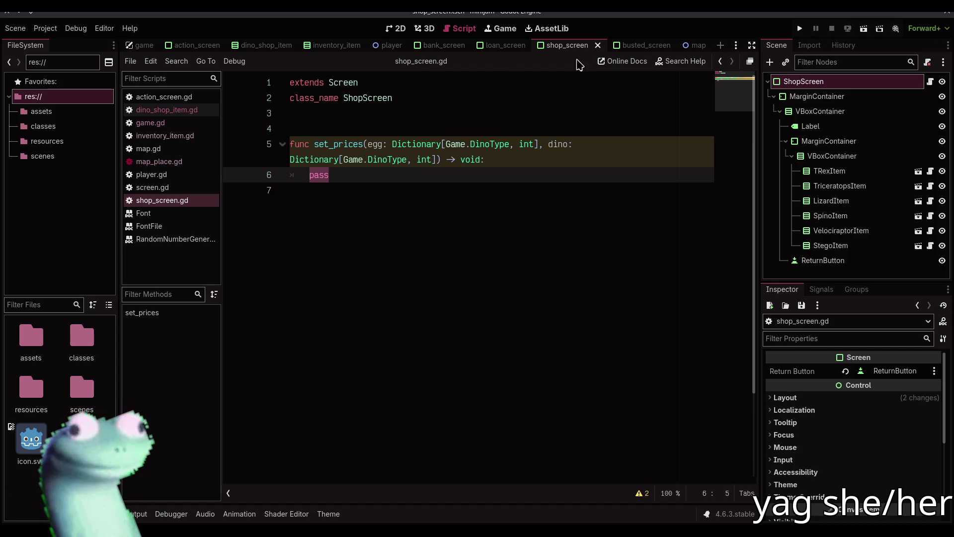
{"action": "left_click", "coordinate": [396, 28]}
Rename the inner VBoxContainer node to StockContainer.
{"action": "left_click", "coordinate": [818, 157]}
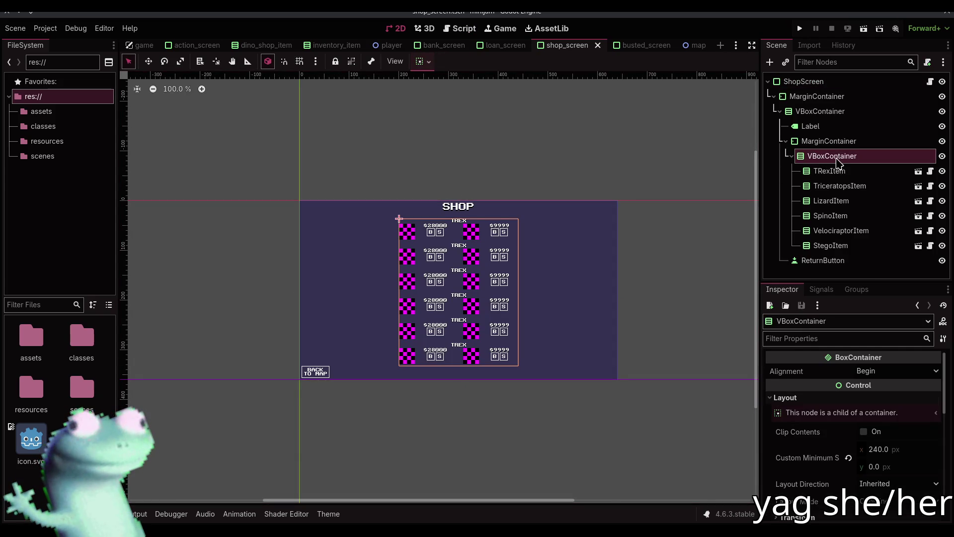
{"action": "left_click", "coordinate": [839, 160]}
{"action": "type", "text": "StockContainer"}
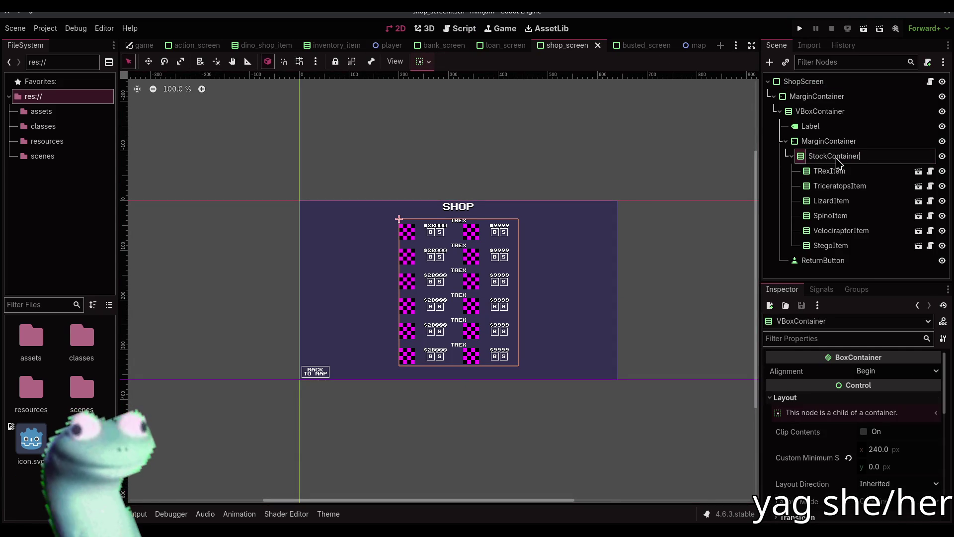
{"action": "key", "text": "Return"}
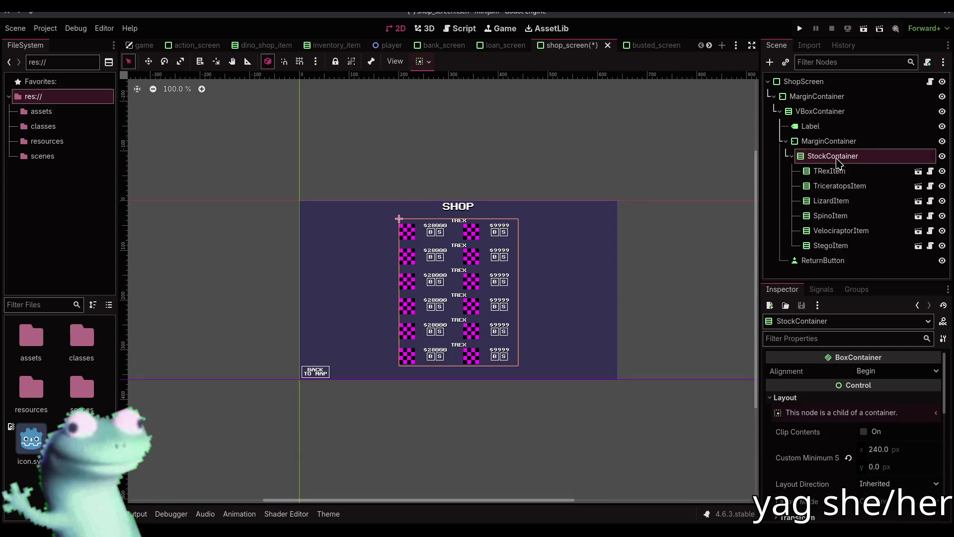
{"action": "left_click", "coordinate": [460, 28]}
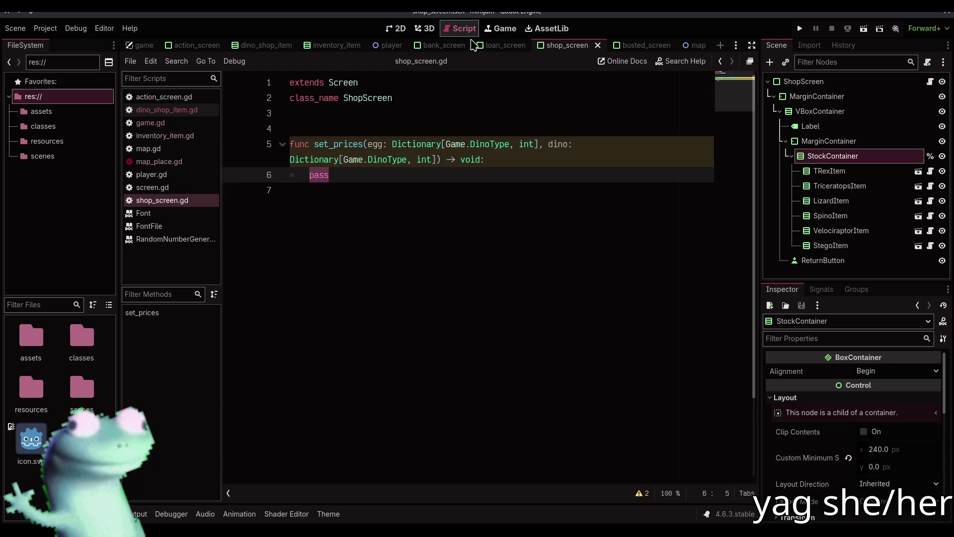
{"action": "left_click", "coordinate": [845, 141]}
{"action": "left_click", "coordinate": [866, 157]}
{"action": "left_click_drag", "start_coordinate": [866, 157], "coordinate": [376, 122]}
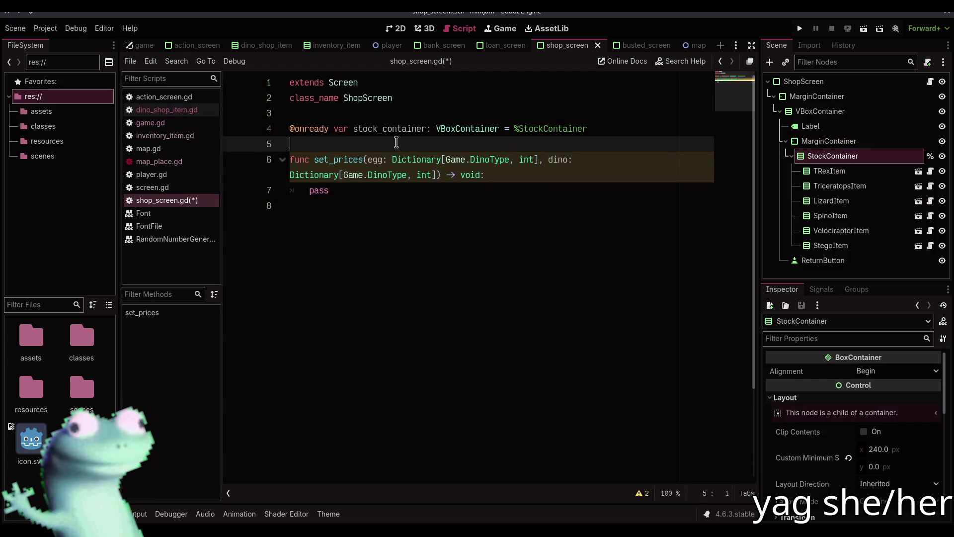
{"action": "key", "text": "Return"}
{"action": "key", "text": "ctrl+s"}
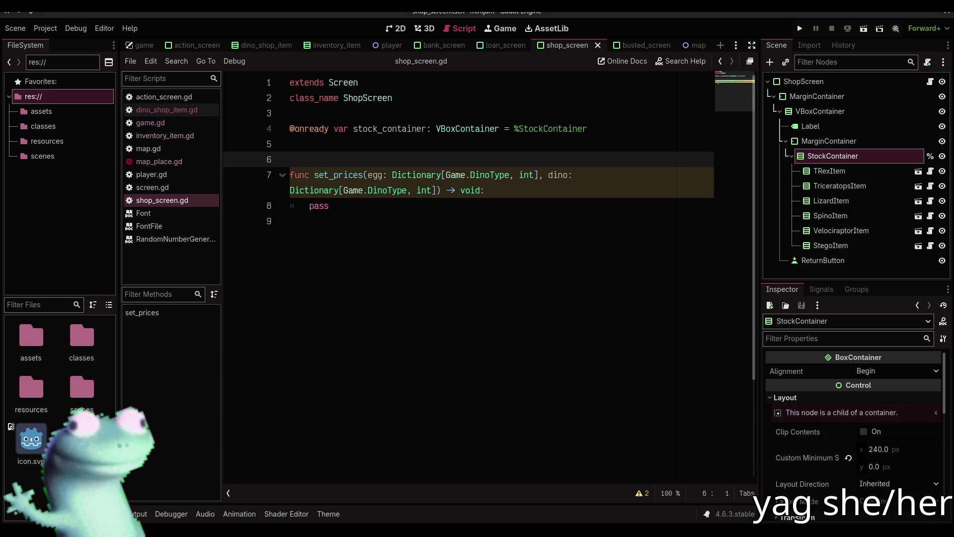
{"action": "left_click", "coordinate": [389, 205]}
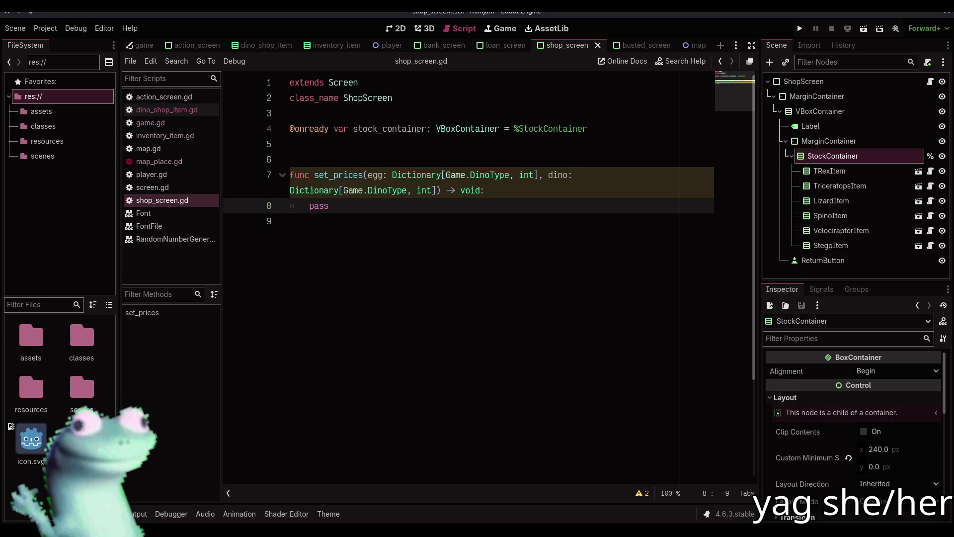
{"action": "double_click", "coordinate": [355, 212]}
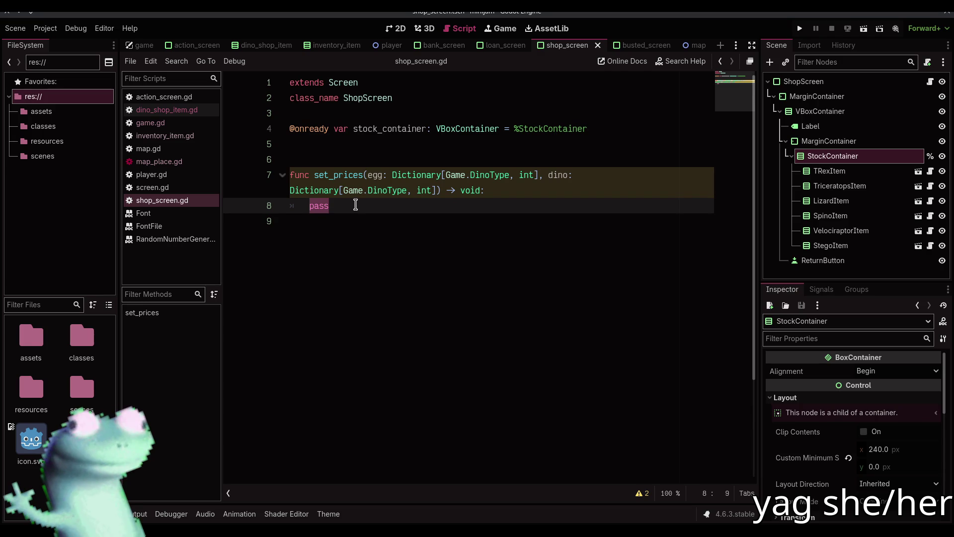
{"action": "left_click", "coordinate": [396, 28]}
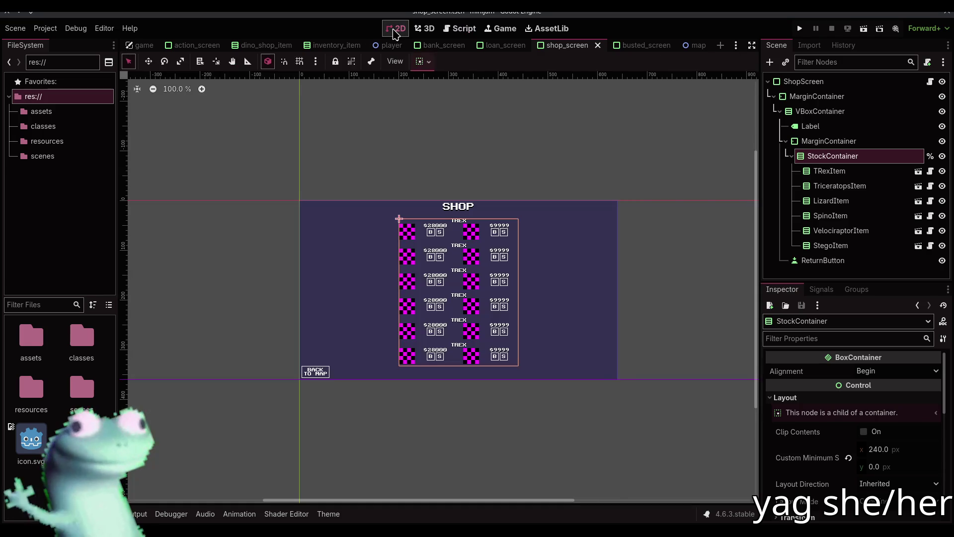
Using game.gd's price order, move VelociraptorItem to the top and LizardItem and TRexItem below Stego, then save.
{"action": "left_click", "coordinate": [500, 147]}
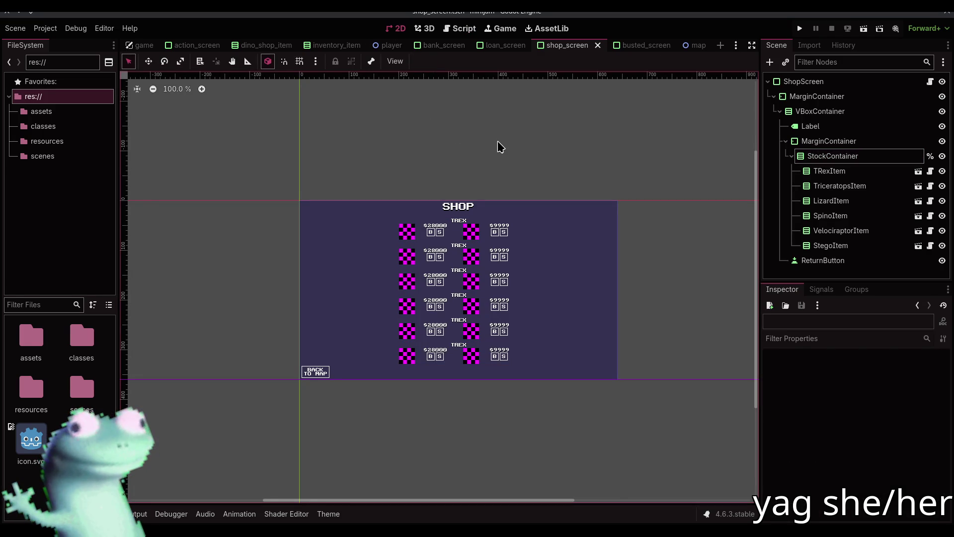
{"action": "left_click", "coordinate": [464, 29]}
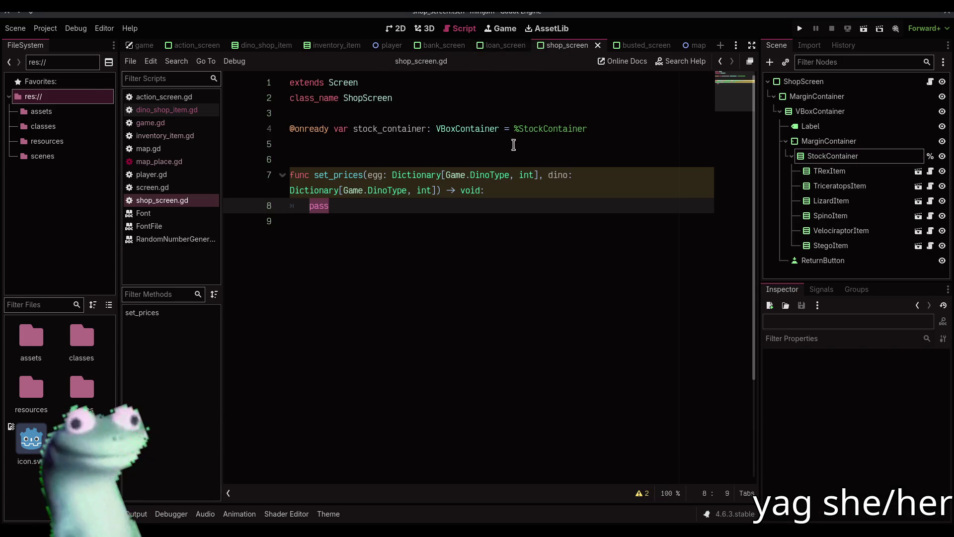
{"action": "left_click", "coordinate": [396, 28]}
{"action": "left_click", "coordinate": [459, 29]}
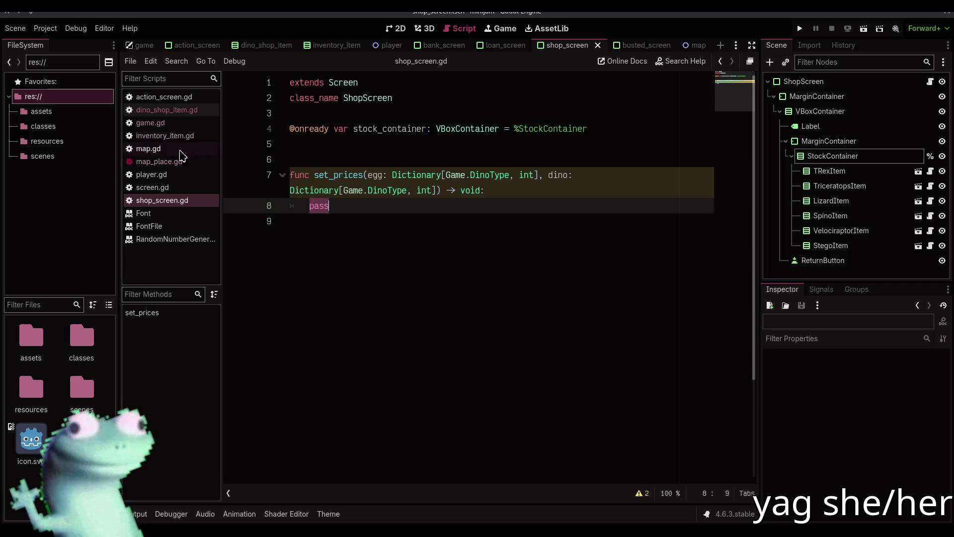
{"action": "left_click", "coordinate": [150, 123]}
{"action": "scroll", "coordinate": [414, 171], "scroll_direction": "up", "scroll_amount": 8}
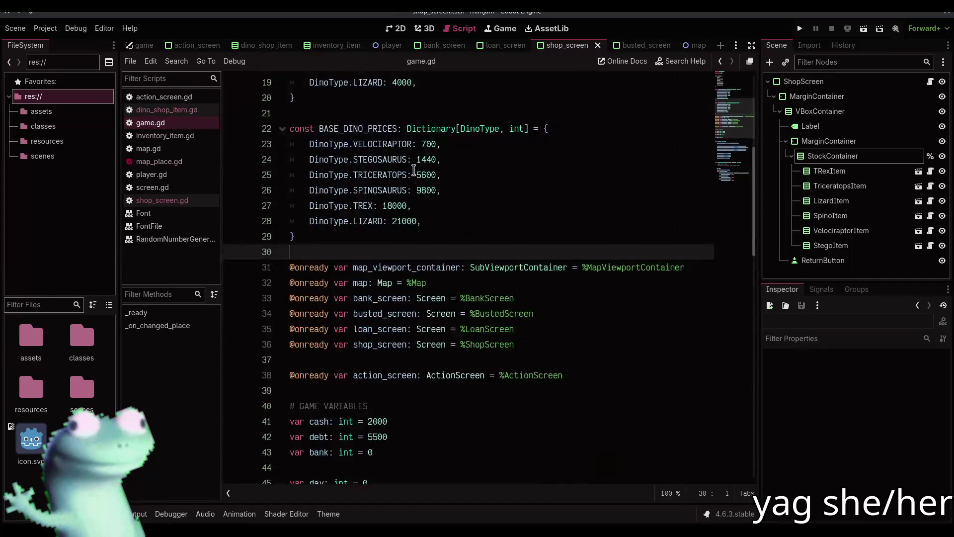
{"action": "scroll", "coordinate": [414, 171], "scroll_direction": "up", "scroll_amount": 3}
{"action": "mouse_move", "coordinate": [867, 230]}
{"action": "left_mouse_down"}
{"action": "mouse_move", "coordinate": [860, 165]}
{"action": "mouse_move", "coordinate": [833, 187]}
{"action": "mouse_move", "coordinate": [840, 238]}
{"action": "left_mouse_up"}
{"action": "left_click_drag", "start_coordinate": [845, 190], "coordinate": [837, 254]}
{"action": "left_click_drag", "start_coordinate": [835, 216], "coordinate": [840, 238]}
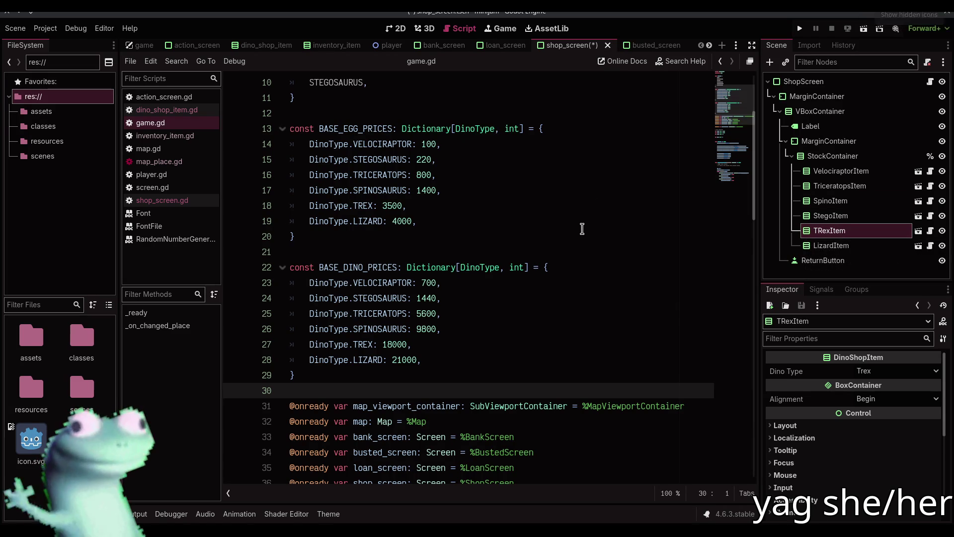
{"action": "left_click", "coordinate": [583, 249]}
{"action": "key", "text": "ctrl+s"}
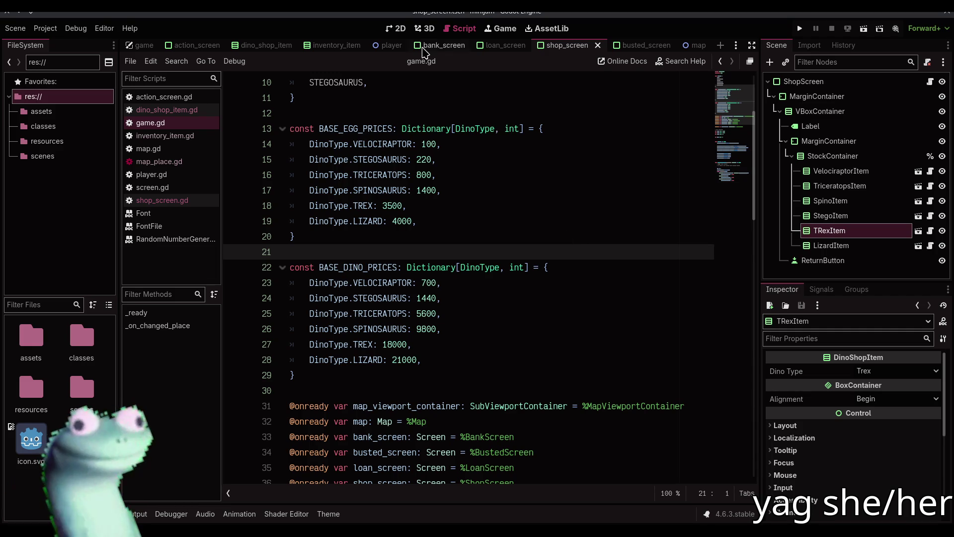
Move StegoItem right after VelociraptorItem and save the shop scene.
{"action": "left_click", "coordinate": [397, 28]}
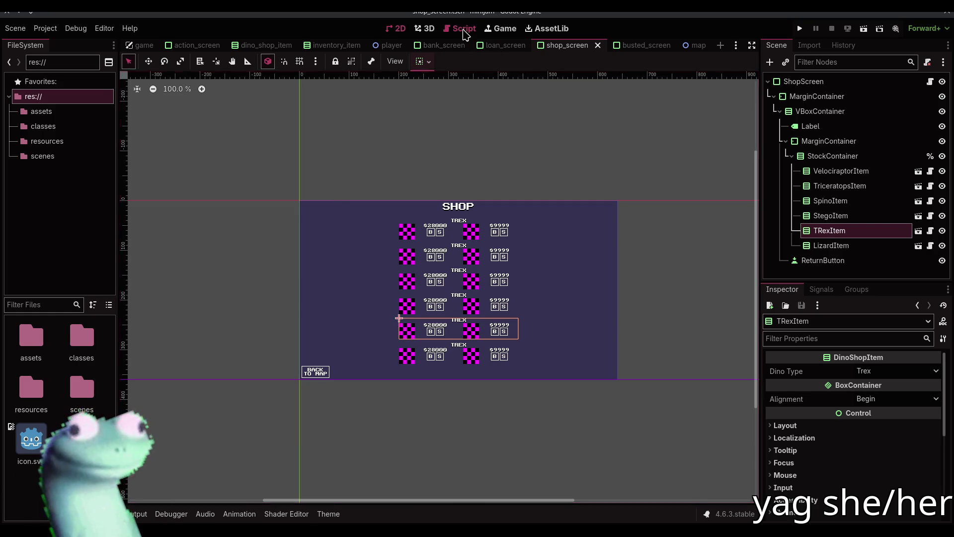
{"action": "left_click", "coordinate": [460, 28]}
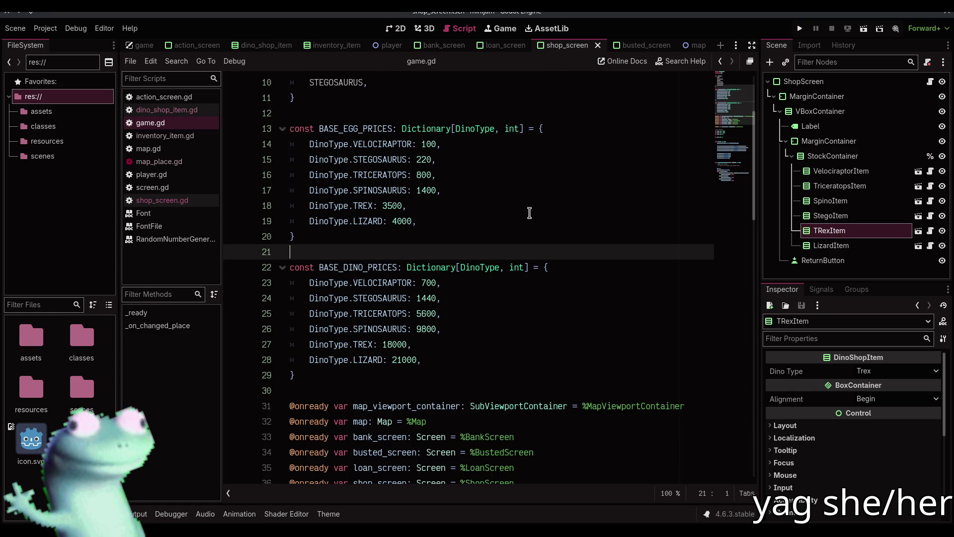
{"action": "left_click", "coordinate": [850, 171]}
{"action": "left_click_drag", "start_coordinate": [852, 215], "coordinate": [848, 187]}
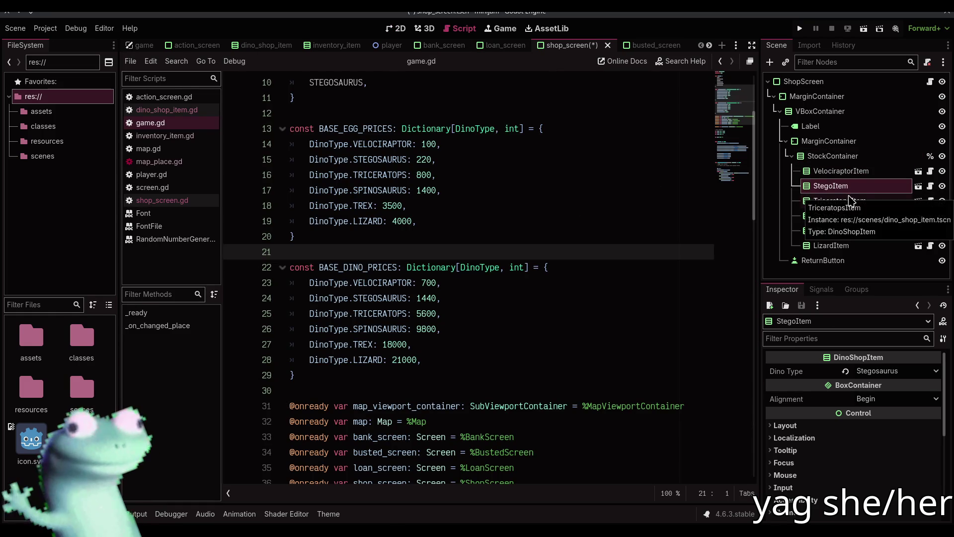
{"action": "left_click", "coordinate": [524, 236]}
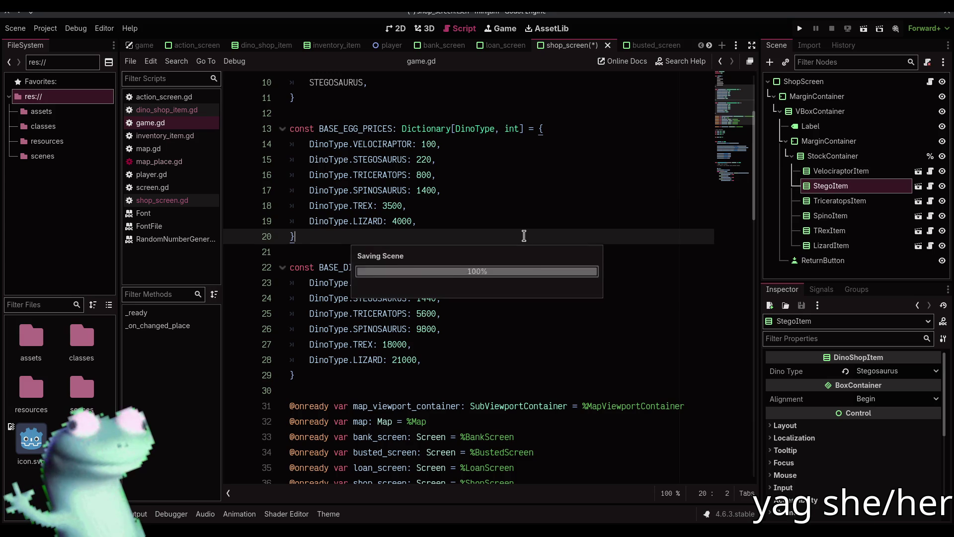
{"action": "key", "text": "ctrl+s"}
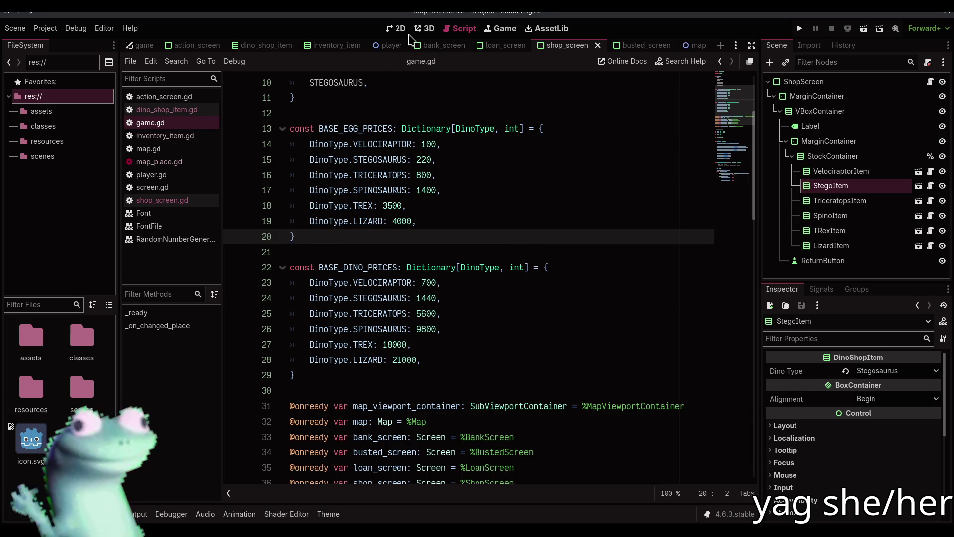
{"action": "left_click", "coordinate": [396, 28]}
{"action": "left_click", "coordinate": [194, 45]}
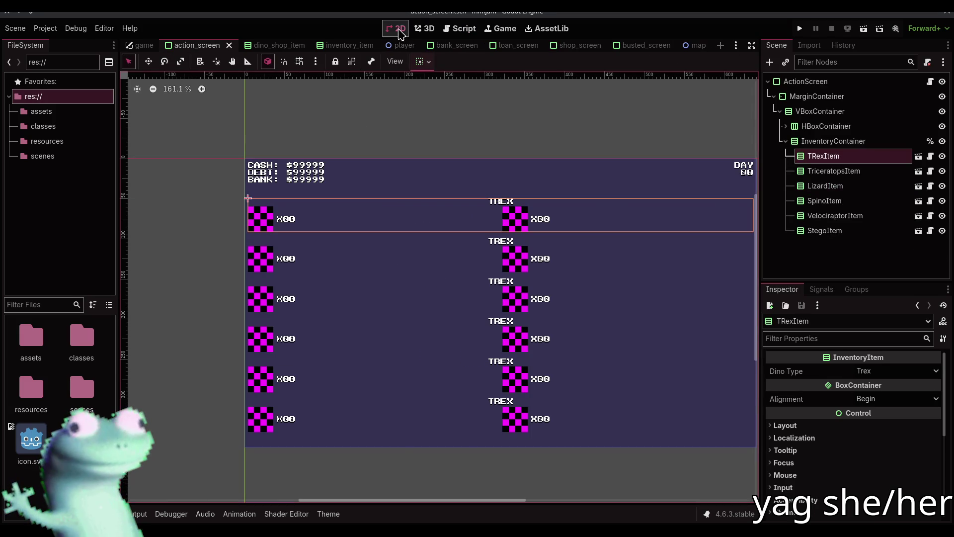
Order the action screen inventory Velociraptor, Stego, Triceratops, Spino, TRex, Lizard and save.
{"action": "left_click", "coordinate": [462, 28]}
{"action": "mouse_move", "coordinate": [827, 215]}
{"action": "left_mouse_down"}
{"action": "mouse_move", "coordinate": [820, 160]}
{"action": "mouse_move", "coordinate": [832, 159]}
{"action": "left_mouse_up"}
{"action": "left_click_drag", "start_coordinate": [830, 201], "coordinate": [832, 239]}
{"action": "left_click_drag", "start_coordinate": [823, 170], "coordinate": [829, 224]}
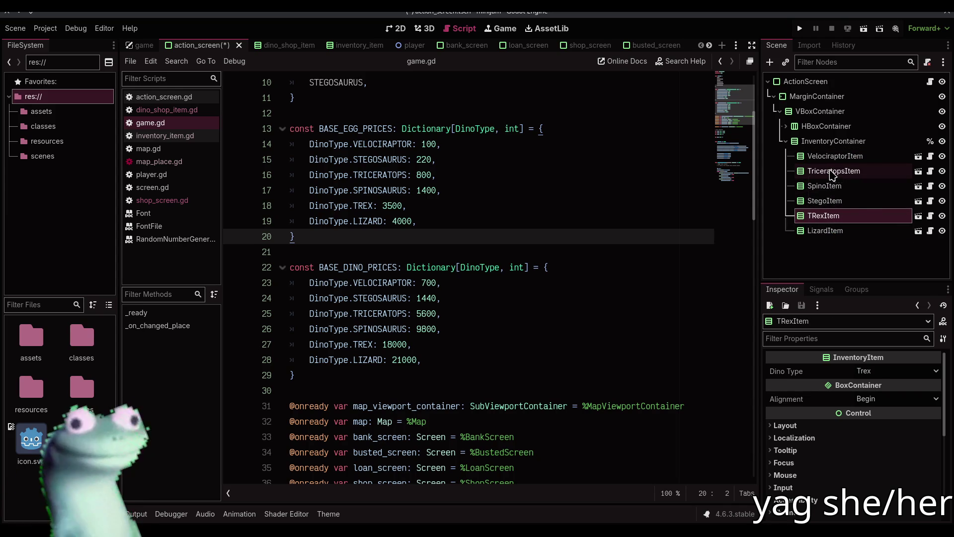
{"action": "left_click_drag", "start_coordinate": [835, 200], "coordinate": [837, 170]}
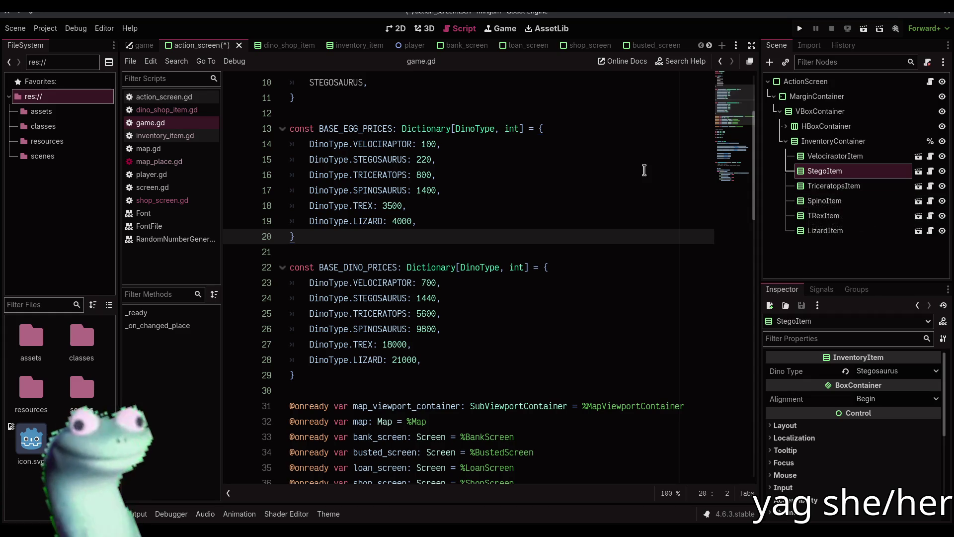
{"action": "key", "text": "ctrl+s"}
{"action": "left_click", "coordinate": [493, 225]}
{"action": "left_click", "coordinate": [492, 236]}
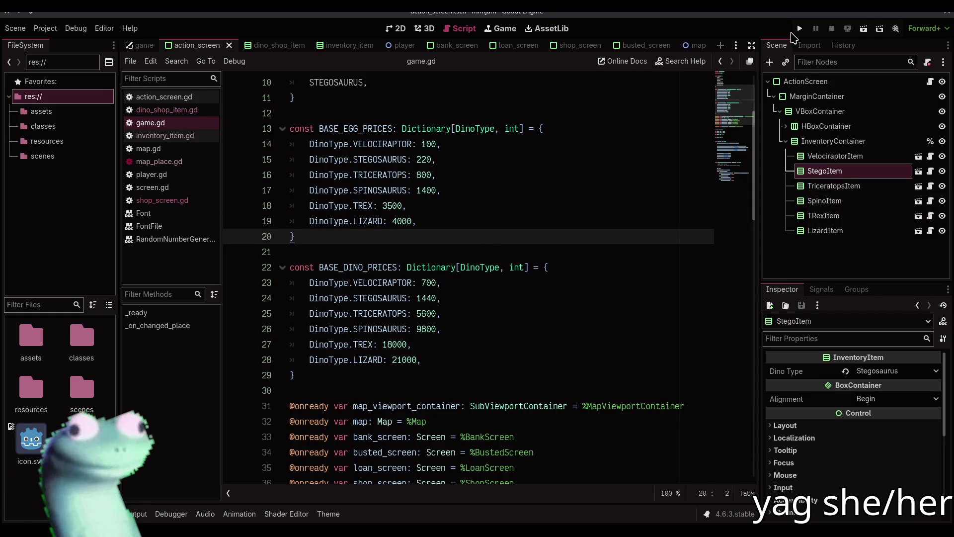
{"action": "left_click", "coordinate": [798, 29]}
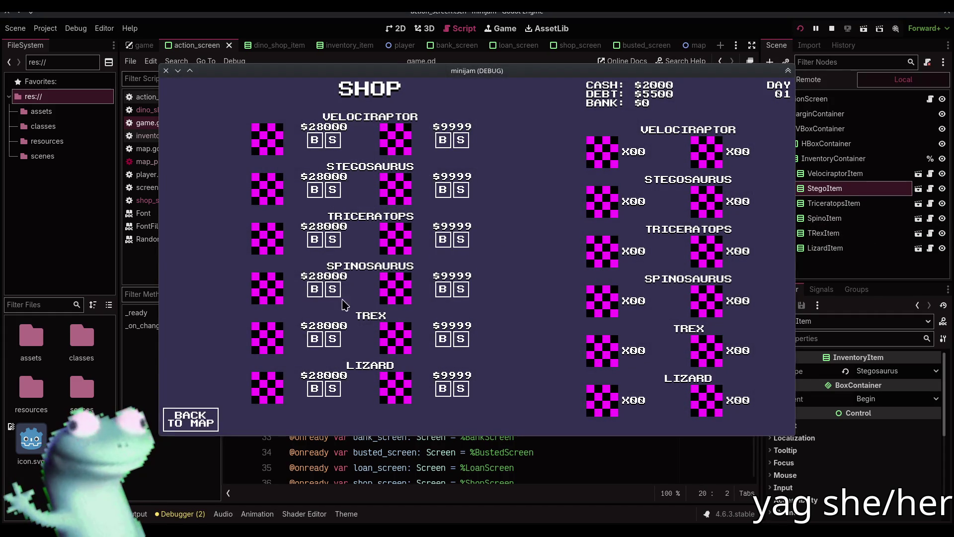
Stop the test run and launch the game again.
{"action": "left_click", "coordinate": [831, 28]}
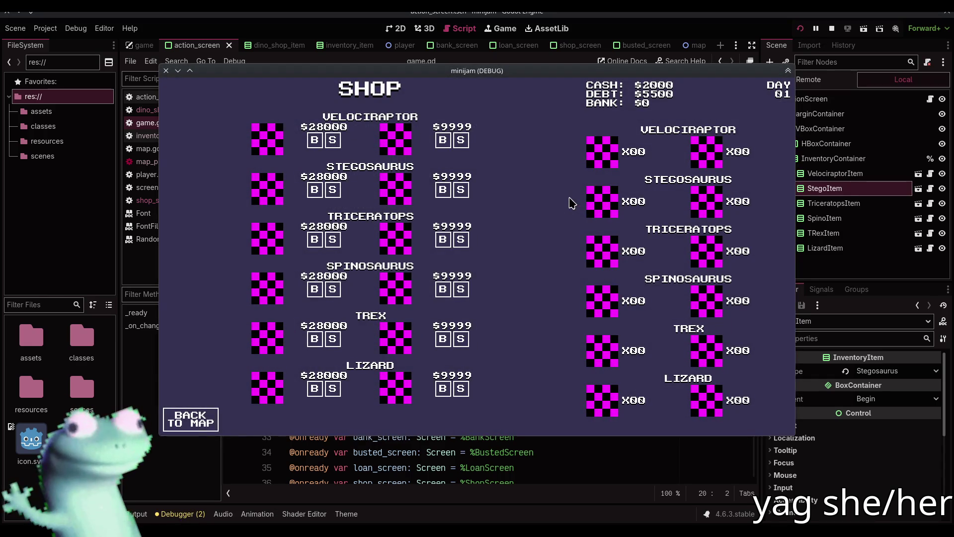
{"action": "left_click", "coordinate": [832, 28]}
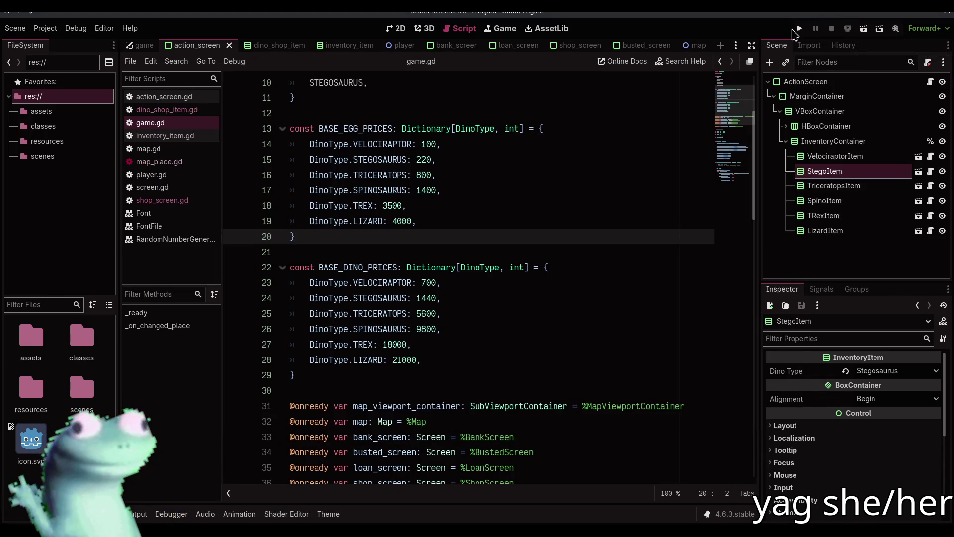
{"action": "left_click", "coordinate": [799, 28]}
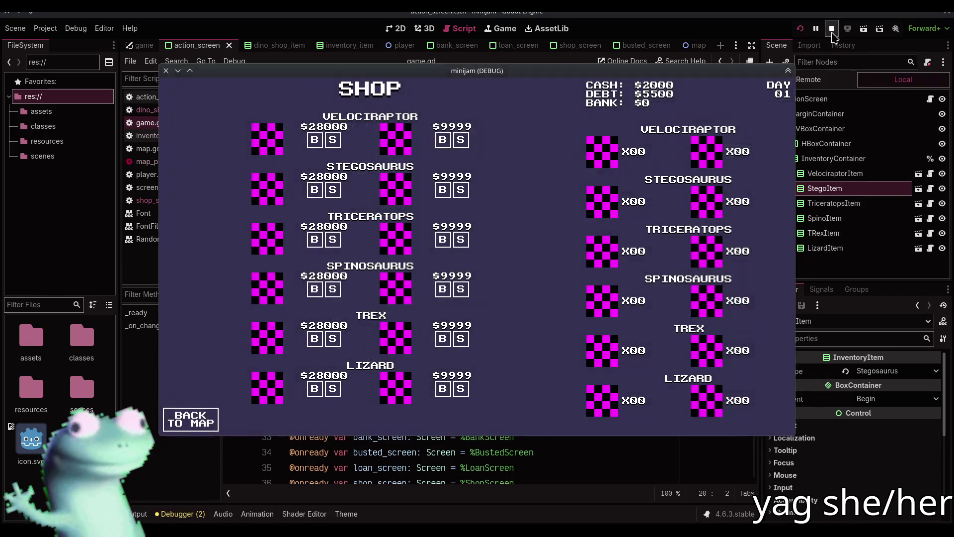
{"action": "left_click", "coordinate": [823, 37]}
Check the shop_screen and game scenes, then run and stop the full game once more.
{"action": "left_click", "coordinate": [397, 28]}
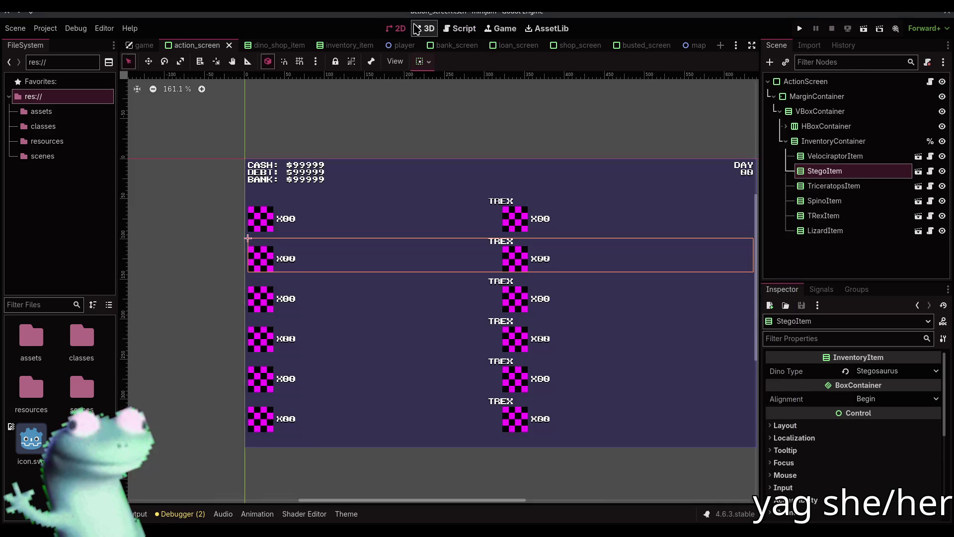
{"action": "left_click", "coordinate": [564, 49]}
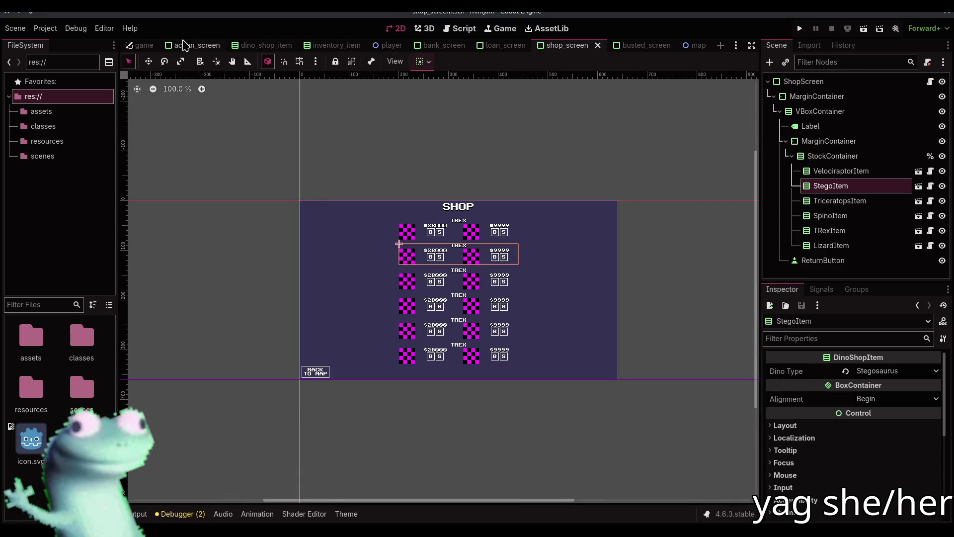
{"action": "left_click", "coordinate": [147, 46]}
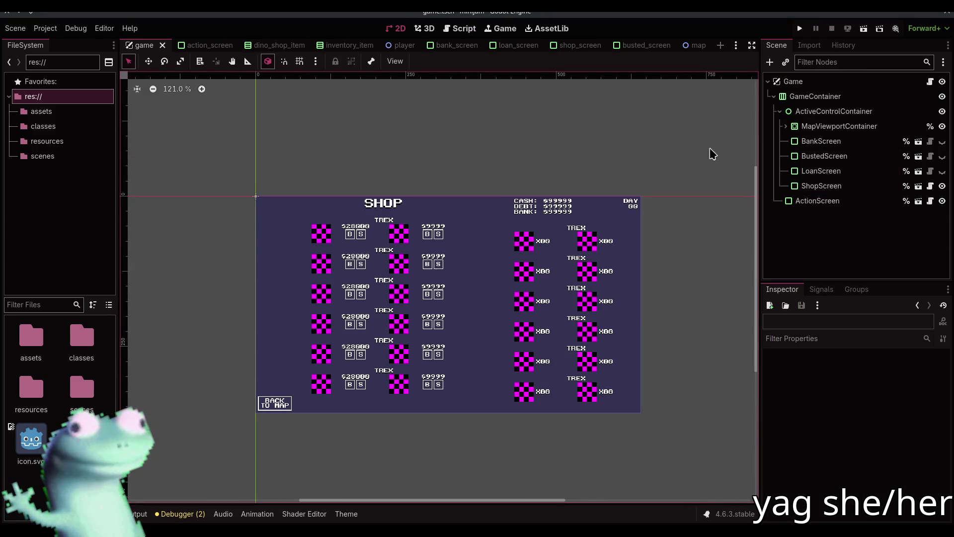
{"action": "left_click", "coordinate": [820, 201]}
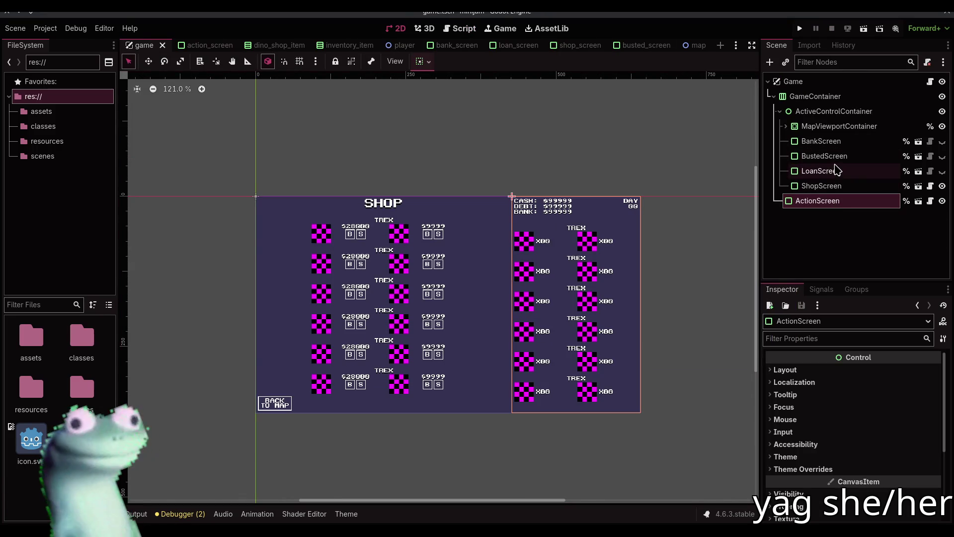
{"action": "left_click", "coordinate": [592, 170]}
{"action": "left_click", "coordinate": [797, 30]}
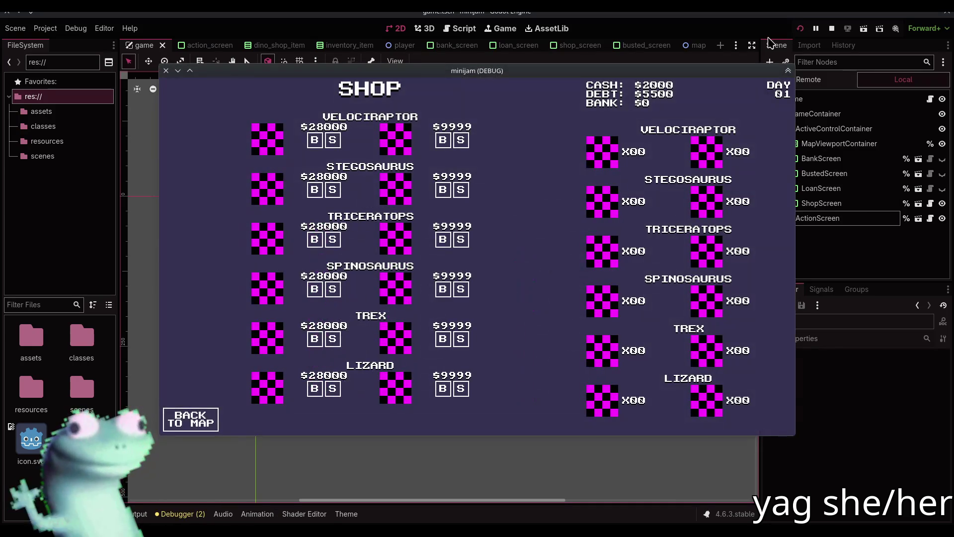
{"action": "left_click", "coordinate": [833, 30]}
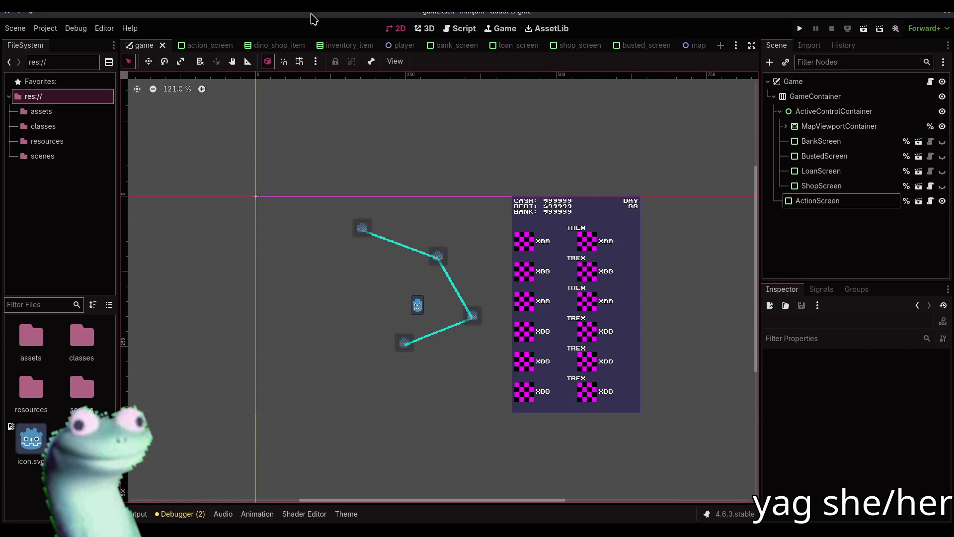
{"action": "key", "text": "alt+Tab"}
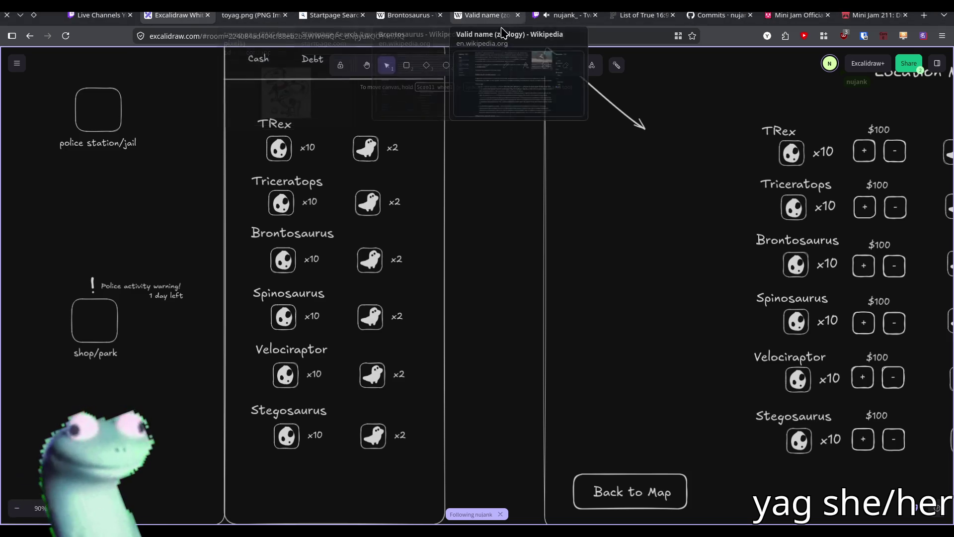
Leave the Excalidraw shop and inventory mockup for the Twitch stream tab.
{"action": "left_click", "coordinate": [581, 16]}
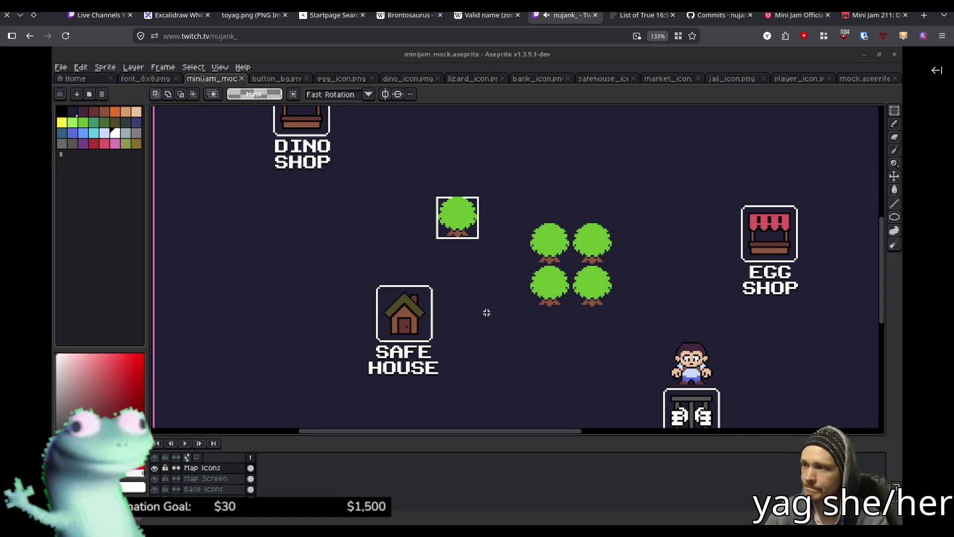
Return to Godot and pan the game scene to show the map places beside the inventory.
{"action": "key", "text": "alt+Tab"}
{"action": "left_click_drag", "start_coordinate": [516, 149], "coordinate": [466, 153]}
{"action": "left_click_drag", "start_coordinate": [410, 164], "coordinate": [461, 139]}
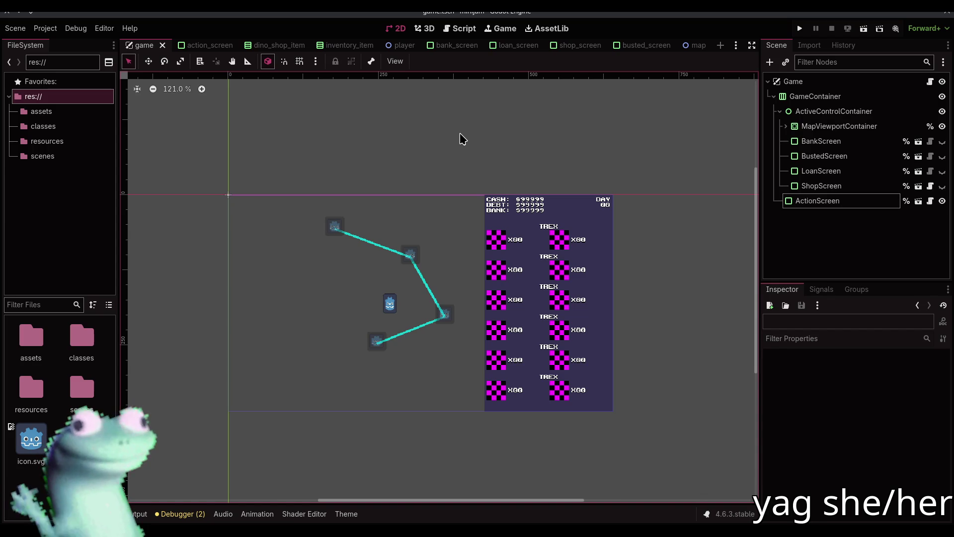
Bring up game.gd and locate the shop case around lines 69–70.
{"action": "left_click", "coordinate": [460, 28]}
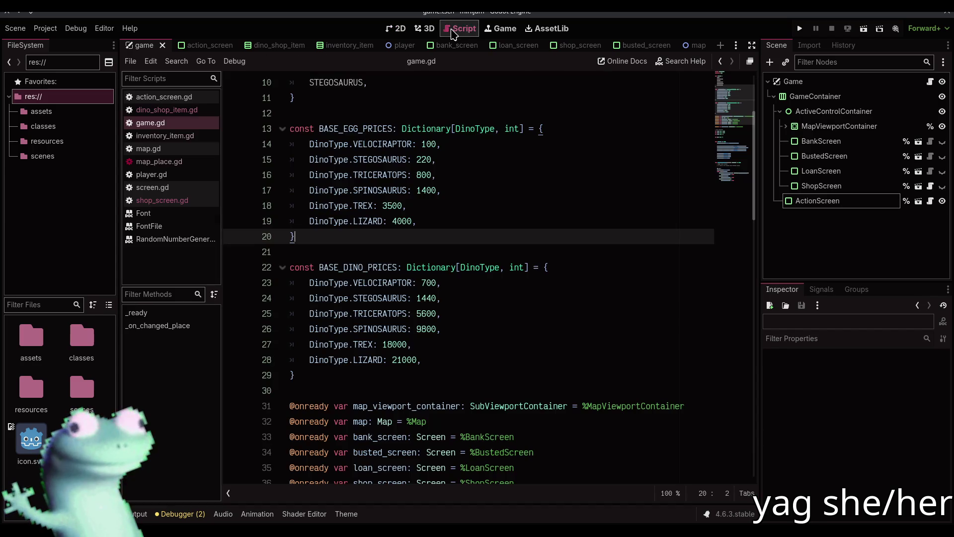
{"action": "left_click", "coordinate": [437, 256]}
{"action": "scroll", "coordinate": [437, 256], "scroll_direction": "down", "scroll_amount": 18}
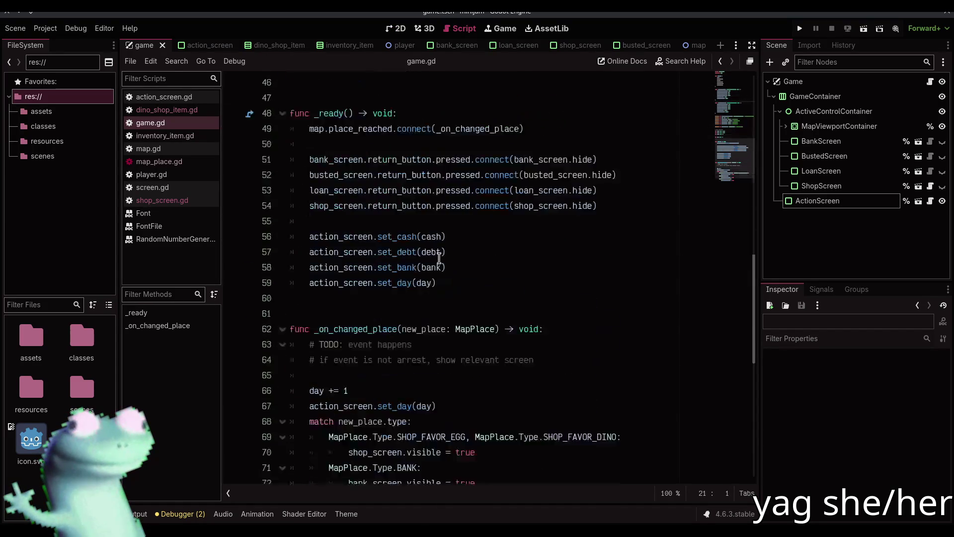
{"action": "left_click", "coordinate": [502, 175]}
{"action": "scroll", "coordinate": [502, 356], "scroll_direction": "up", "scroll_amount": 17}
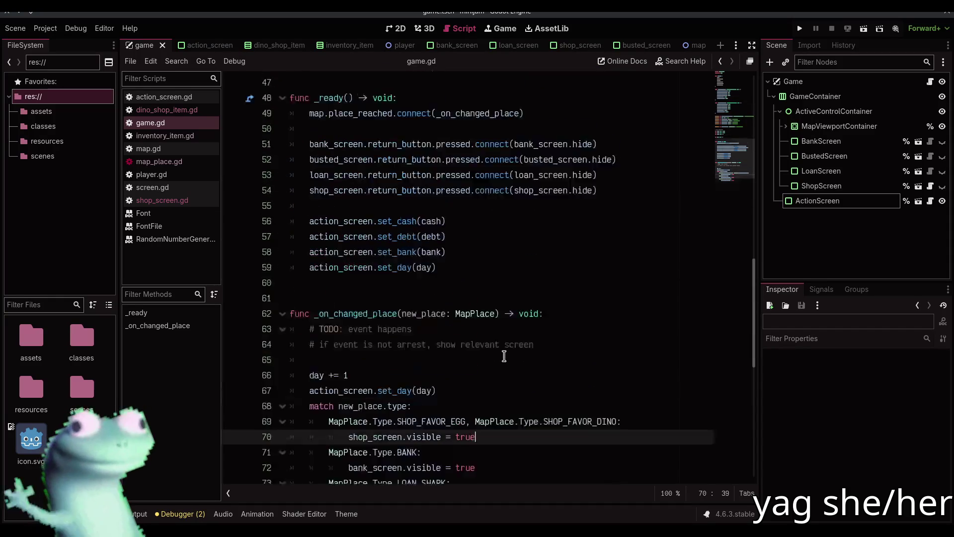
{"action": "scroll", "coordinate": [725, 118], "scroll_direction": "up", "scroll_amount": 4}
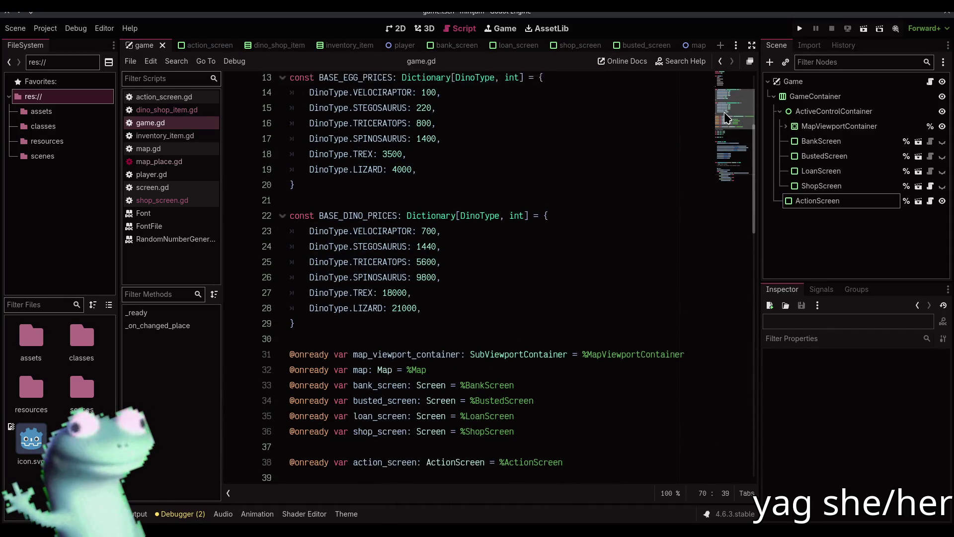
{"action": "mouse_move", "coordinate": [726, 101]}
{"action": "left_mouse_down"}
{"action": "mouse_move", "coordinate": [718, 227]}
{"action": "mouse_move", "coordinate": [724, 188]}
{"action": "left_mouse_up"}
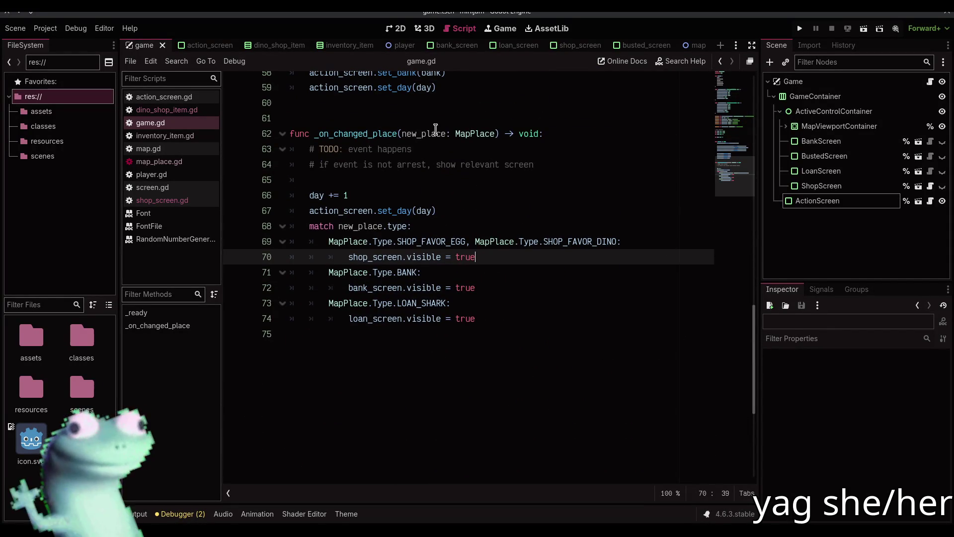
Begin a shop_screen.set line under the shop case, then undo it.
{"action": "left_click", "coordinate": [634, 241]}
{"action": "key", "text": "Return"}
{"action": "type", "text": "shop_s"}
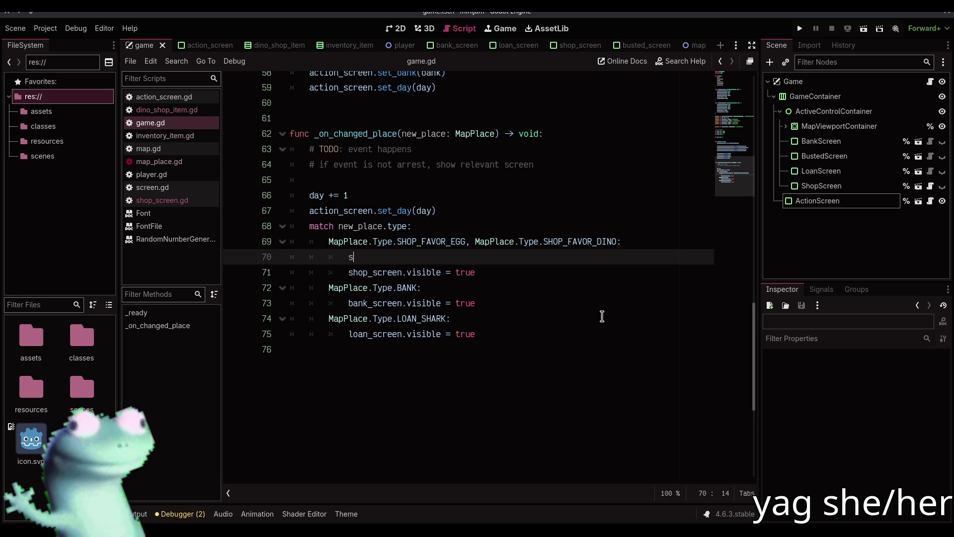
{"action": "key", "text": "Return"}
{"action": "type", "text": ".set"}
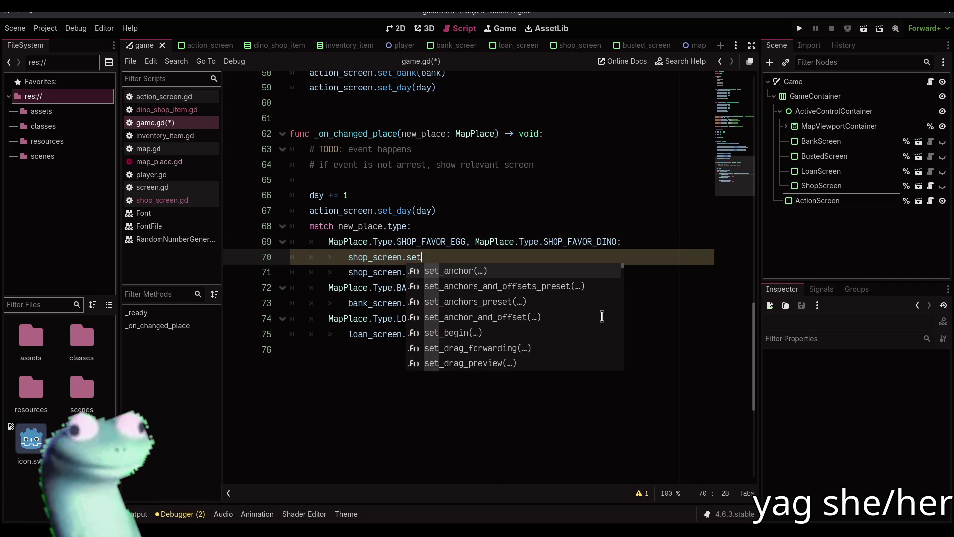
{"action": "key", "text": "ctrl+z"}
{"action": "key", "text": "ctrl+z"}
{"action": "key", "text": "ctrl+z"}
Change the shop_screen variable's type to ShopScreen and save game.gd.
{"action": "scroll", "coordinate": [601, 298], "scroll_direction": "up", "scroll_amount": 15}
{"action": "scroll", "coordinate": [432, 370], "scroll_direction": "down", "scroll_amount": 2}
{"action": "left_click", "coordinate": [430, 379]}
{"action": "key", "text": "ctrl+Left"}
{"action": "type", "text": "Shop"}
{"action": "key", "text": "Escape"}
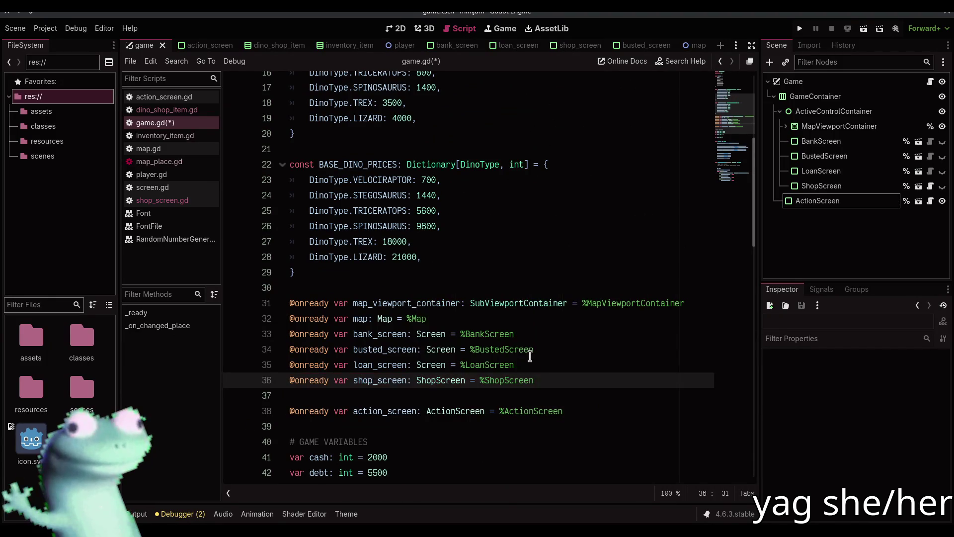
{"action": "key", "text": "ctrl+s"}
Add shop_screen.set_prices(BASE_EGG_PRICES, BASE_DINO_PRICES) under the shop case and save game.gd.
{"action": "scroll", "coordinate": [529, 358], "scroll_direction": "down", "scroll_amount": 12}
{"action": "left_click", "coordinate": [640, 334]}
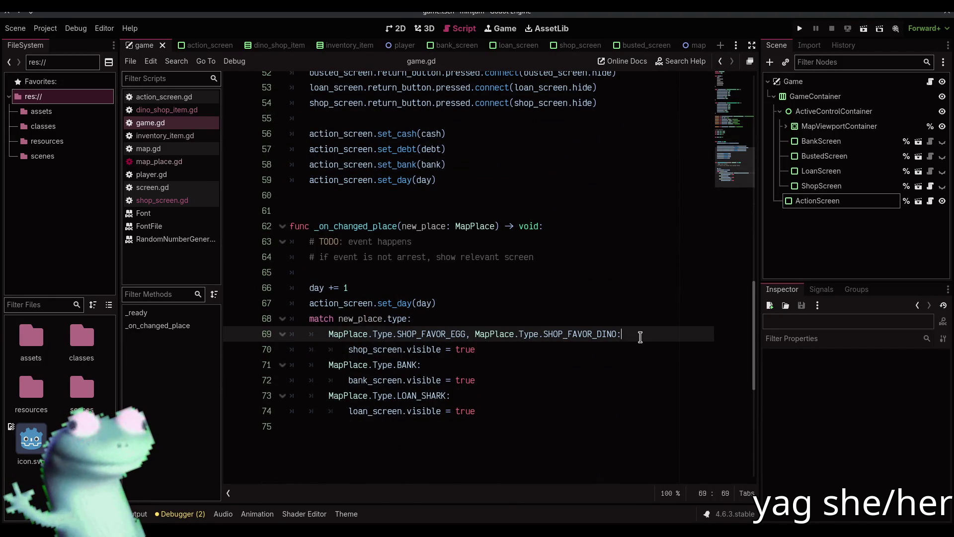
{"action": "key", "text": "Return"}
{"action": "type", "text": "shop_screen."}
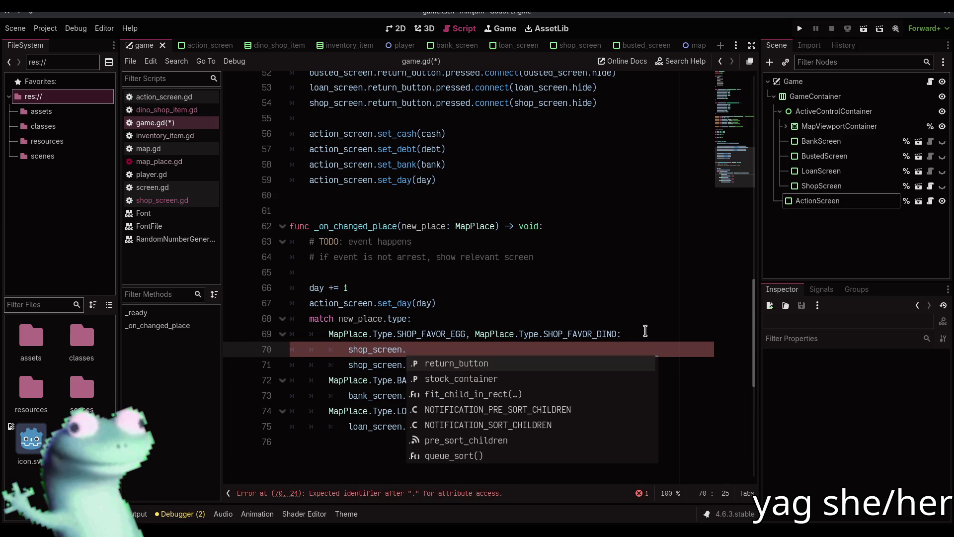
{"action": "type", "text": "set"}
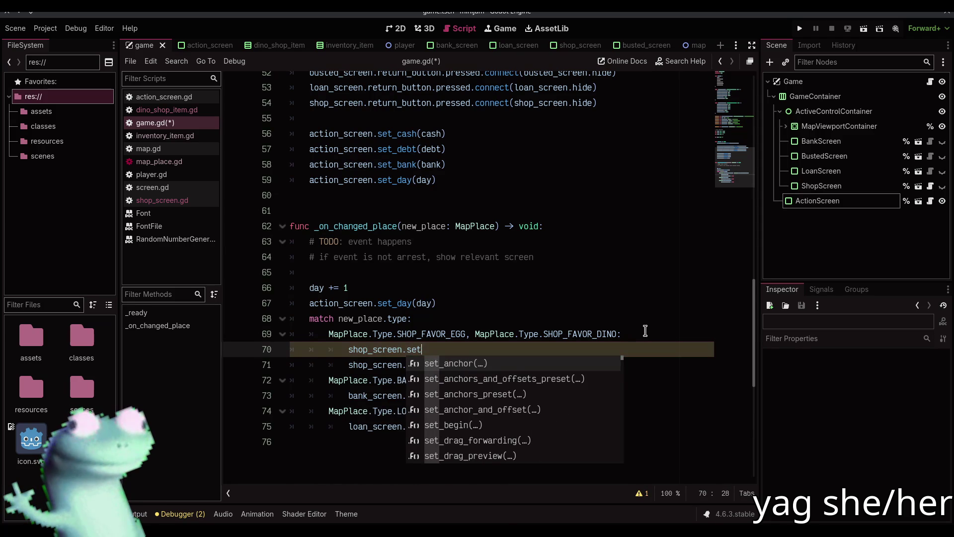
{"action": "type", "text": "_pr"}
{"action": "key", "text": "Escape"}
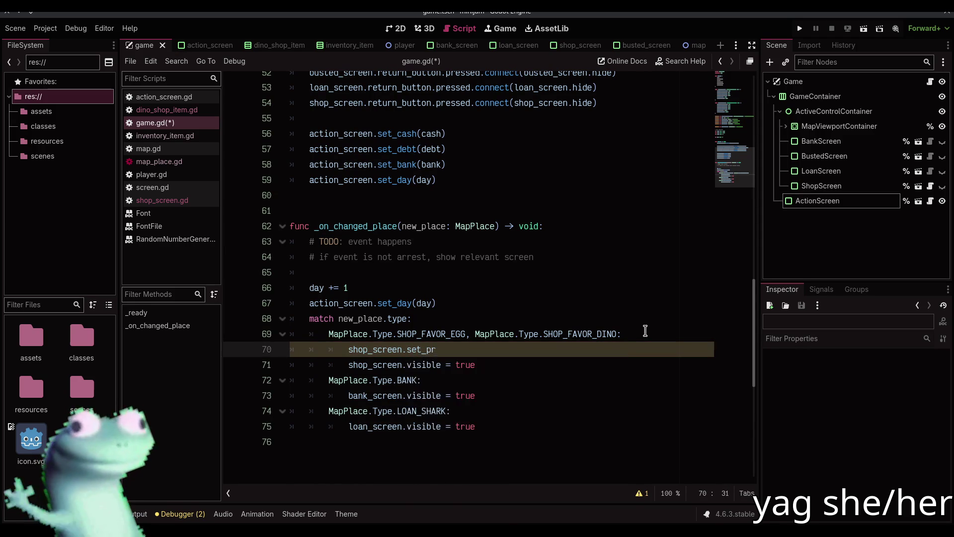
{"action": "left_click", "coordinate": [162, 200]}
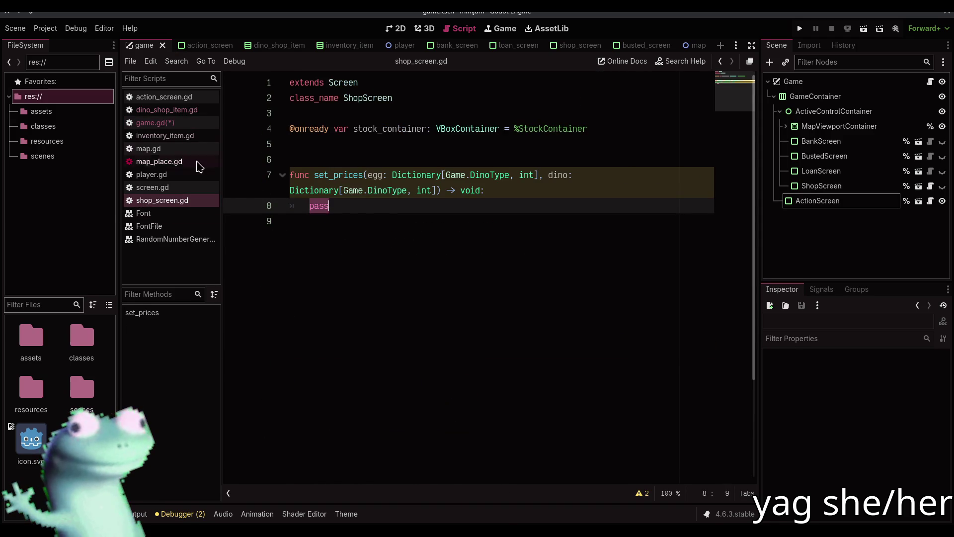
{"action": "left_click", "coordinate": [188, 124]}
{"action": "type", "text": "shop_screen.set_price"}
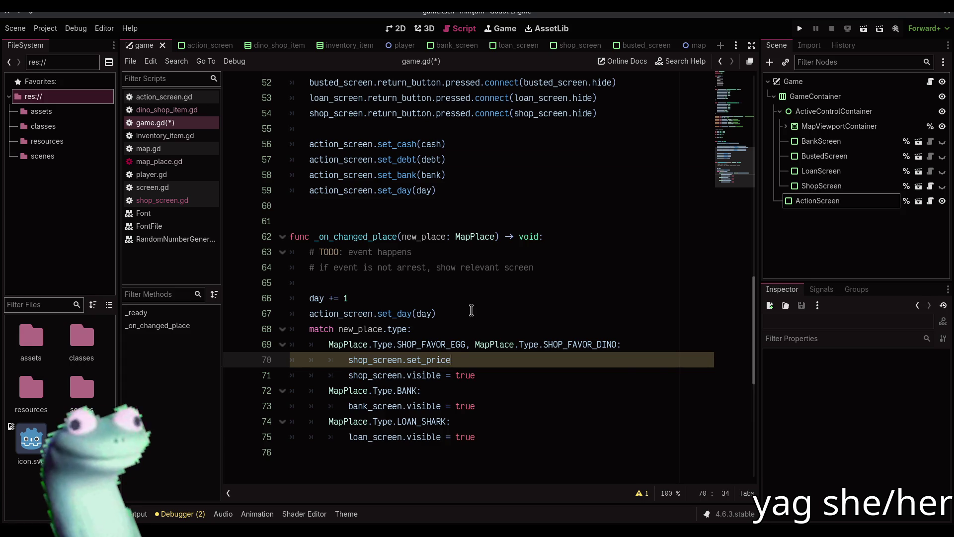
{"action": "type", "text": "s("}
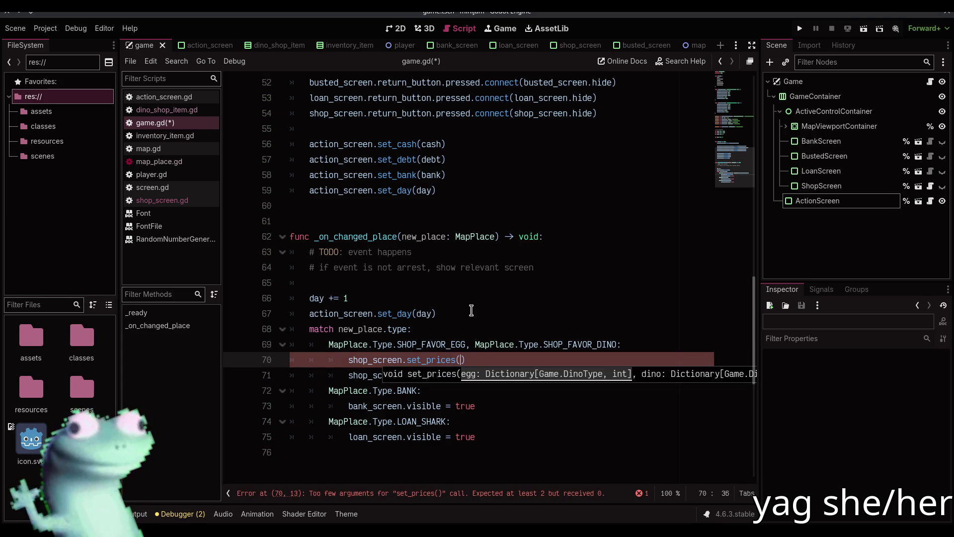
{"action": "type", "text": "EGG"}
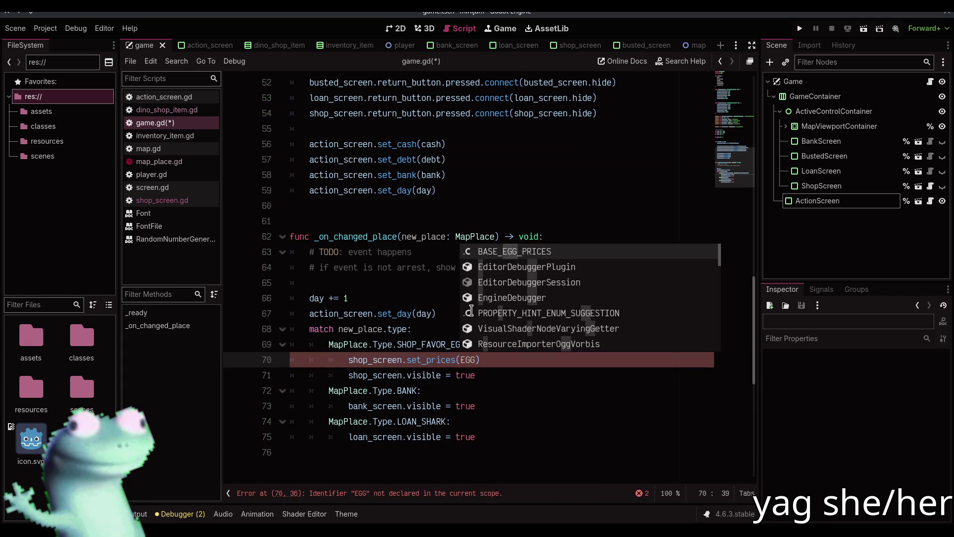
{"action": "key", "text": "Return"}
{"action": "type", "text": ", BASE_D"}
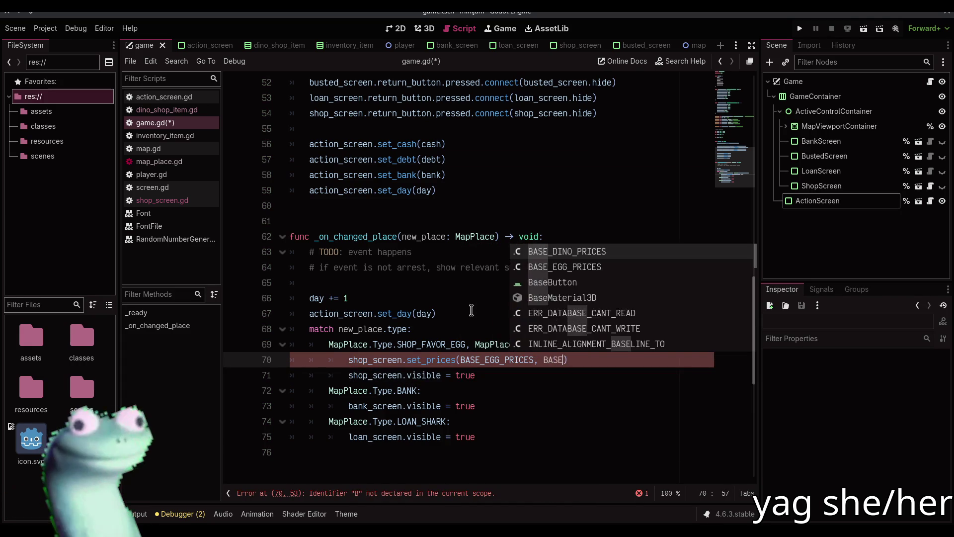
{"action": "key", "text": "Return"}
{"action": "key", "text": "ctrl+s"}
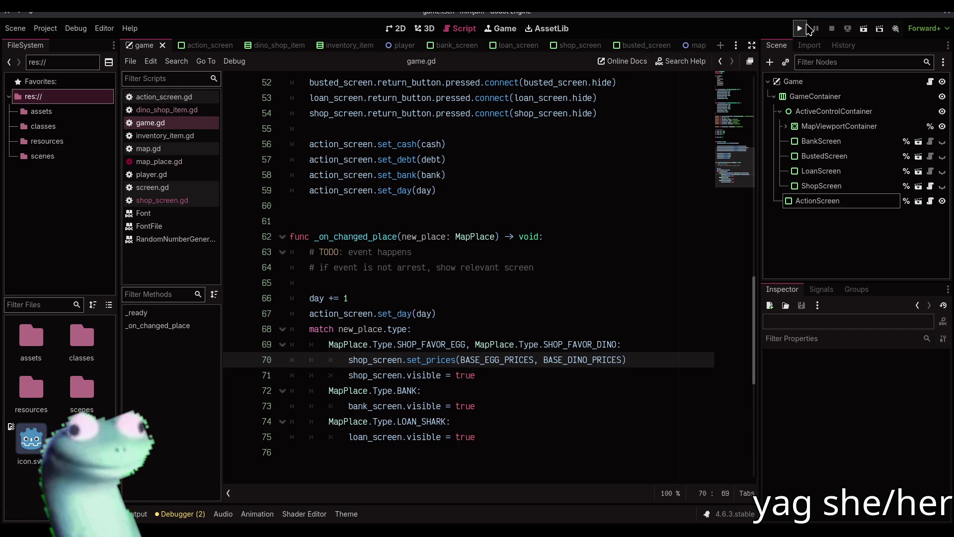
Run the project, visit the Dino Shop, then stop the game.
{"action": "left_click", "coordinate": [801, 29]}
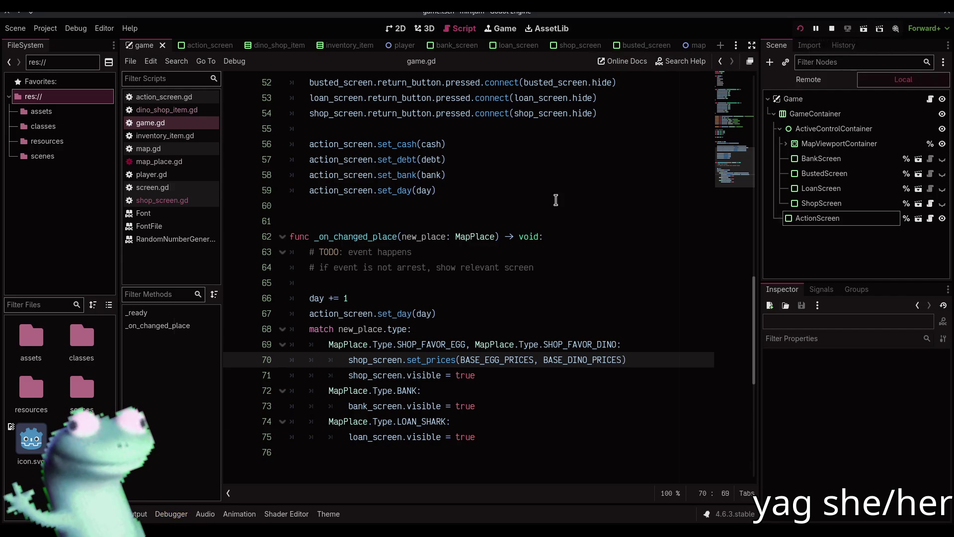
{"action": "left_click", "coordinate": [460, 249]}
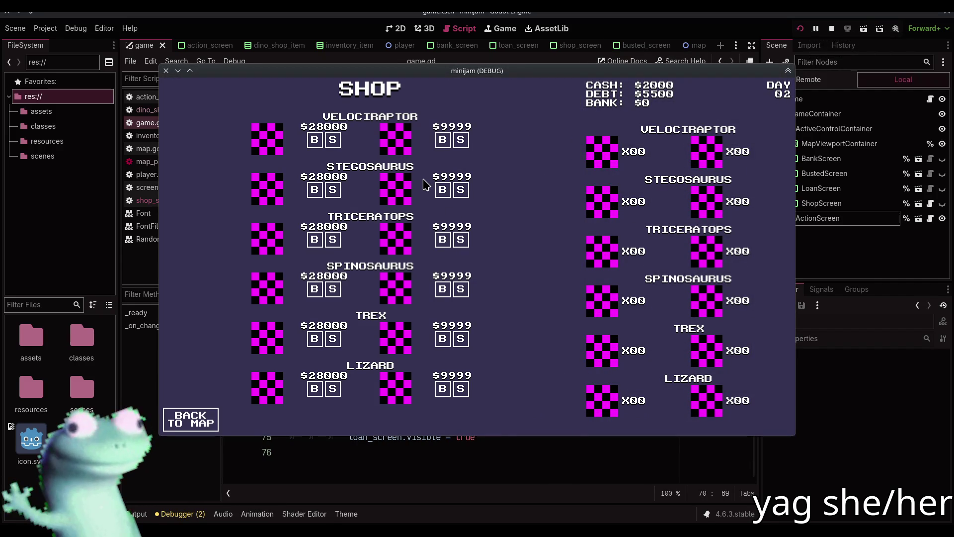
{"action": "left_click", "coordinate": [831, 30]}
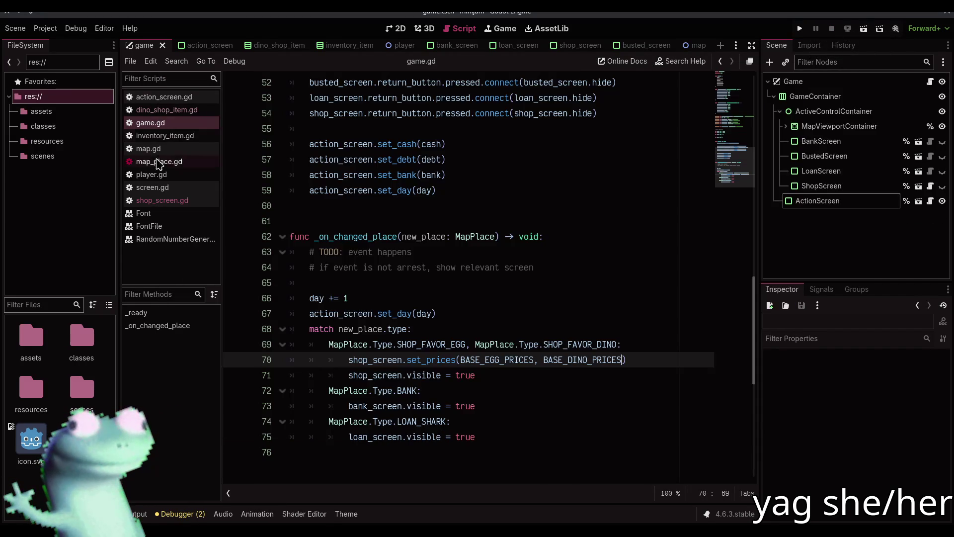
{"action": "left_click", "coordinate": [162, 200]}
Make room for a new variable on line 5 of shop_screen.gd, above set_prices.
{"action": "left_click", "coordinate": [414, 207]}
{"action": "double_click", "coordinate": [414, 208]}
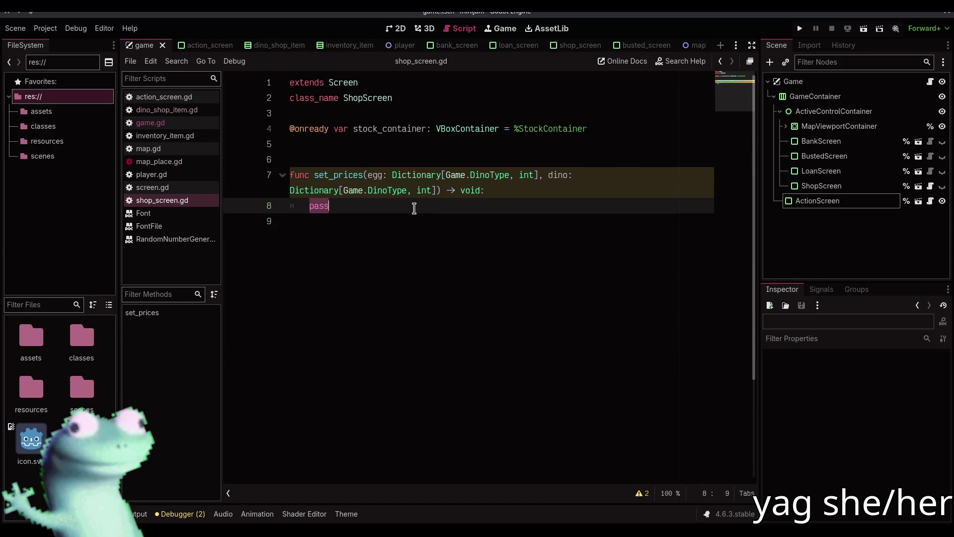
{"action": "left_click", "coordinate": [400, 146]}
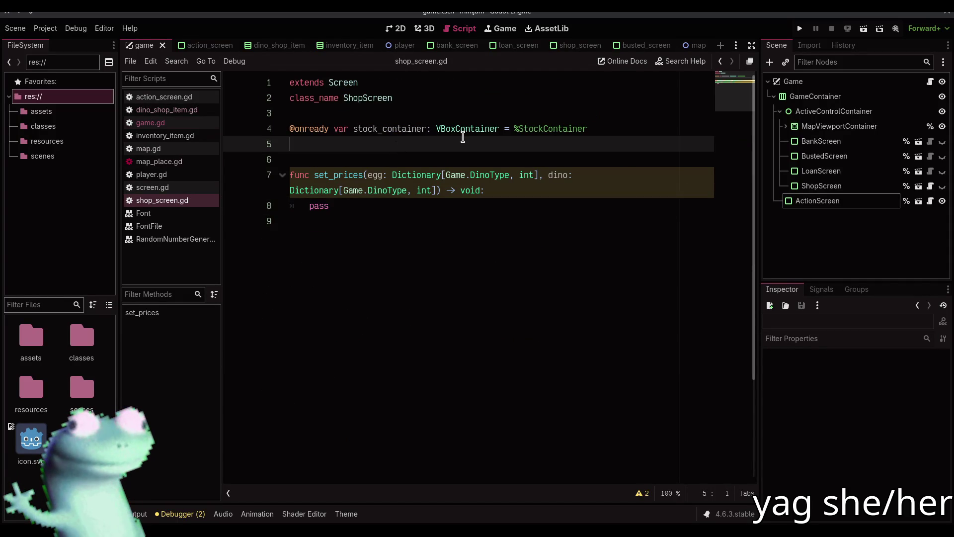
{"action": "key", "text": "Return"}
{"action": "key", "text": "Return"}
{"action": "key", "text": "BackSpace"}
{"action": "left_click", "coordinate": [463, 138]}
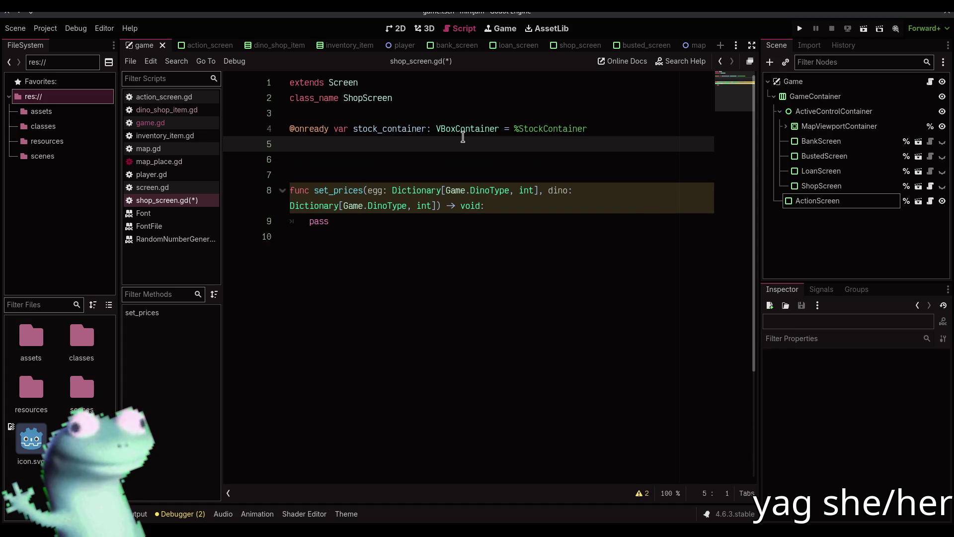
Declare var stock_items: Dictionary[Game.DinoType, DinoShopItem] = {} and save shop_screen.gd.
{"action": "type", "text": "var"}
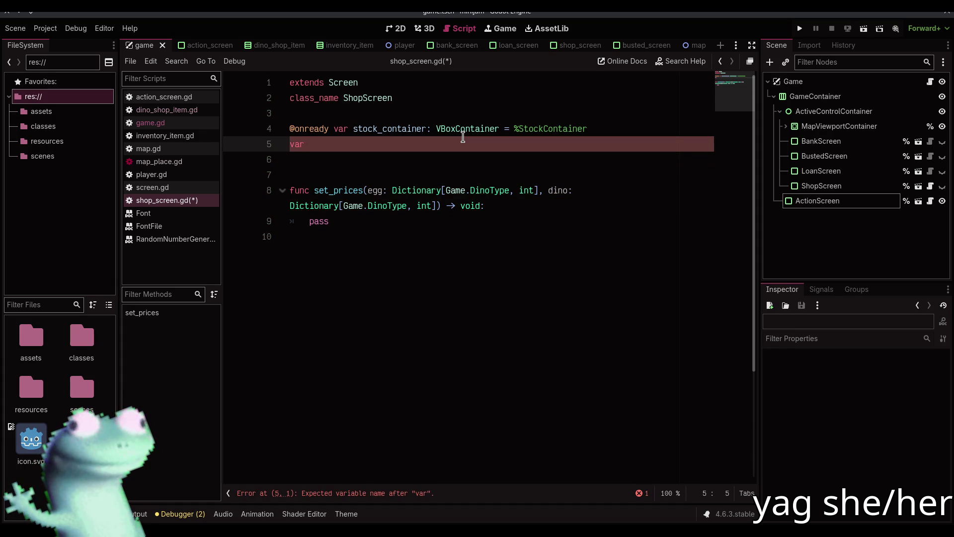
{"action": "type", "text": " stock"}
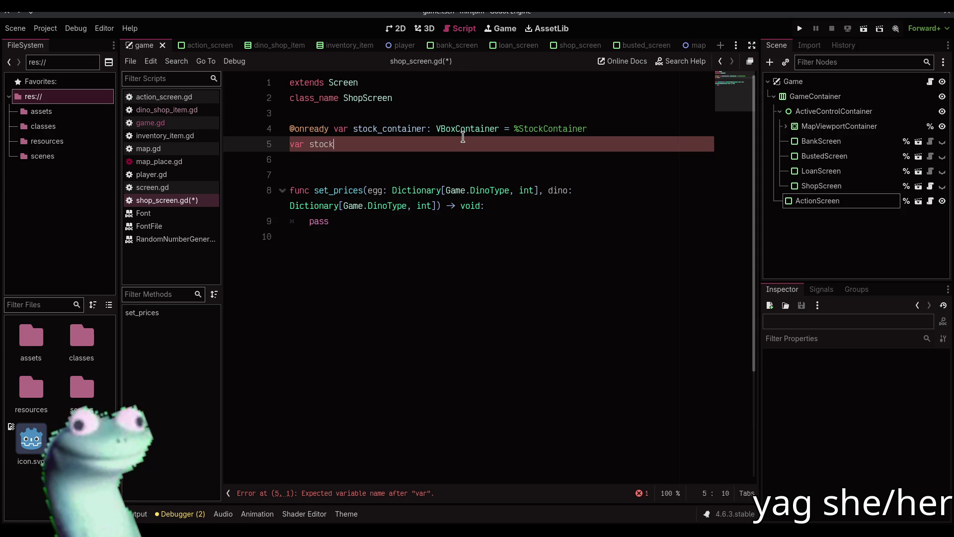
{"action": "type", "text": "_items: Dictionary["}
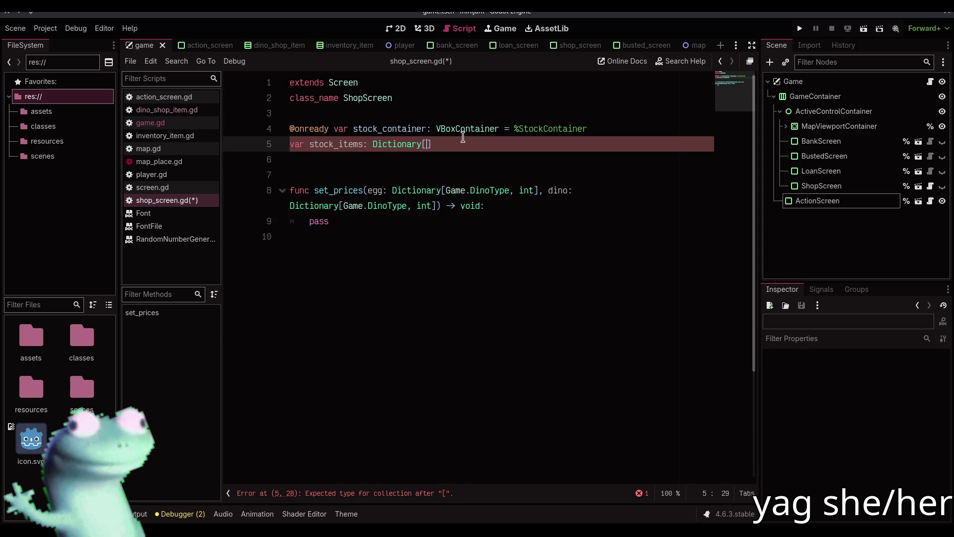
{"action": "type", "text": "Game.DinoT"}
{"action": "key", "text": "Return"}
{"action": "type", "text": ","}
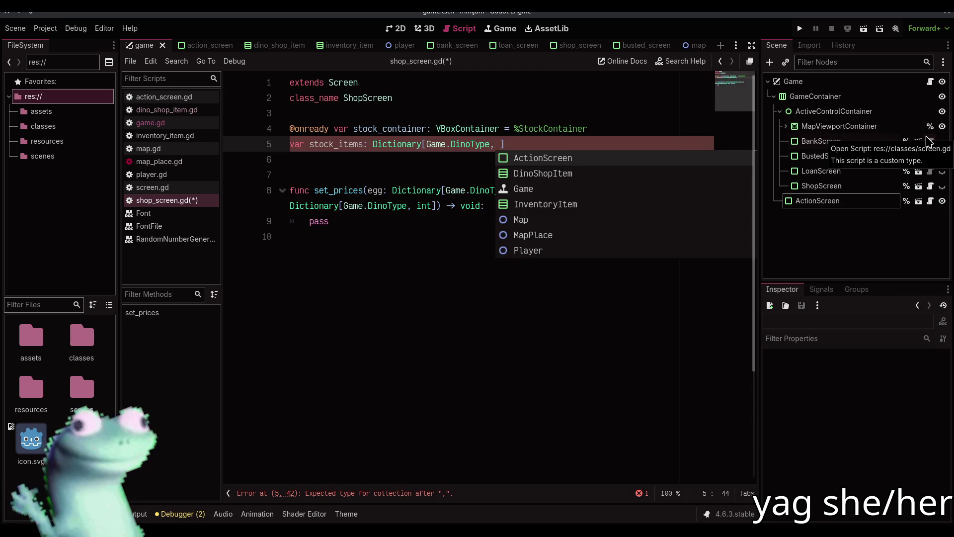
{"action": "left_click", "coordinate": [625, 48]}
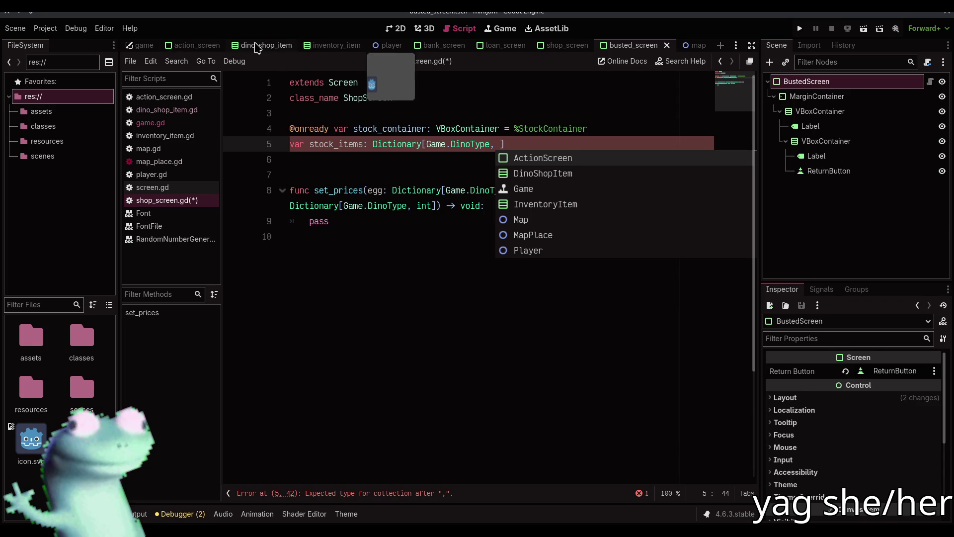
{"action": "left_click", "coordinate": [256, 48]}
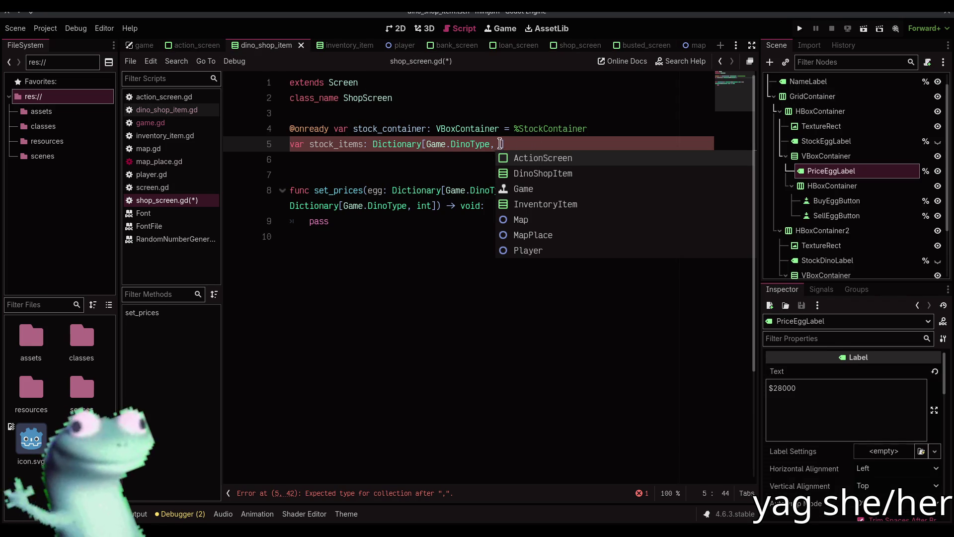
{"action": "left_click", "coordinate": [534, 174]}
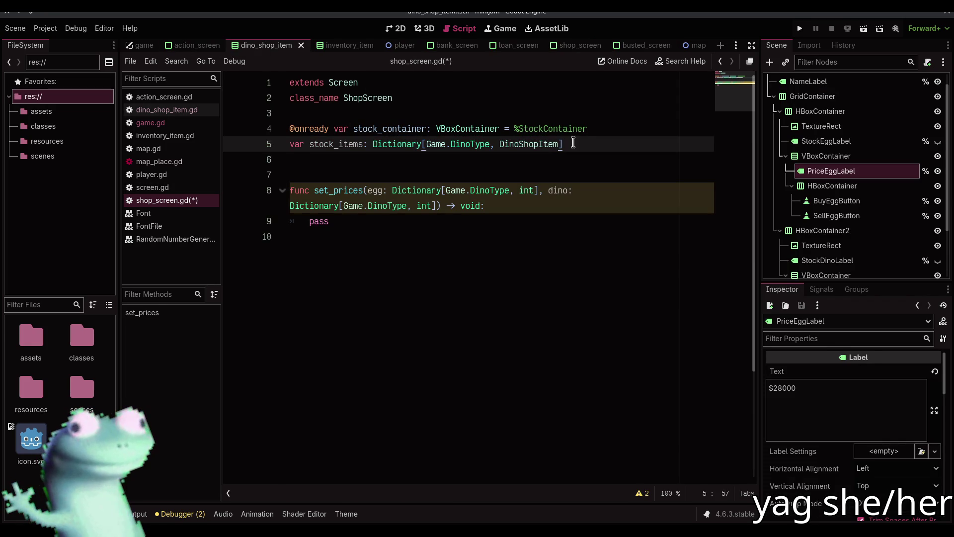
{"action": "type", "text": "{}"}
{"action": "key", "text": "ctrl+s"}
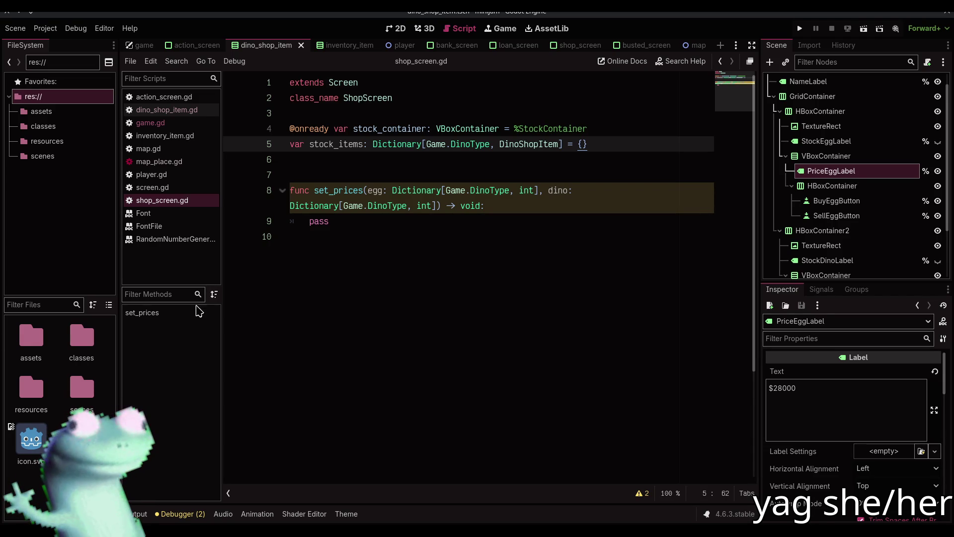
Launch the game to test the new stock_items variable.
{"action": "left_click", "coordinate": [481, 174]}
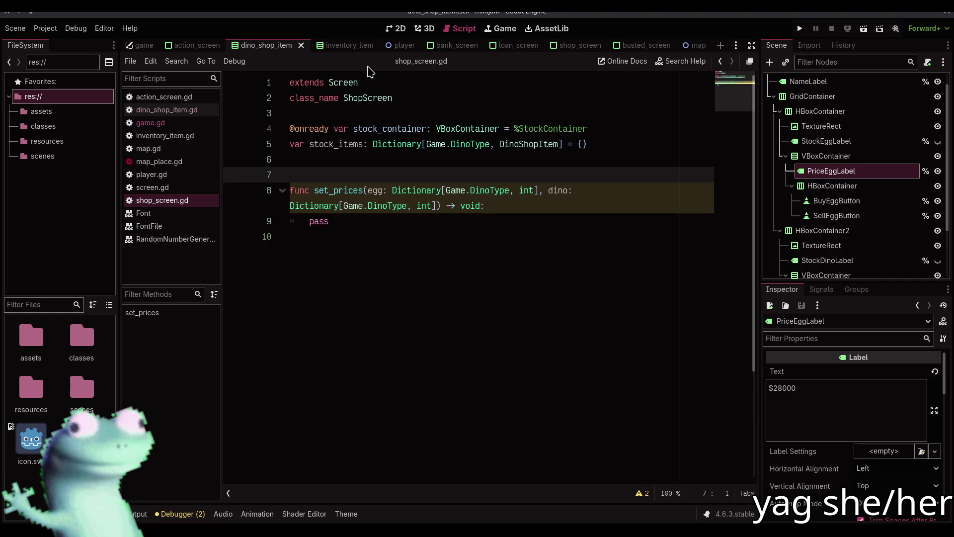
{"action": "left_click", "coordinate": [435, 160]}
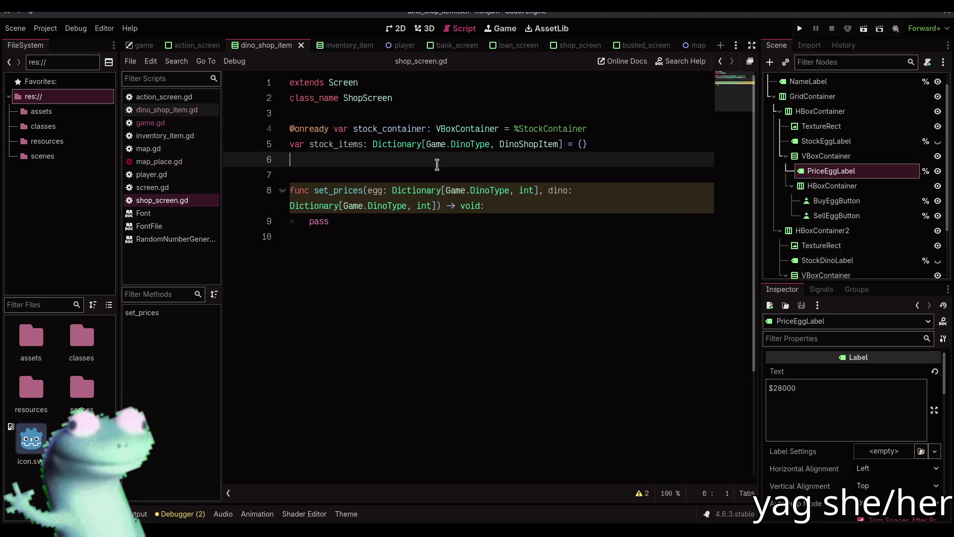
{"action": "left_click", "coordinate": [404, 31]}
{"action": "left_click", "coordinate": [515, 185]}
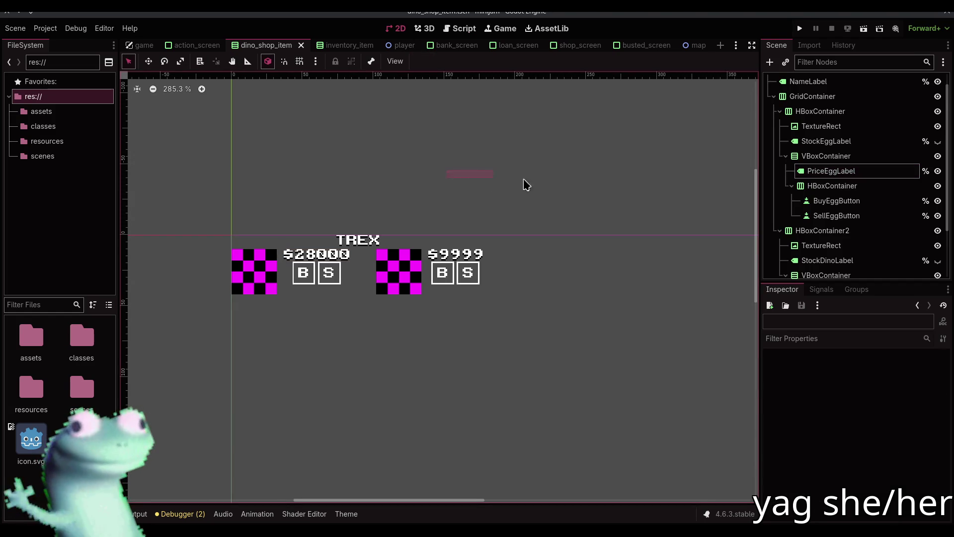
{"action": "left_click", "coordinate": [800, 29]}
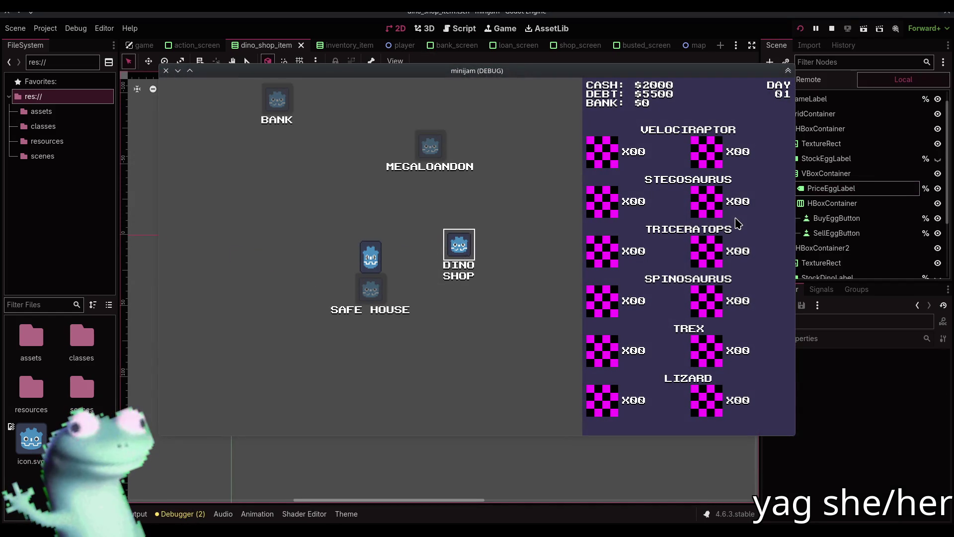
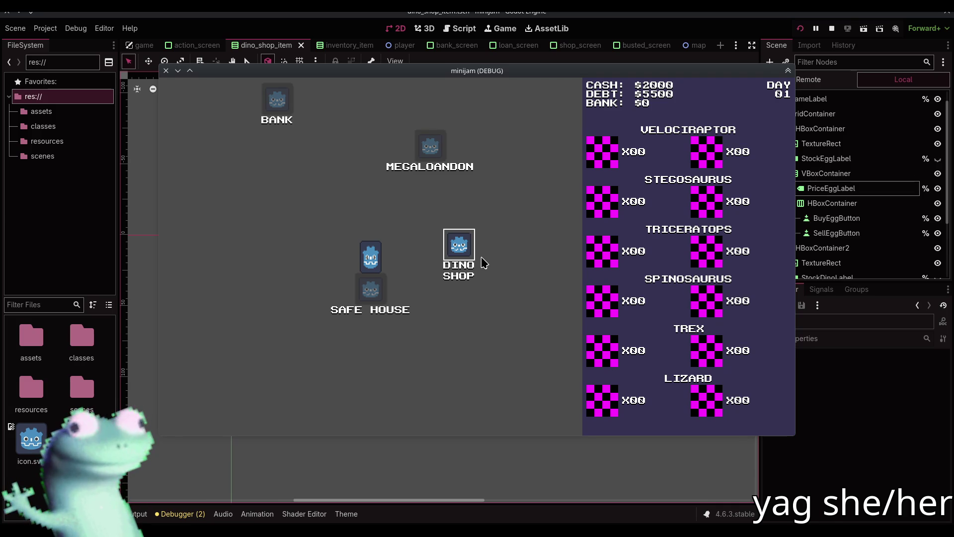
In the running game, visit the Dino Shop, then the Megaloandon loan office, then head to the Bank.
{"action": "left_click", "coordinate": [456, 236]}
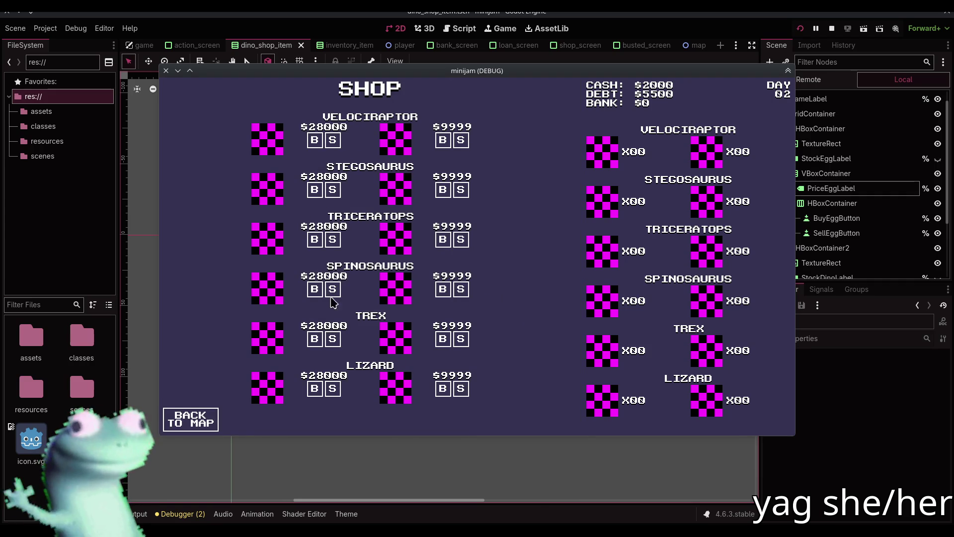
{"action": "left_click", "coordinate": [194, 420]}
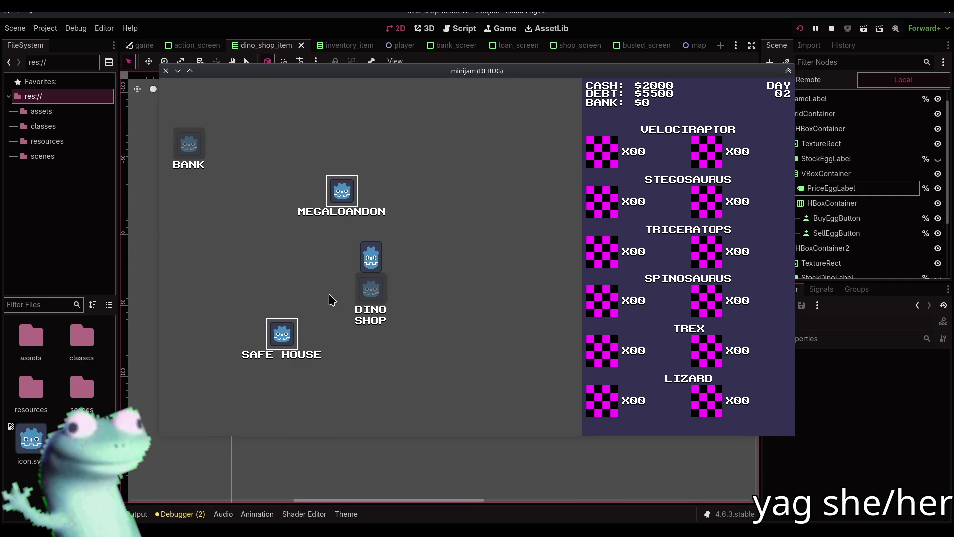
{"action": "left_click", "coordinate": [335, 195]}
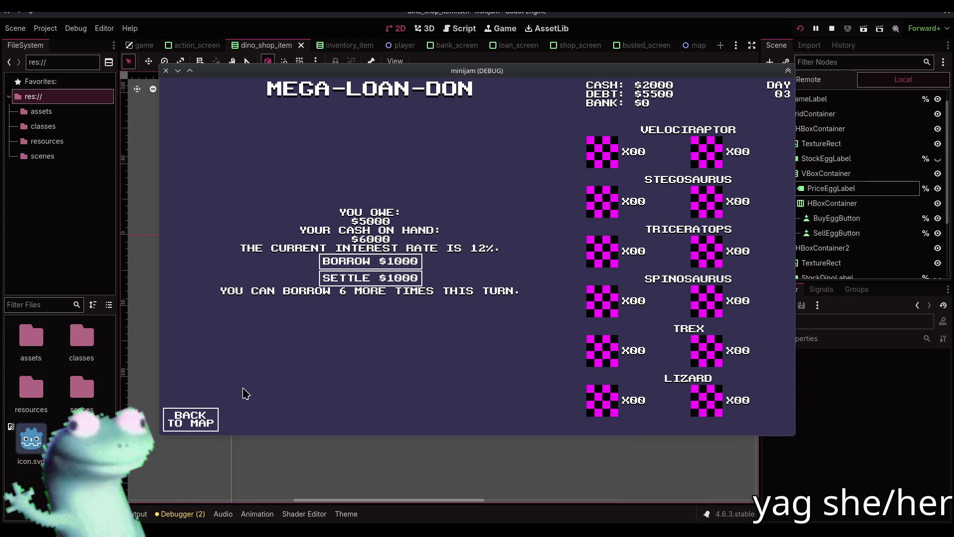
{"action": "left_click", "coordinate": [218, 417]}
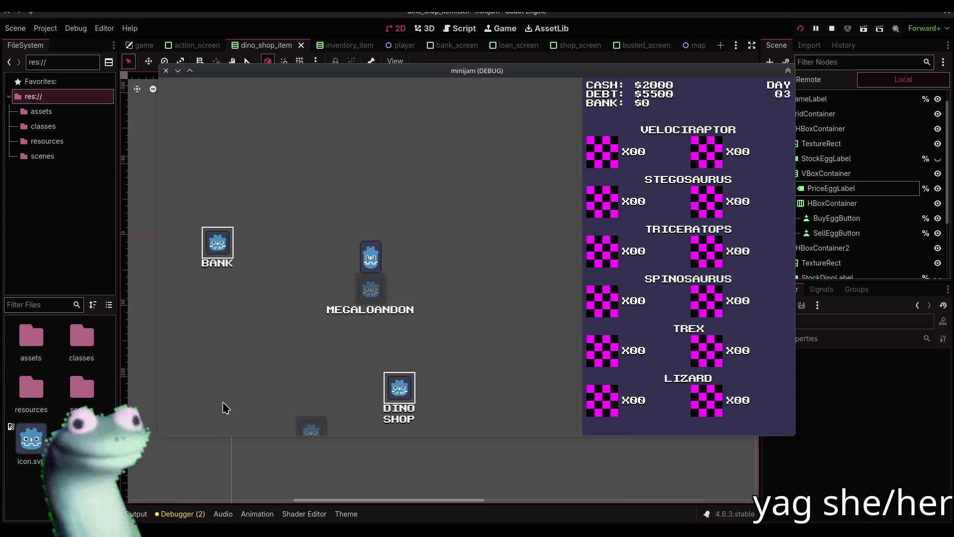
{"action": "left_click", "coordinate": [236, 256]}
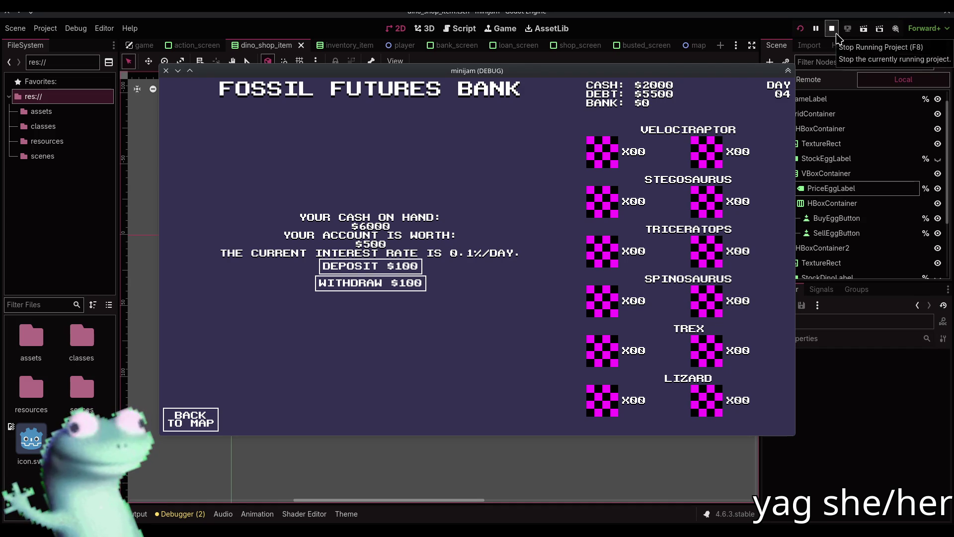
Return from the bank to the map, nudge the game window left, and switch to the browser.
{"action": "left_click", "coordinate": [189, 421]}
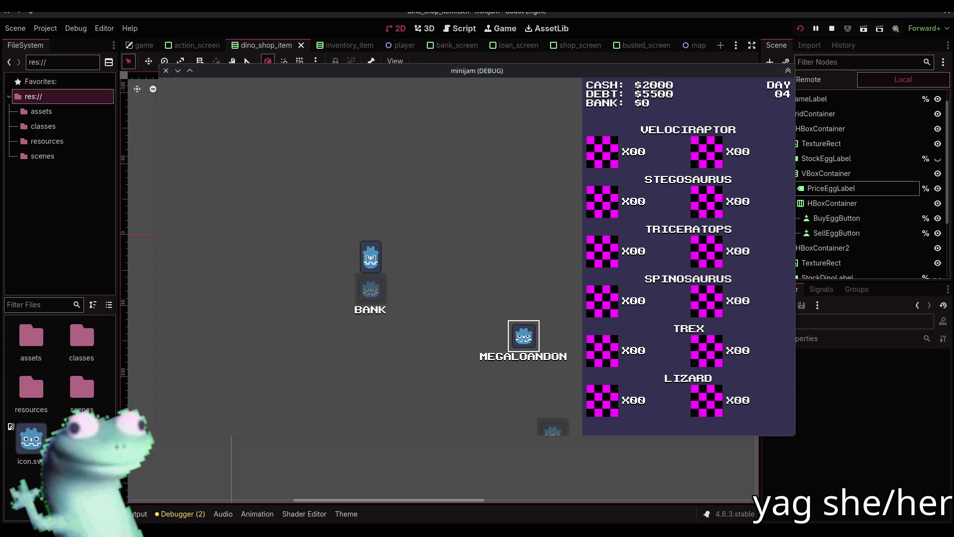
{"action": "mouse_move", "coordinate": [527, 70]}
{"action": "left_mouse_down"}
{"action": "mouse_move", "coordinate": [488, 79]}
{"action": "mouse_move", "coordinate": [494, 86]}
{"action": "left_mouse_up"}
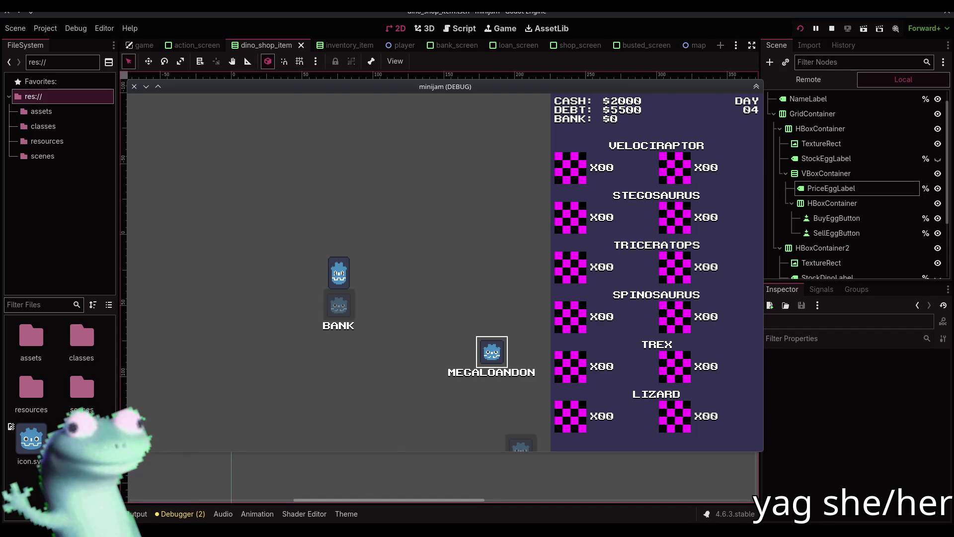
{"action": "key", "text": "alt+Tab"}
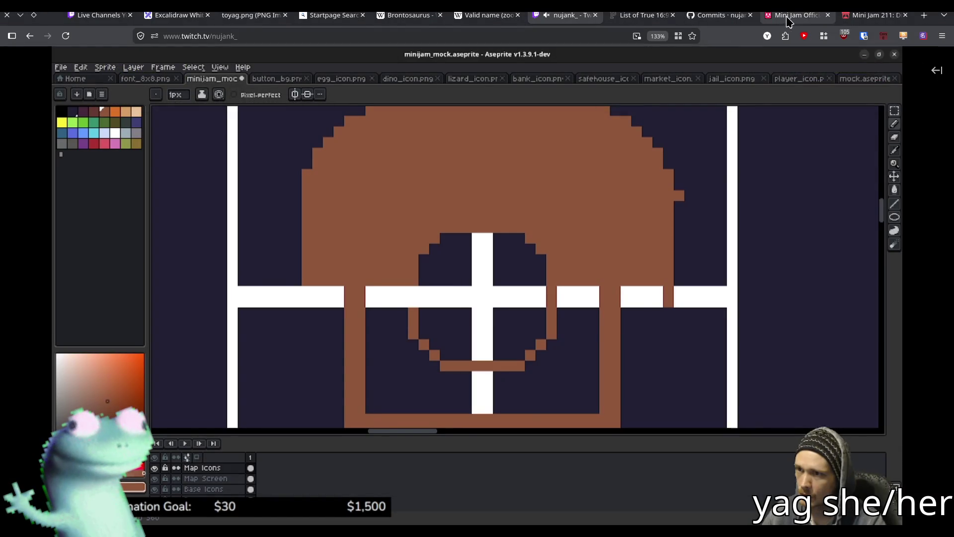
Check the Mini Jam 211: Dinosaurs itch.io page and its countdown, then return to Godot.
{"action": "left_click", "coordinate": [875, 14]}
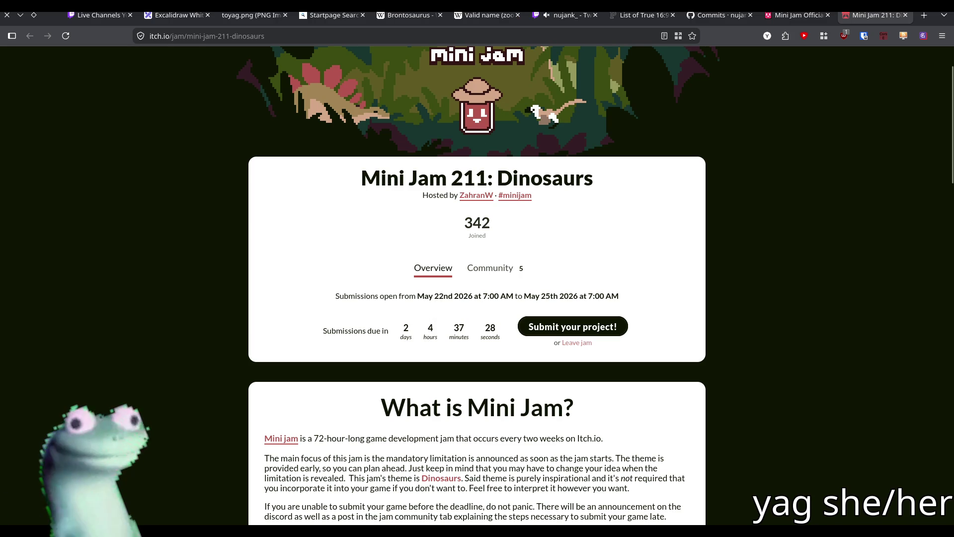
{"action": "key", "text": "alt+Tab"}
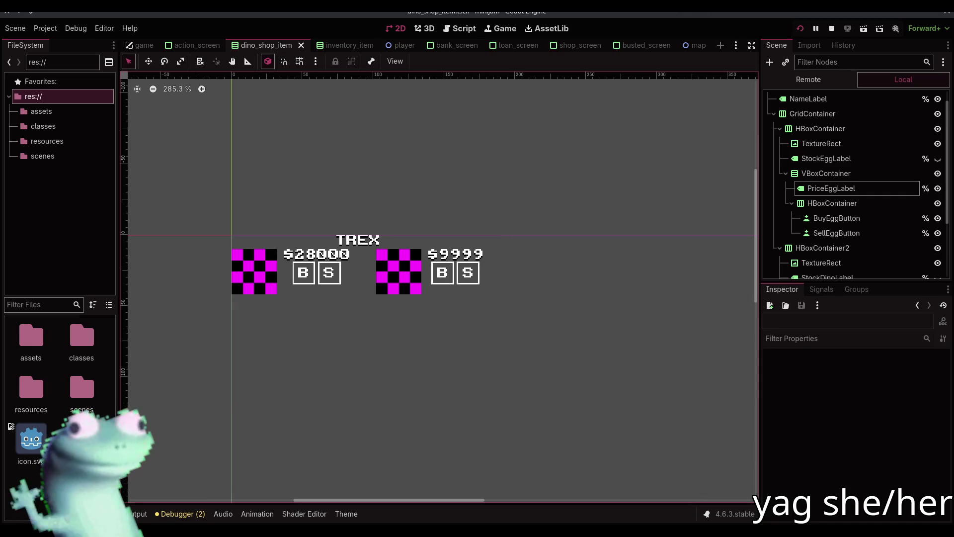
Stop the running game and open shop_screen.gd in the script editor.
{"action": "key", "text": "alt+Tab"}
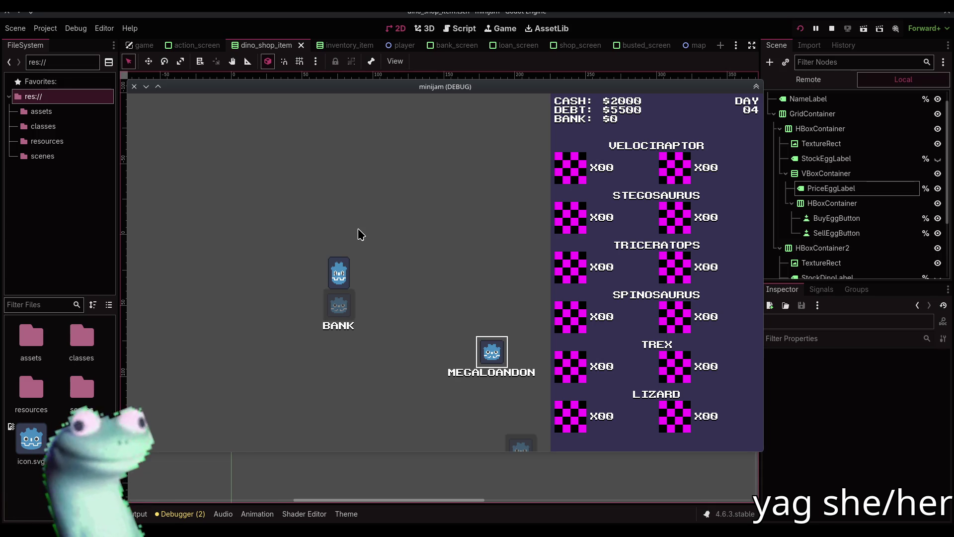
{"action": "left_click", "coordinate": [831, 29]}
{"action": "left_click", "coordinate": [441, 34]}
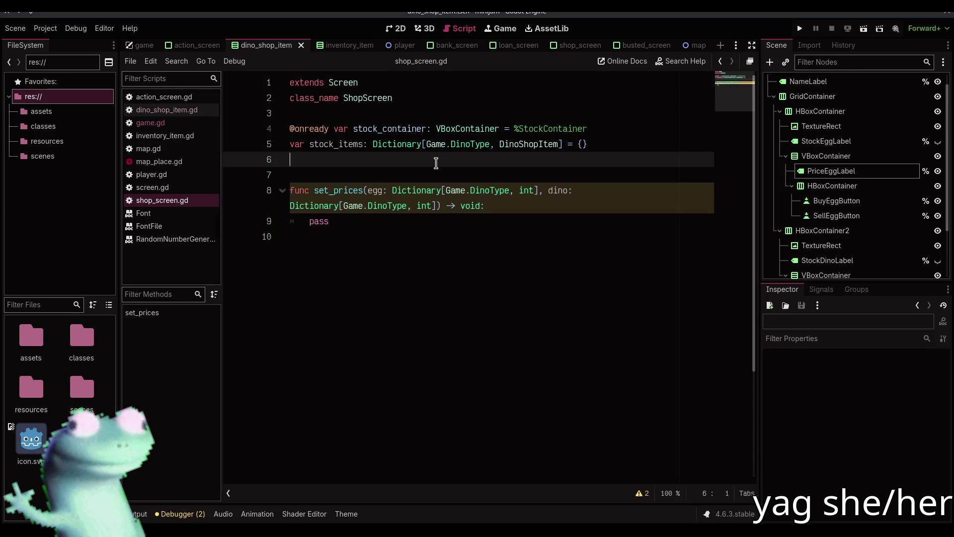
Add a _ready function below the stock_items variable, spaced above set_prices.
{"action": "left_click", "coordinate": [436, 162]}
{"action": "key", "text": "Return"}
{"action": "key", "text": "Return"}
{"action": "type", "text": "func _r"}
{"action": "key", "text": "Return"}
{"action": "key", "text": "Return"}
{"action": "key", "text": "Down"}
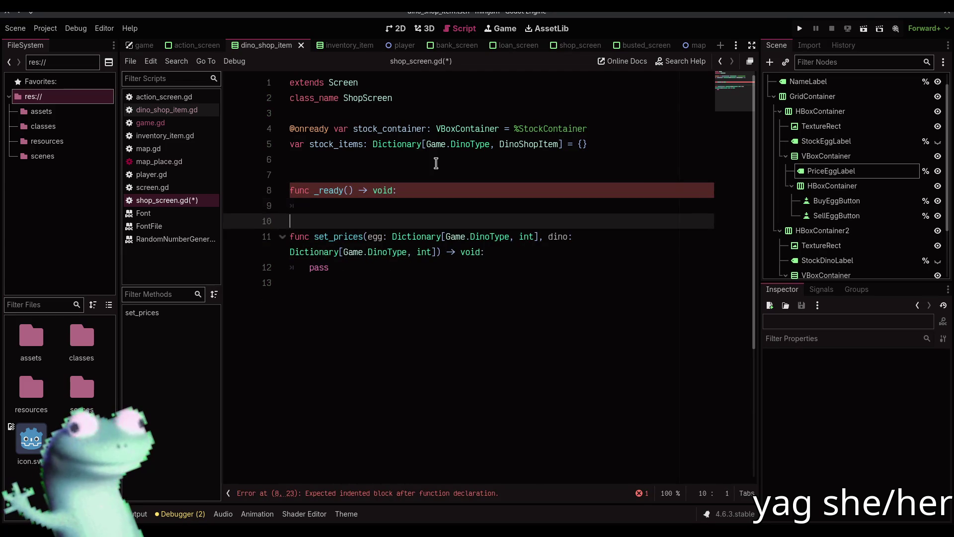
{"action": "key", "text": "Return"}
{"action": "key", "text": "Up"}
{"action": "key", "text": "Up"}
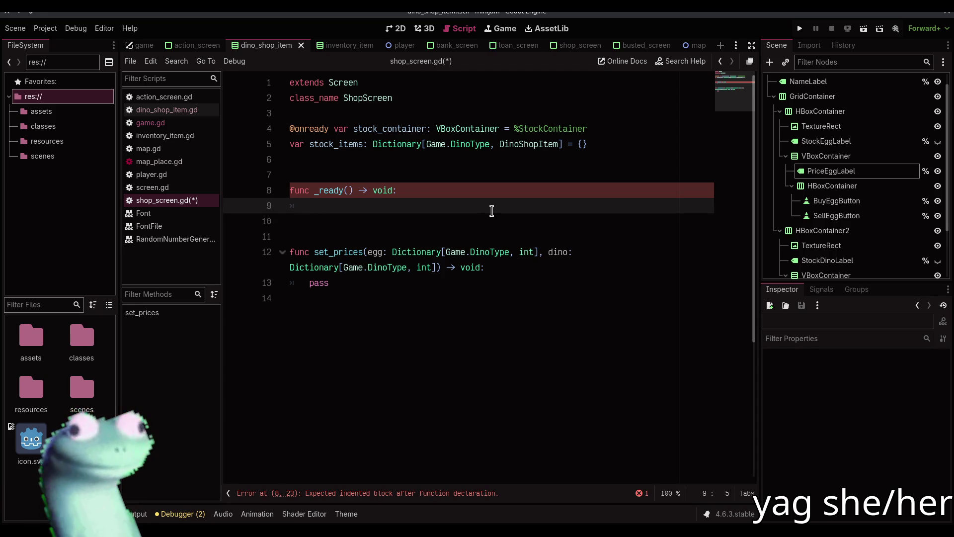
Write the loop header 'for stock_item: DinoShopItem in stock_container.get_children():' in _ready.
{"action": "type", "text": "for"}
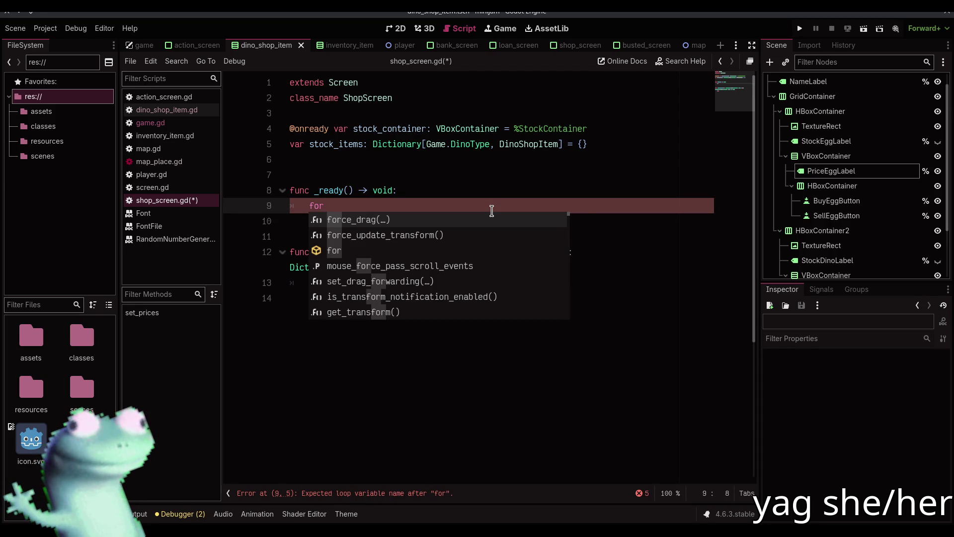
{"action": "type", "text": " sto"}
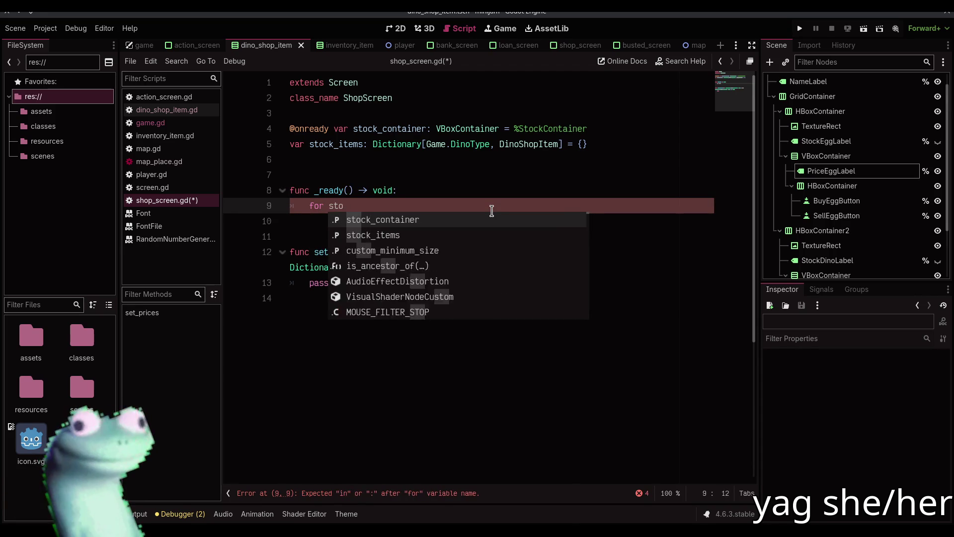
{"action": "type", "text": "ck_item: "}
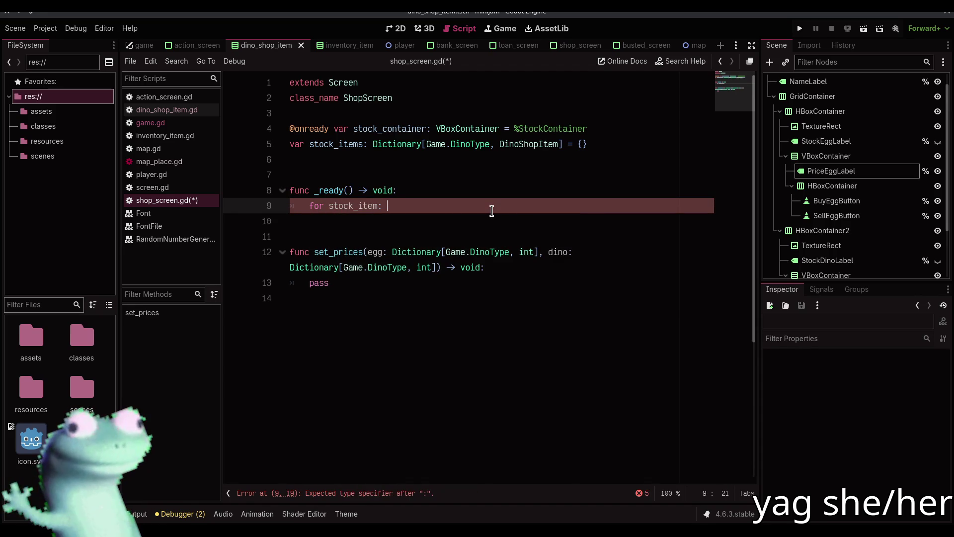
{"action": "type", "text": "Dino"}
{"action": "key", "text": "BackSpace"}
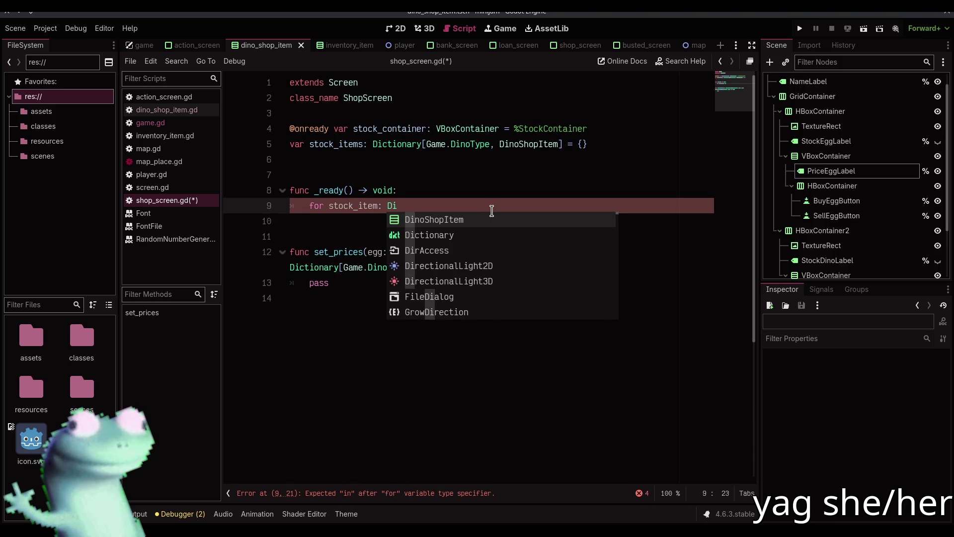
{"action": "key", "text": "Return"}
{"action": "type", "text": "n sto"}
{"action": "key", "text": "Return"}
{"action": "type", "text": ".get_children():"}
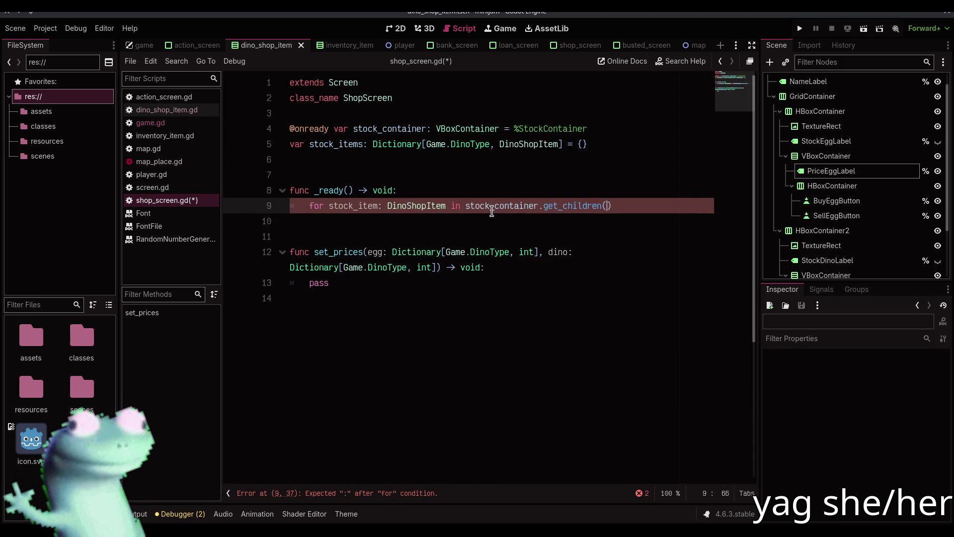
{"action": "key", "text": "Return"}
{"action": "type", "text": ":"}
{"action": "key", "text": "Return"}
Fill the loop body with 'stock_items[stock_item.dino_type] = stock_item' and select set_prices' pass.
{"action": "type", "text": "stock_items[sto"}
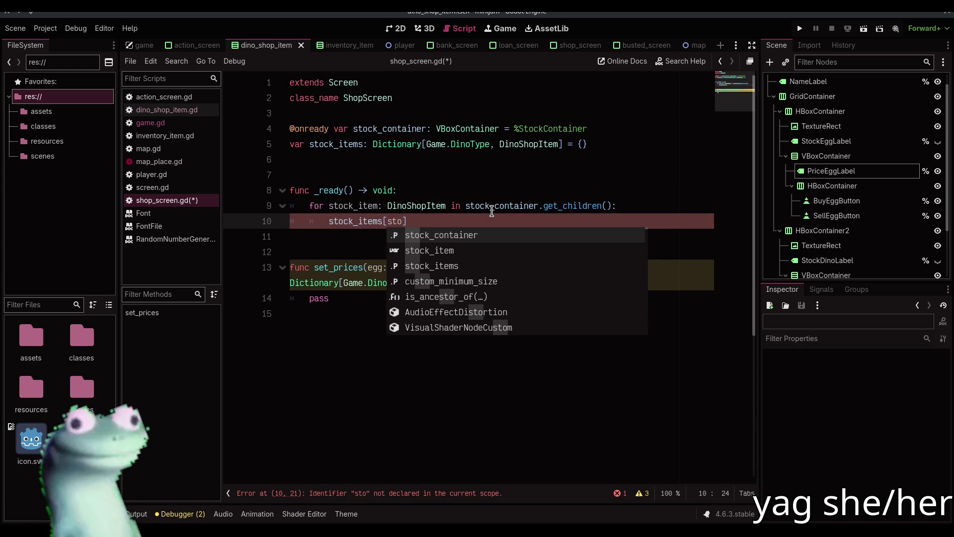
{"action": "key", "text": "Down"}
{"action": "key", "text": "Return"}
{"action": "type", "text": ".ty"}
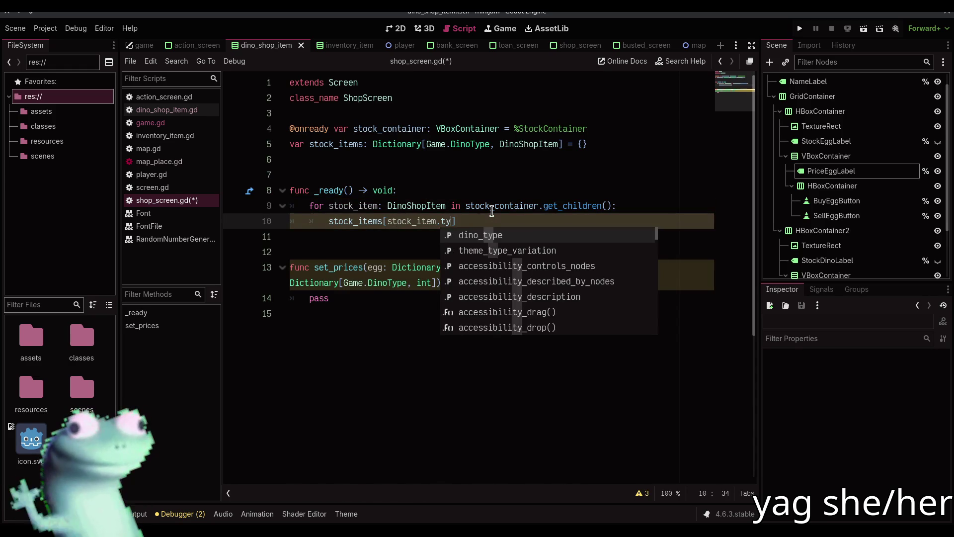
{"action": "key", "text": "Return"}
{"action": "key", "text": "End"}
{"action": "type", "text": "= stock_item"}
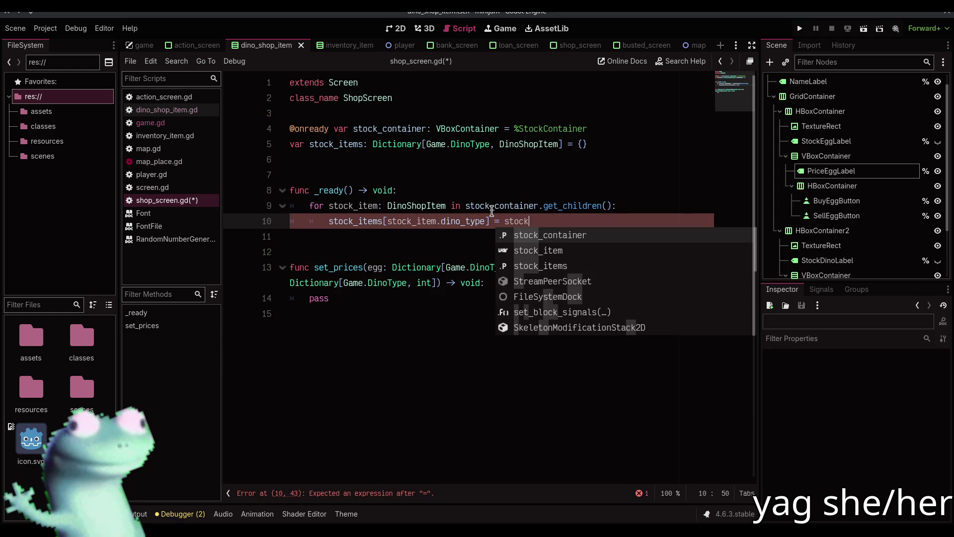
{"action": "key", "text": "Escape"}
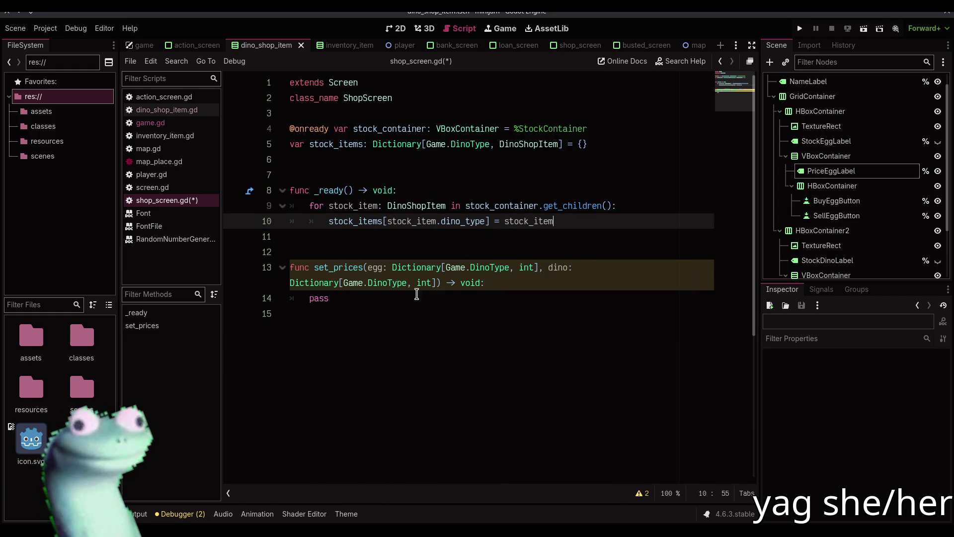
{"action": "double_click", "coordinate": [413, 299]}
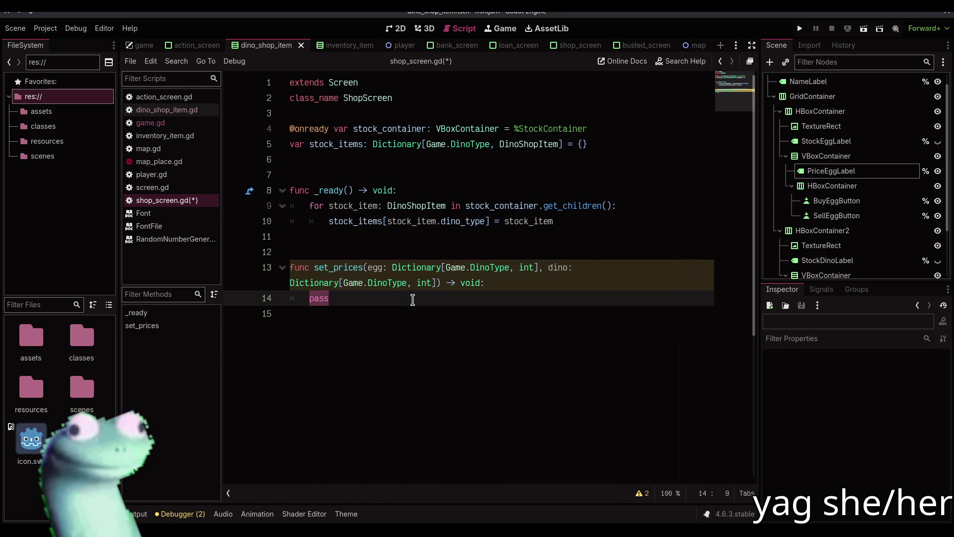
Replace pass in set_prices with the loop header 'for dino_type in dino:'.
{"action": "type", "text": "fo"}
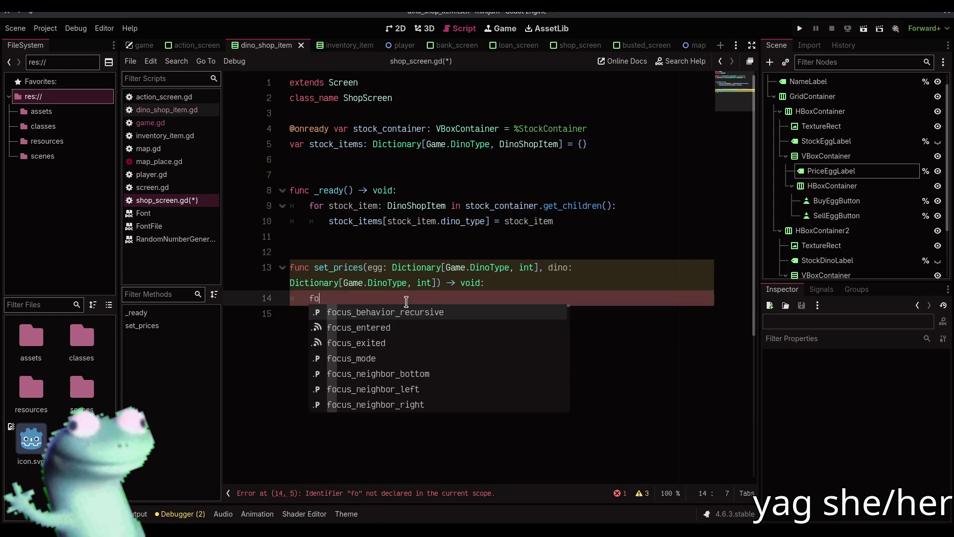
{"action": "type", "text": "r"}
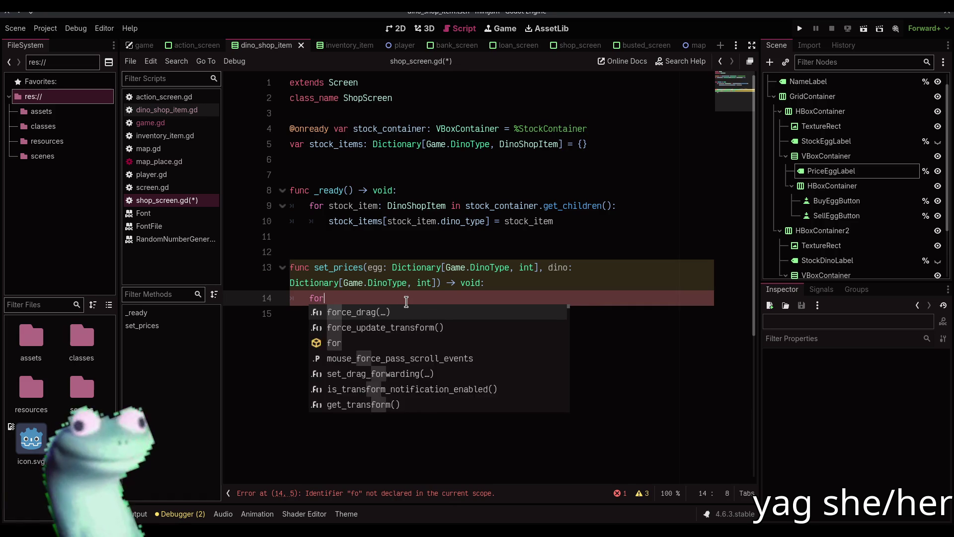
{"action": "type", "text": " dino_t"}
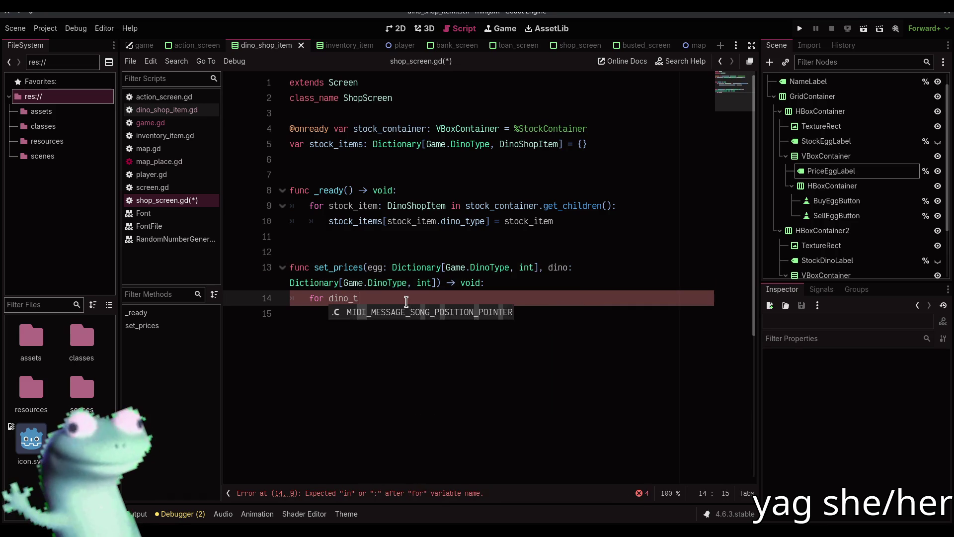
{"action": "type", "text": "ype in"}
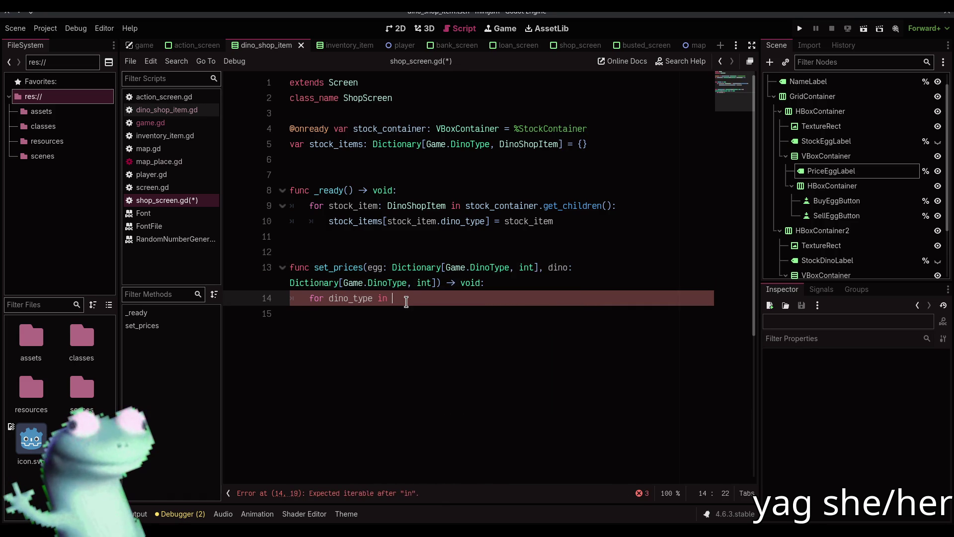
{"action": "key", "text": "BackSpace"}
{"action": "key", "text": "BackSpace"}
{"action": "key", "text": "BackSpace"}
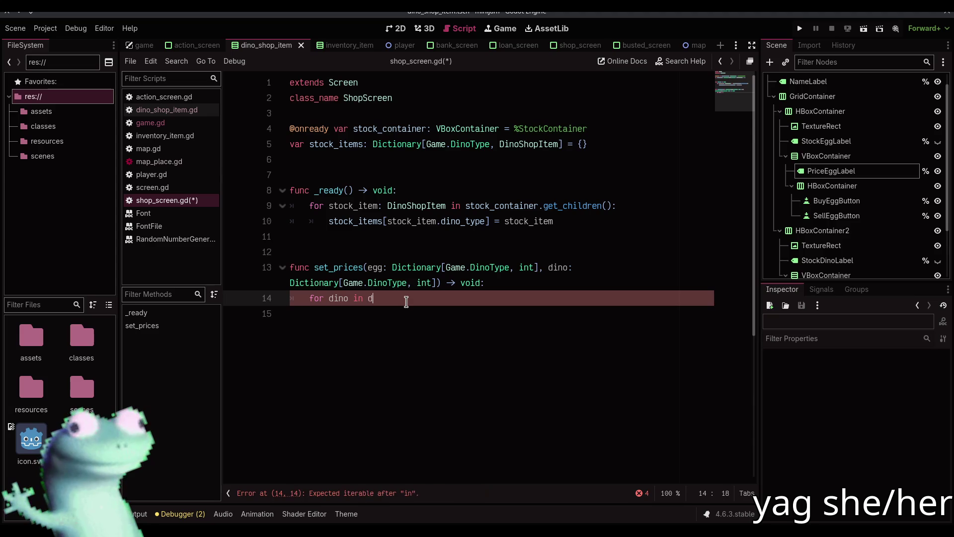
{"action": "key", "text": "BackSpace"}
{"action": "key", "text": "BackSpace"}
{"action": "key", "text": "BackSpace"}
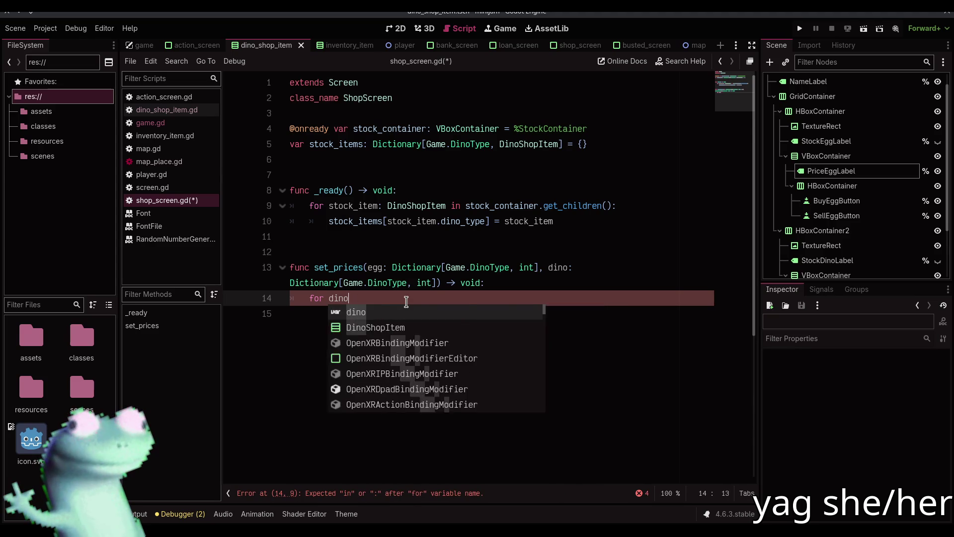
{"action": "type", "text": "_type in"}
{"action": "key", "text": "BackSpace"}
{"action": "key", "text": "BackSpace"}
{"action": "type", "text": "ino:"}
{"action": "key", "text": "Return"}
Call stock_items[dino_type].set_price(egg[dino_type], dino[dino_type]) inside the loop.
{"action": "type", "text": "stock"}
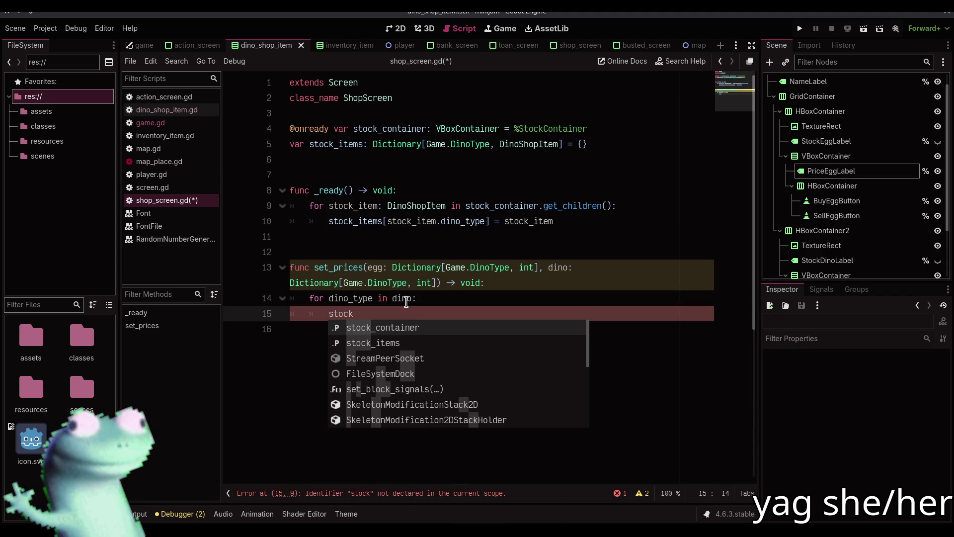
{"action": "key", "text": "Down"}
{"action": "key", "text": "Return"}
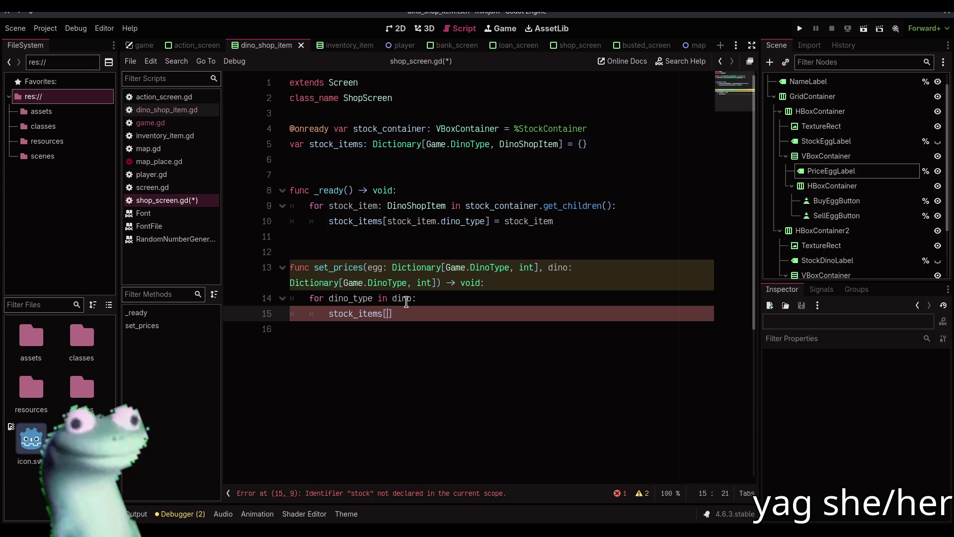
{"action": "type", "text": "[dino_type"}
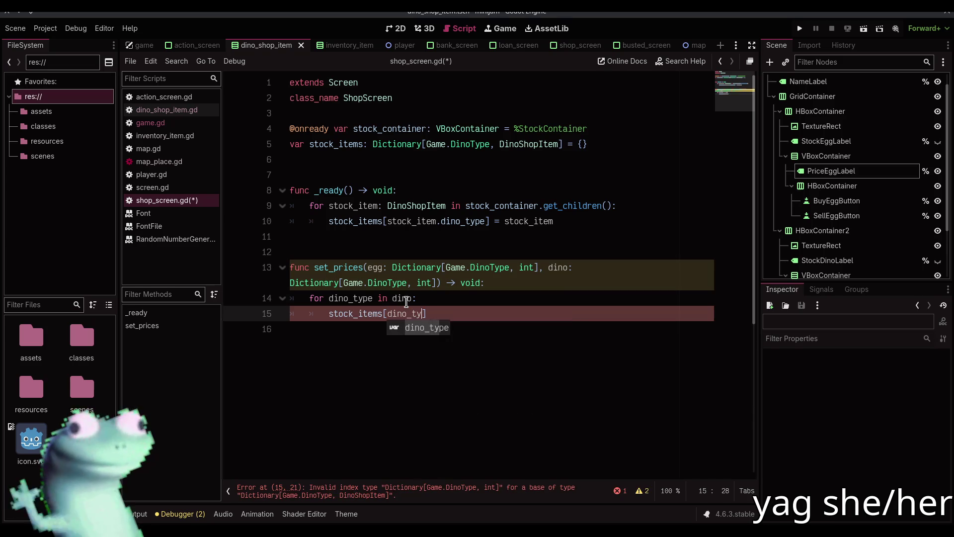
{"action": "type", "text": "] "}
{"action": "type", "text": "et"}
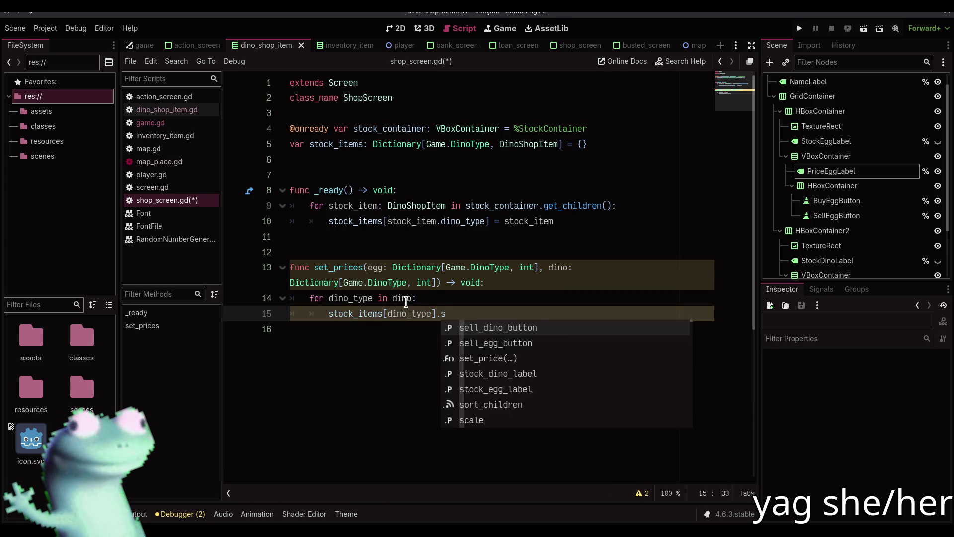
{"action": "key", "text": "Return"}
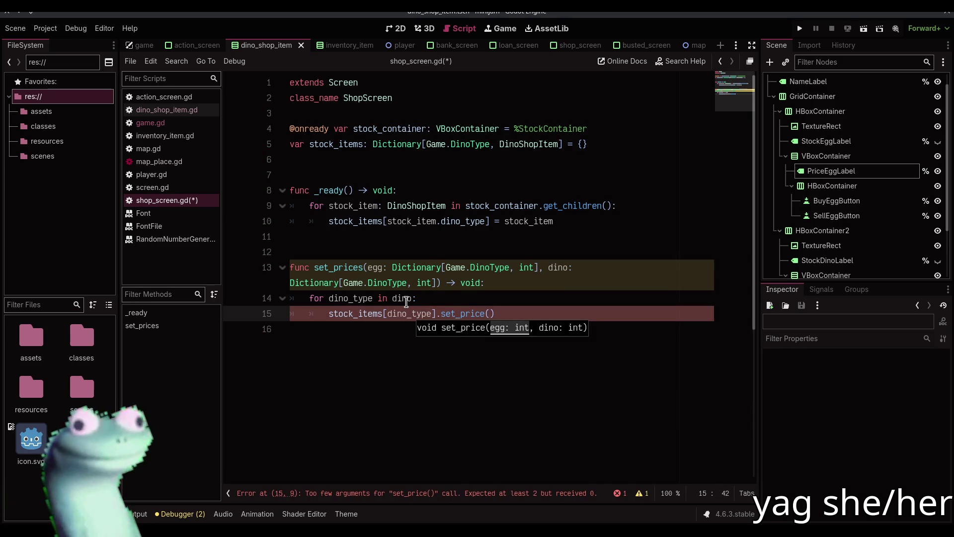
{"action": "type", "text": "egg[dino"}
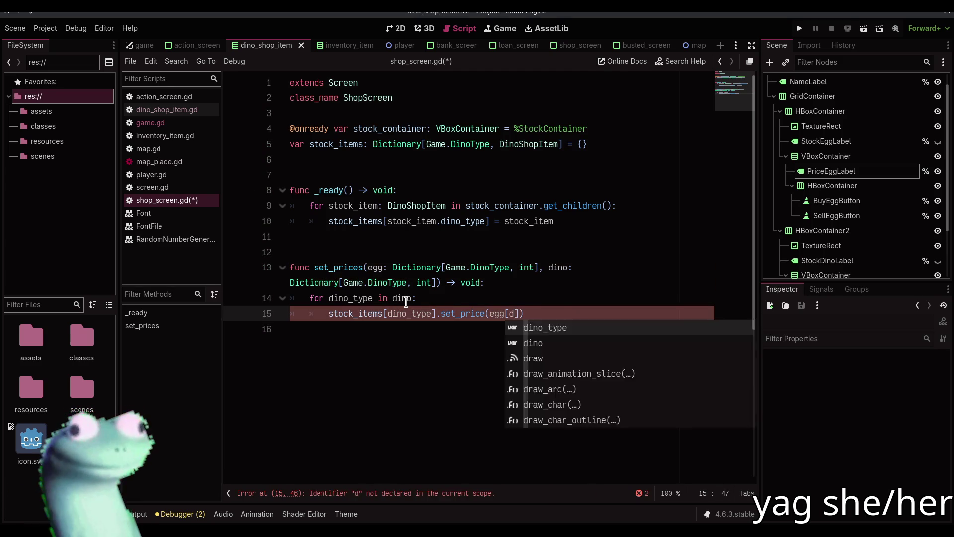
{"action": "key", "text": "Return"}
{"action": "type", "text": "], "}
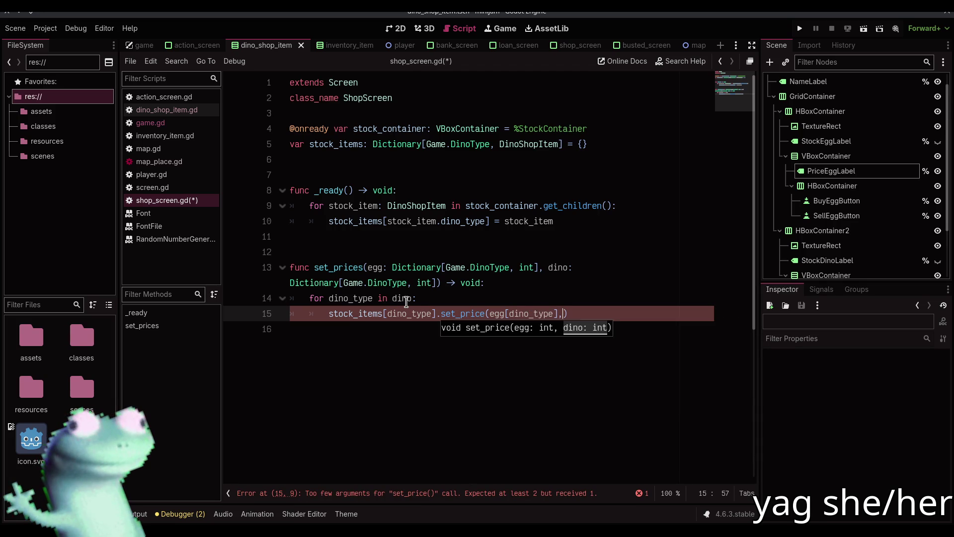
{"action": "type", "text": "dino[di"}
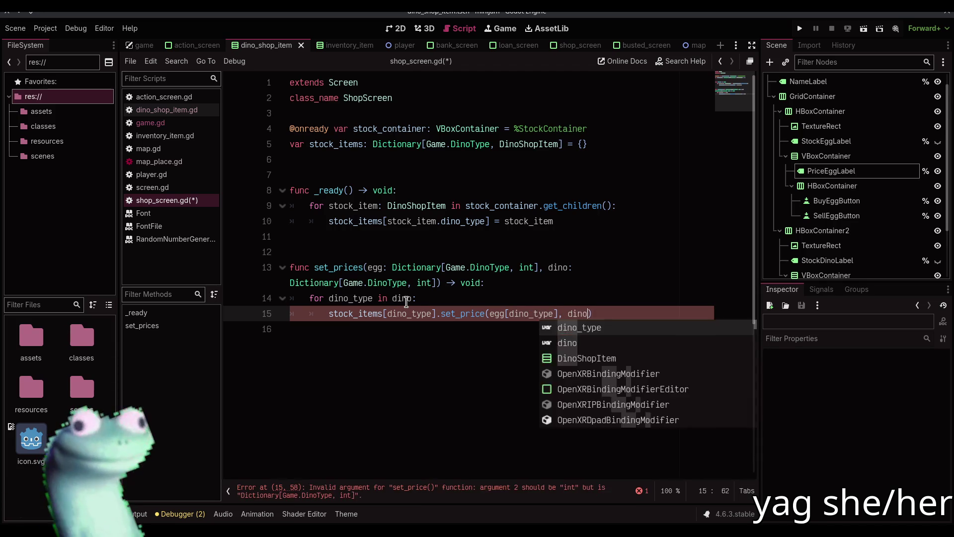
{"action": "key", "text": "Return"}
Save shop_screen.gd and run the game to test it.
{"action": "key", "text": "ctrl+s"}
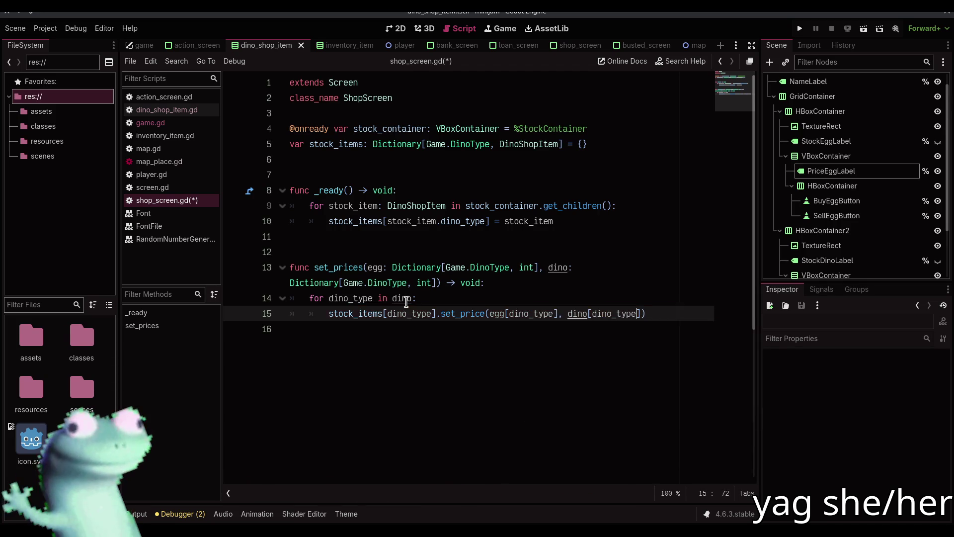
{"action": "mouse_move", "coordinate": [405, 303]}
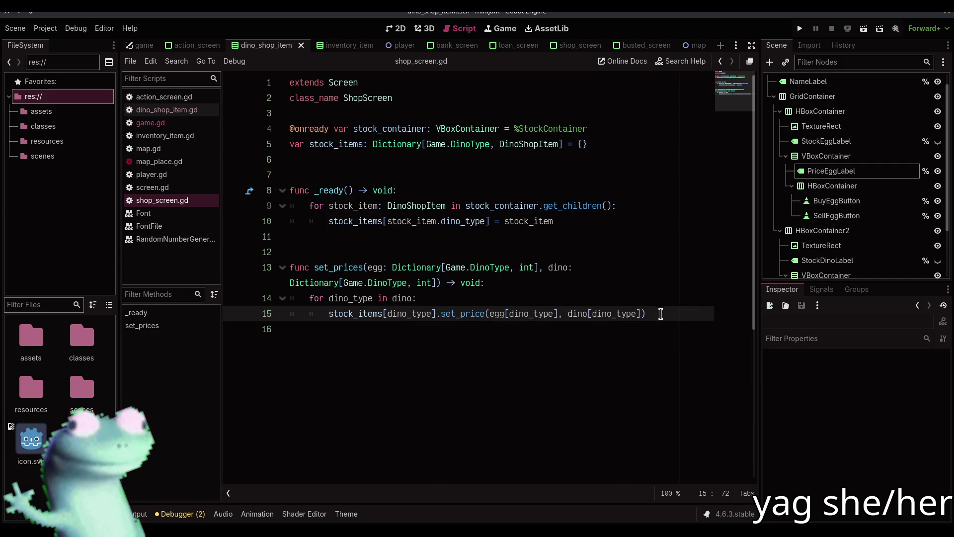
{"action": "left_click", "coordinate": [660, 313]}
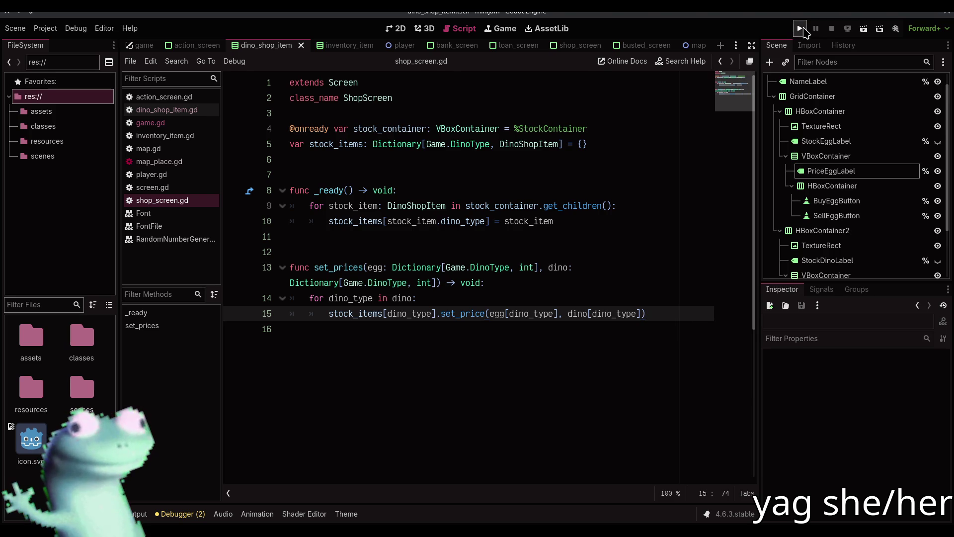
{"action": "left_click", "coordinate": [798, 30]}
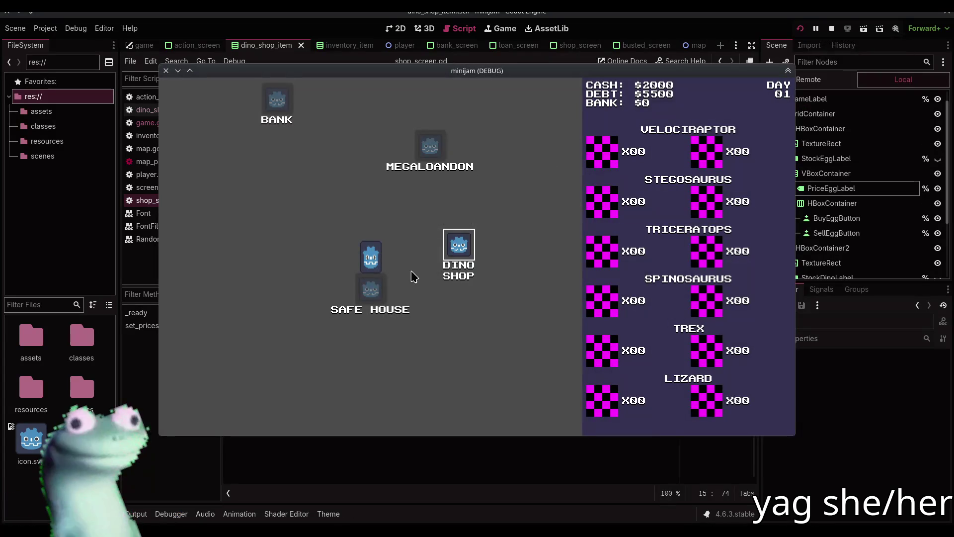
Enter the Dino Shop from the map and try buying a Velociraptor egg.
{"action": "left_click", "coordinate": [457, 251]}
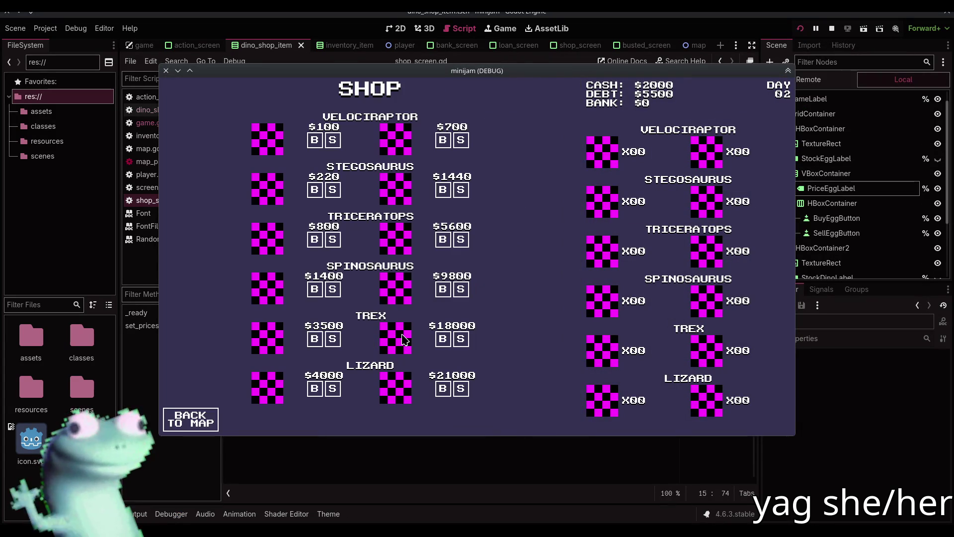
{"action": "left_click", "coordinate": [318, 143]}
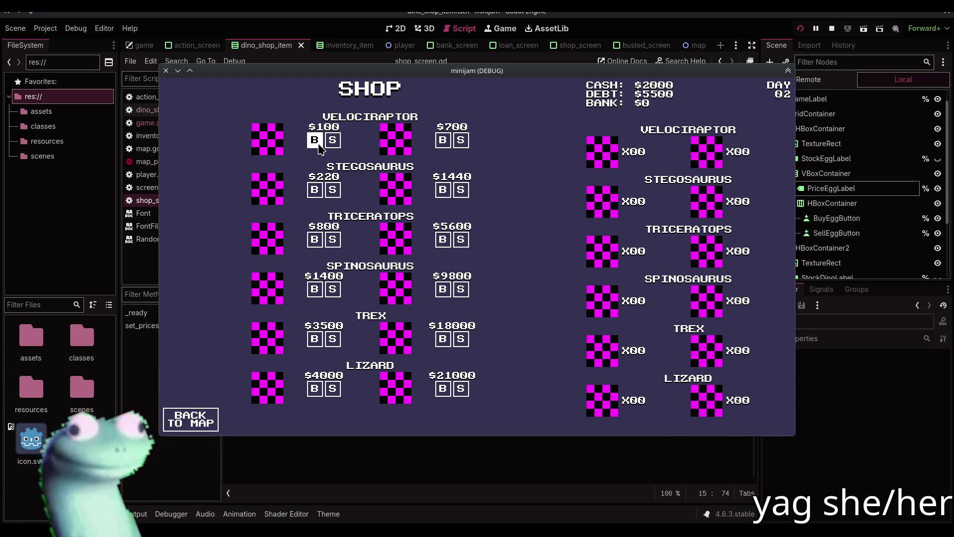